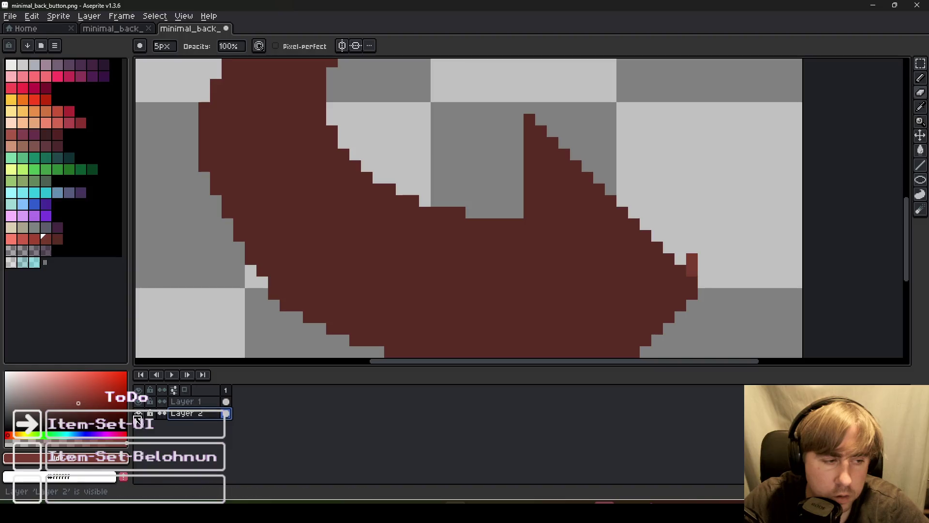
- Save the sprite as minimal_back_button_pressed.png, replacing the existing file
key(ctrl+shift+s)
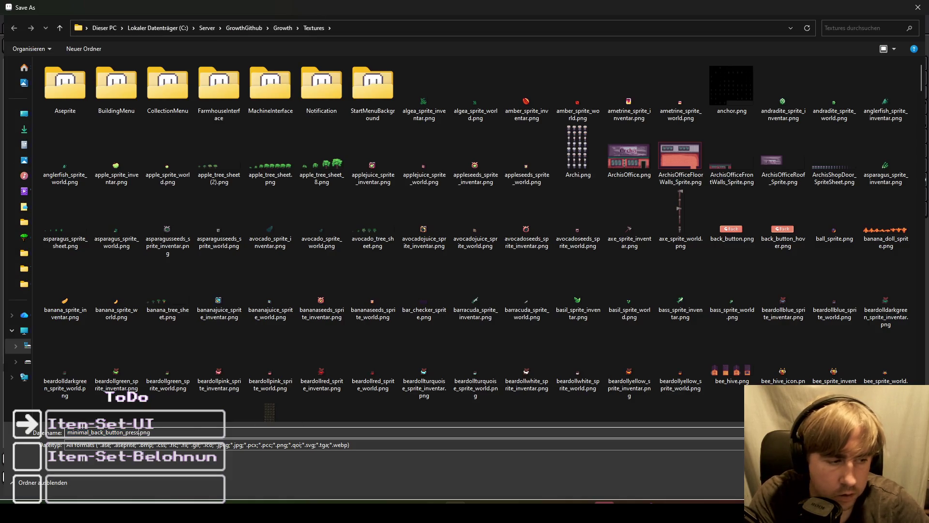
text(d)
key(Return)
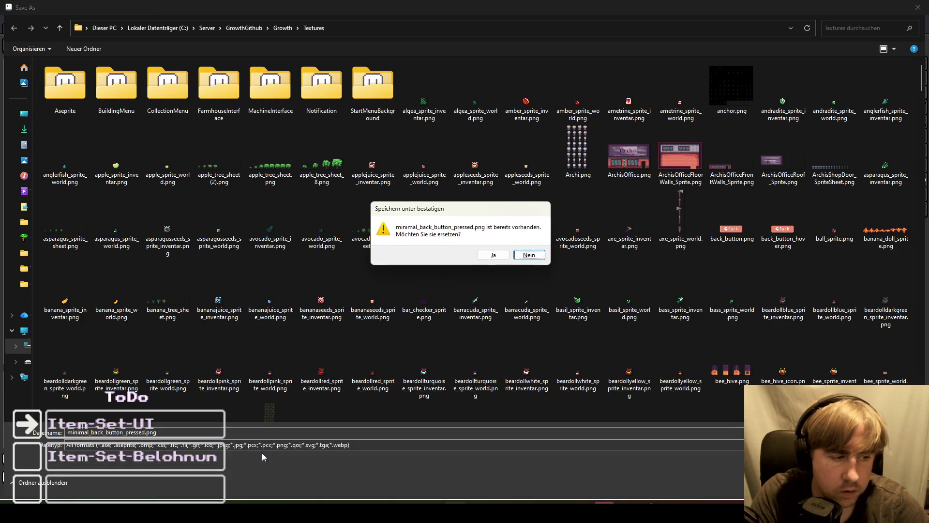
key(Return)
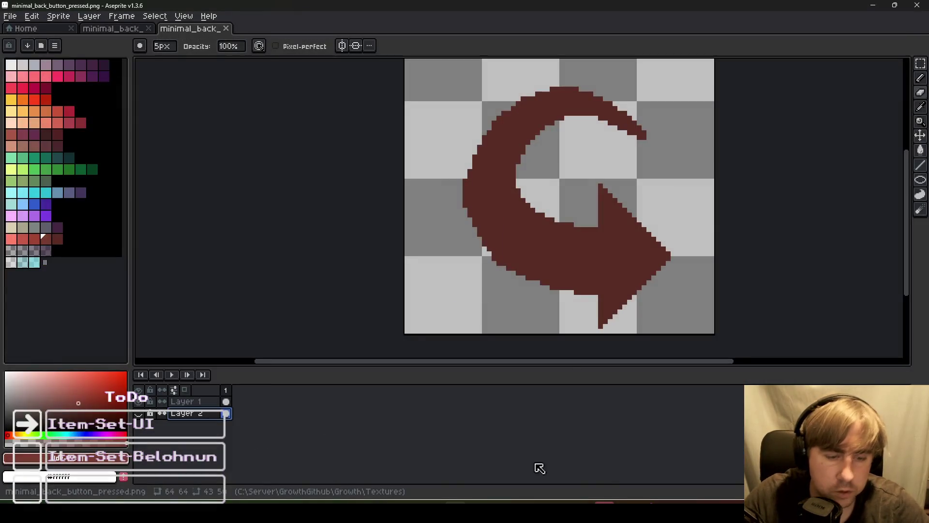
- In Godot, check the ItemSetPanelPreview scene's nodes, then save and run the Growth project
mouse_move(659, 508)
click(733, 484)
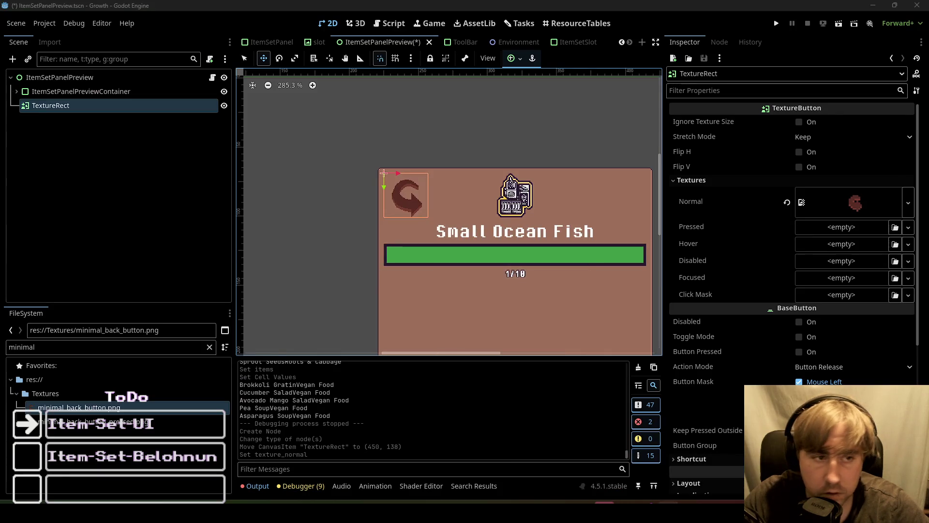
click(77, 91)
click(51, 106)
click(73, 77)
click(73, 105)
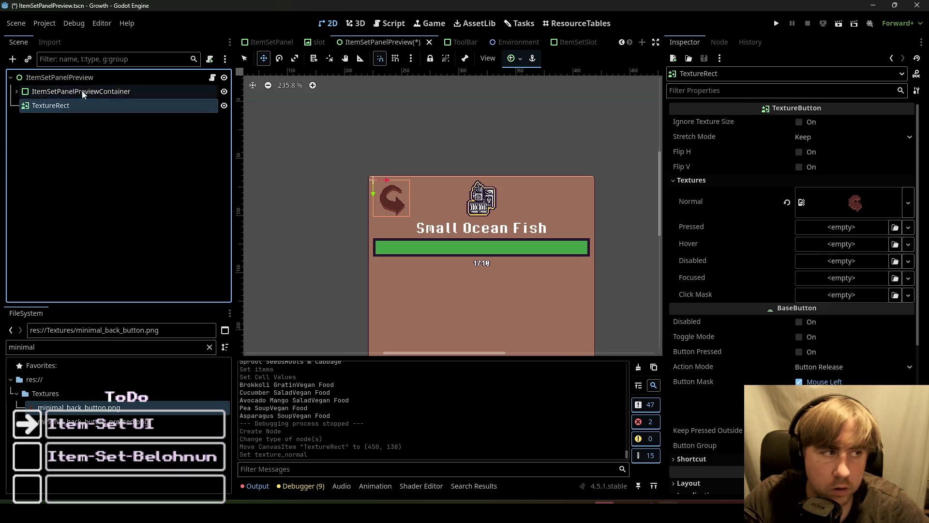
click(775, 24)
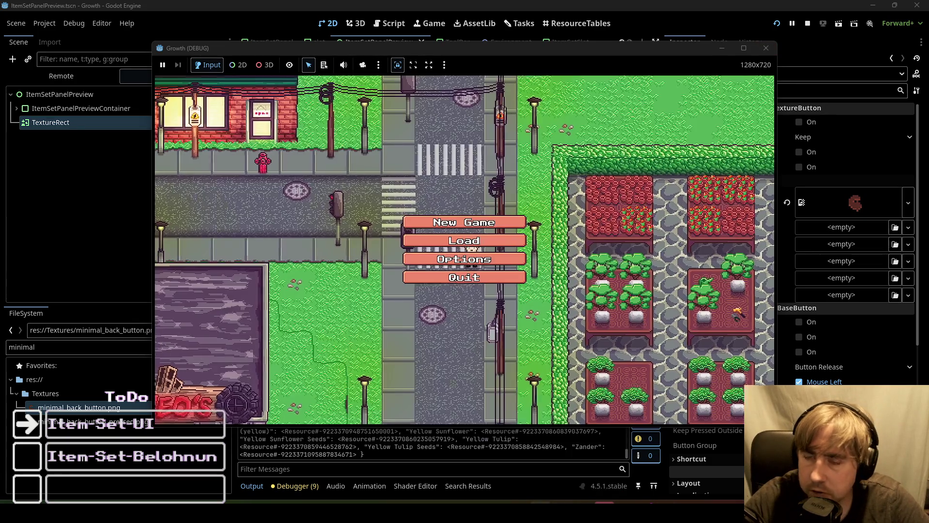
- Load an existing save slot in the running game and walk the player around
click(457, 238)
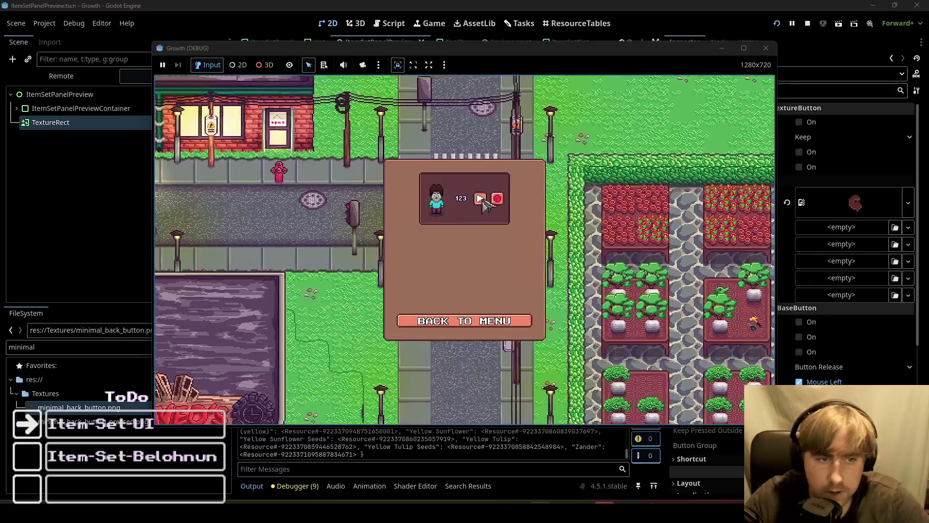
click(485, 199)
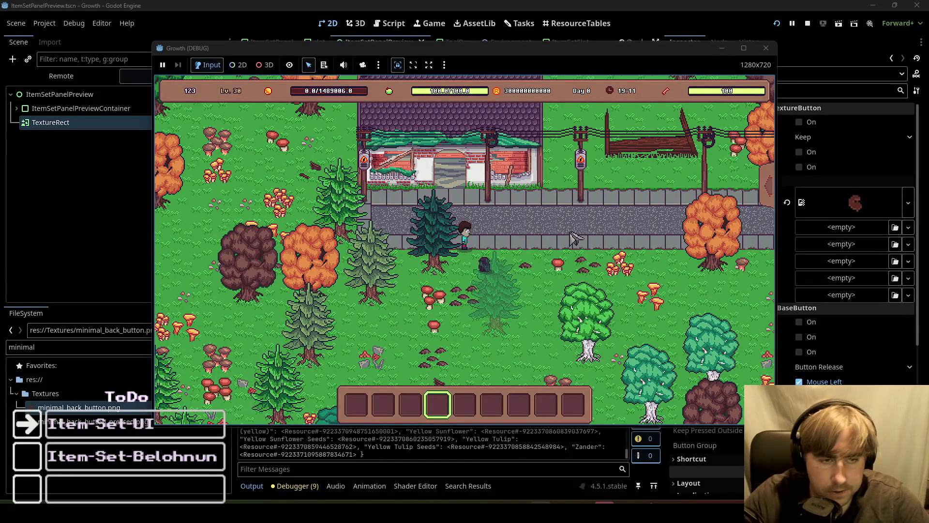
key(s)
key(d)
- Browse Collections to the Clams and Mushroom Set details, then stop the game and return to Aseprite
key(c)
click(548, 266)
click(416, 201)
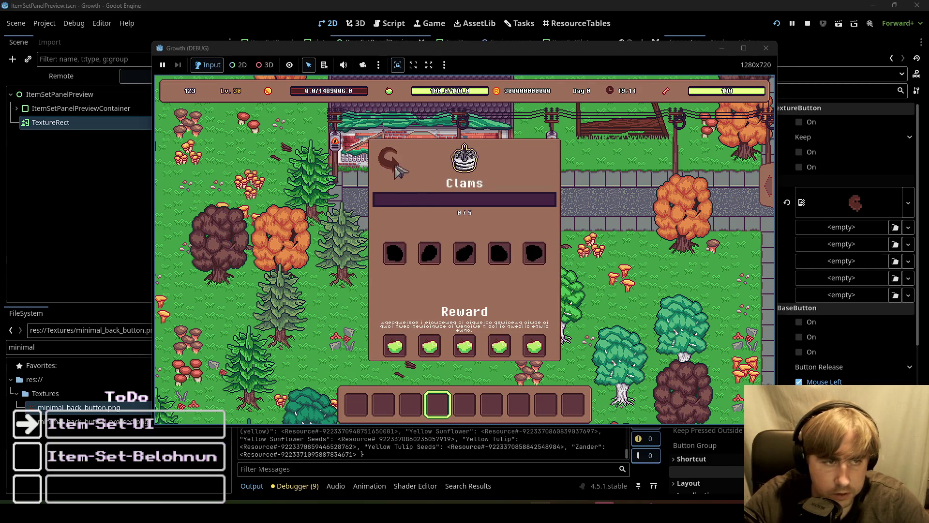
click(387, 160)
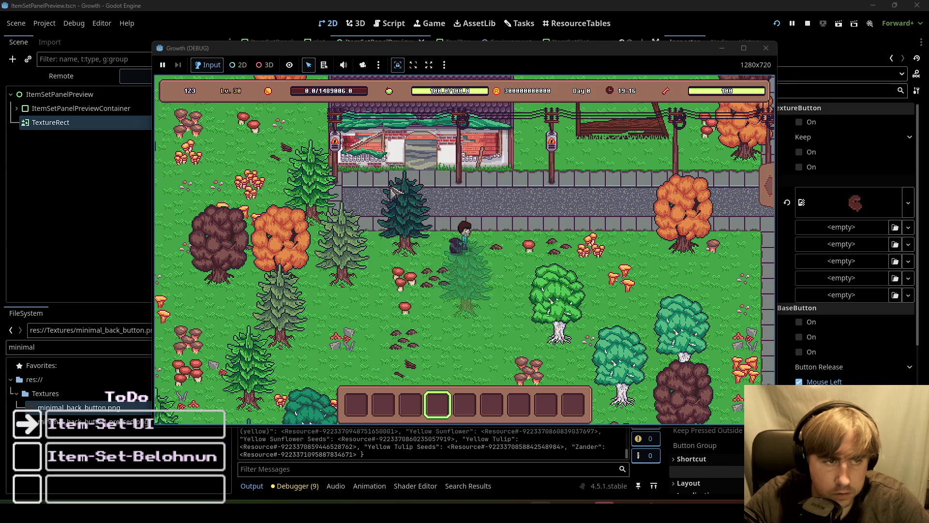
click(548, 265)
click(548, 265)
click(512, 191)
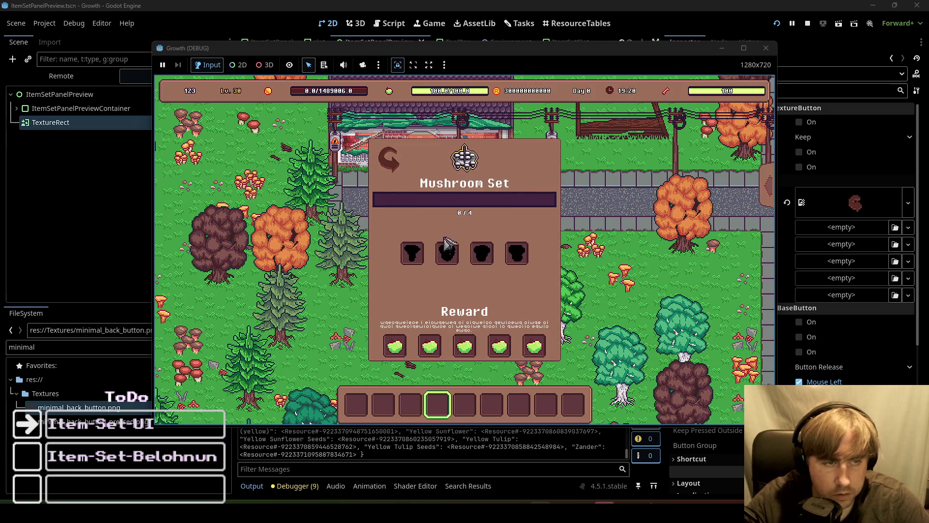
key(F8)
key(alt+Tab)
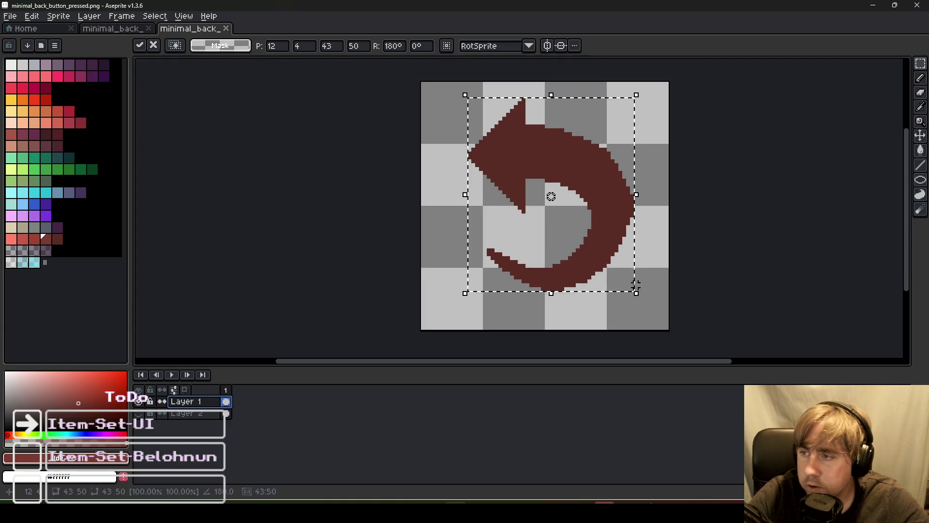
- Commit the 180° arrow rotation and erase part of its lower curve with the 5px eraser
click(651, 224)
scroll(589, 234, up, 3)
key(e)
drag(581, 203, 558, 332)
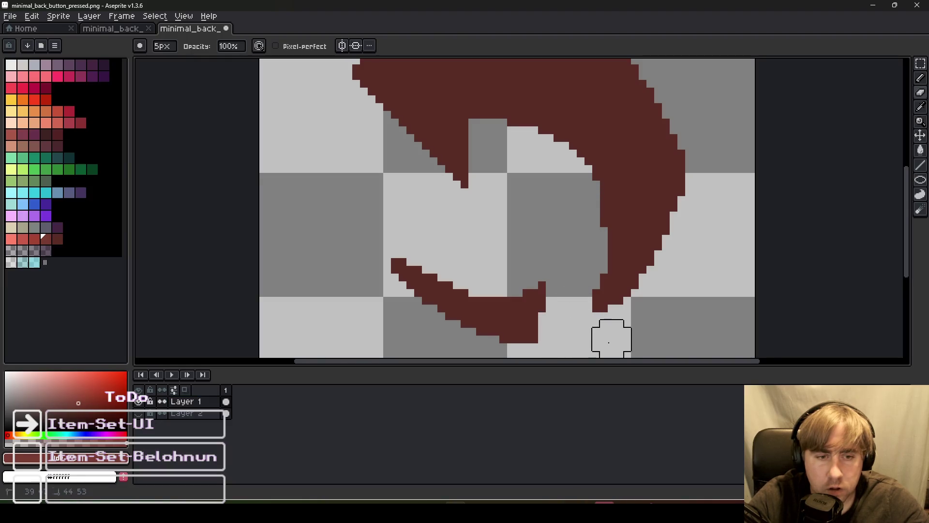
scroll(564, 284, down, 3)
scroll(605, 270, up, 3)
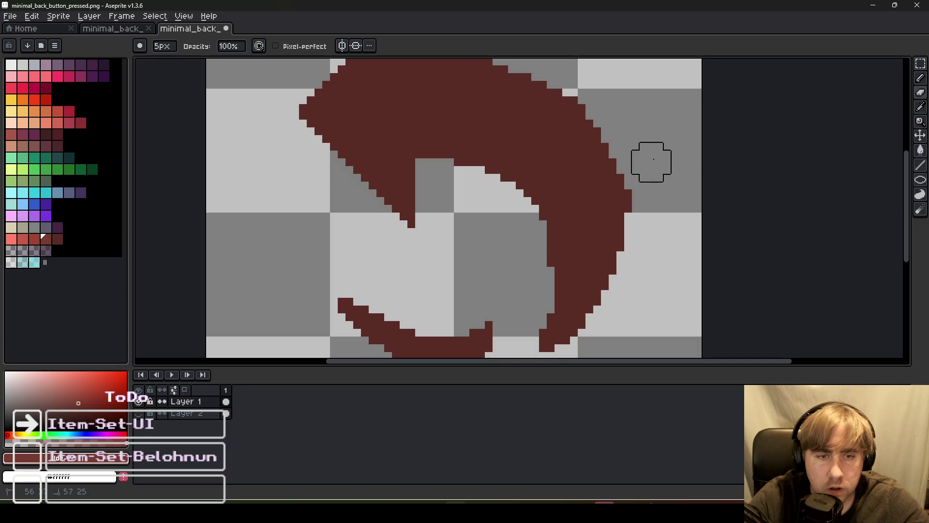
scroll(564, 205, down, 2)
scroll(535, 260, up, 1)
- Erase the rest of the arrow's lower arc with a 12px eraser
key(plus)
key(plus)
key(plus)
drag(508, 293, 409, 259)
scroll(444, 255, down, 4)
scroll(428, 269, up, 1)
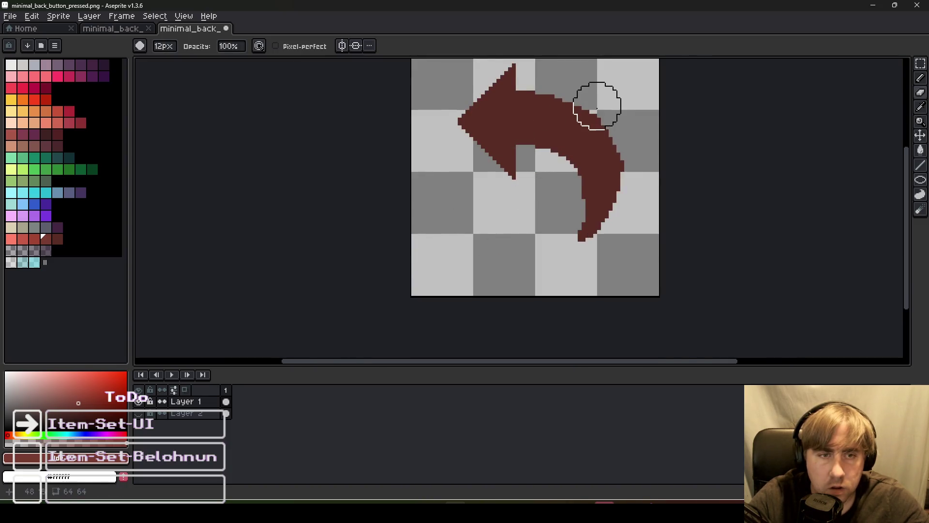
scroll(643, 197, up, 1)
- Clean stray fragments and edge gaps off the arrow with the Pencil and Eraser
key(b)
scroll(629, 203, up, 1)
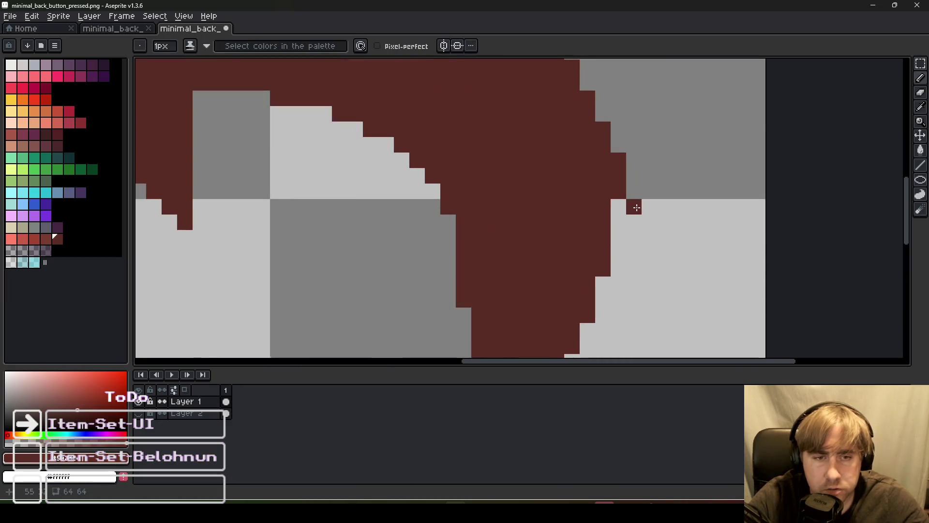
key(e)
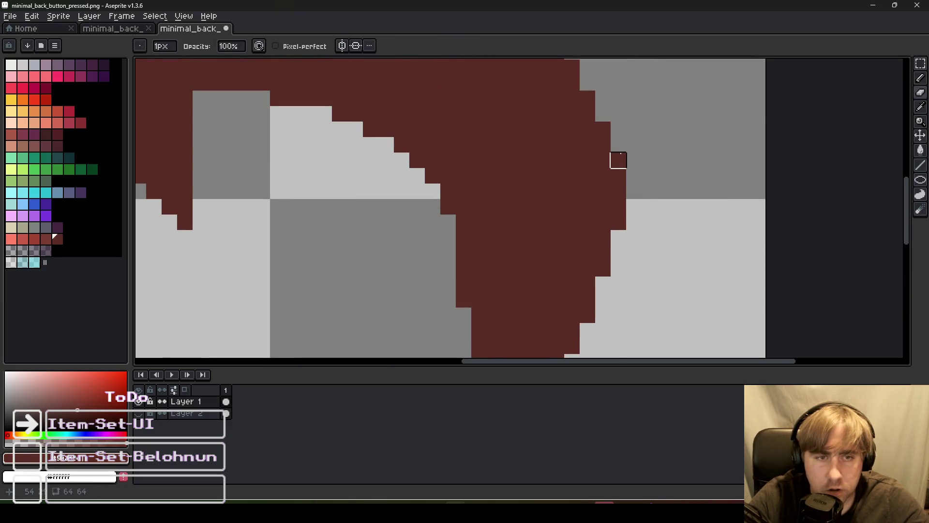
scroll(564, 179, down, 2)
key(b)
scroll(535, 224, up, 1)
scroll(541, 272, down, 1)
scroll(523, 234, down, 1)
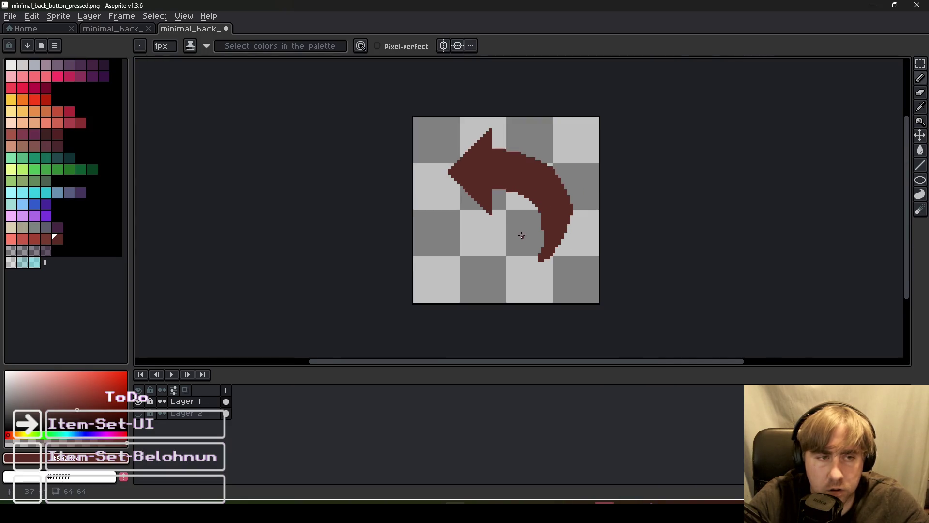
scroll(498, 182, up, 5)
scroll(480, 234, down, 3)
- Raise the arrowhead one pixel and move the whole arrow 2 pixels left and 4 down
key(m)
mouse_move(361, 85)
mouse_down()
mouse_move(472, 264)
mouse_move(465, 288)
mouse_up()
drag(448, 228, 446, 217)
click(523, 195)
scroll(454, 212, down, 2)
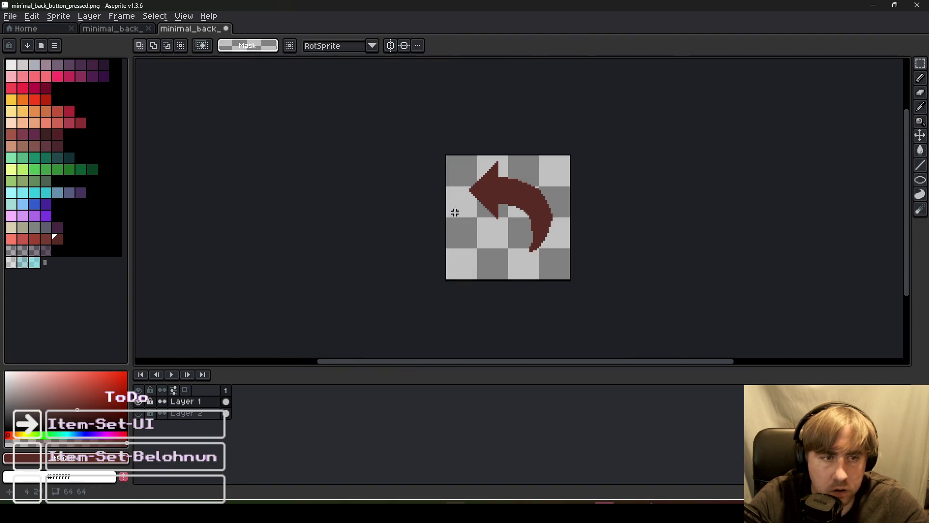
scroll(455, 203, up, 2)
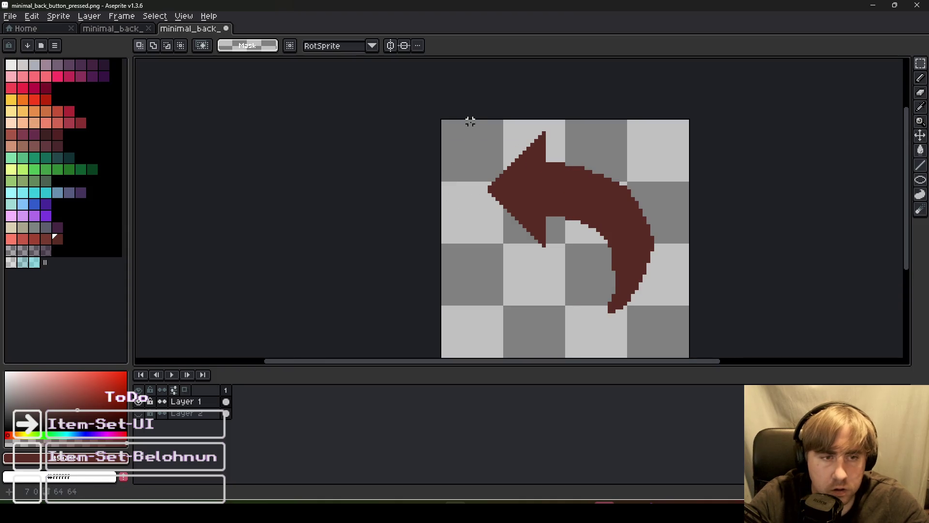
drag(469, 121, 693, 332)
mouse_move(583, 159)
mouse_down()
mouse_move(572, 167)
mouse_move(582, 178)
mouse_up()
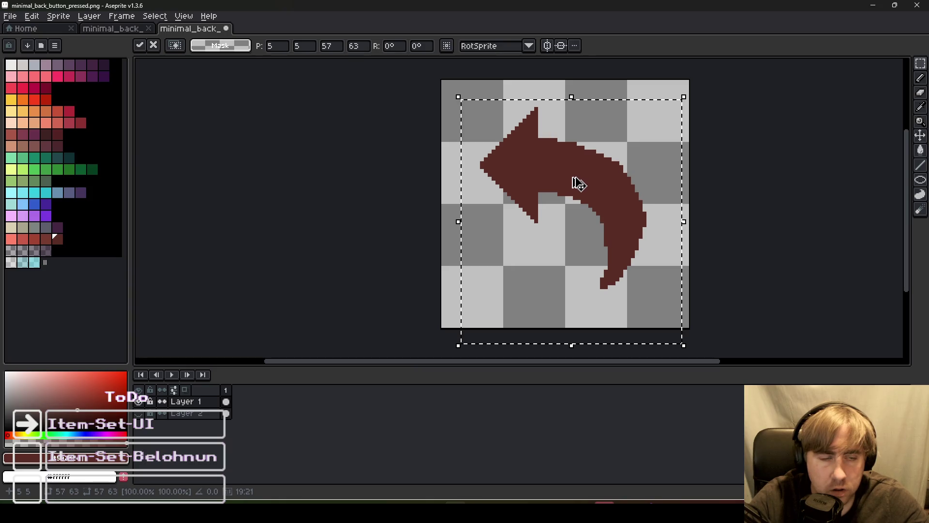
key(ctrl+d)
- Delete Layer 2
click(211, 417)
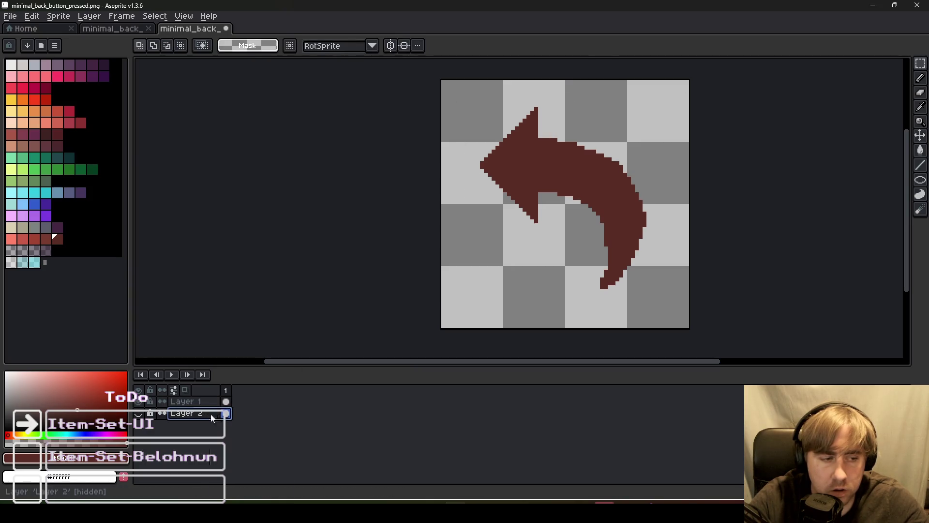
right_click(211, 418)
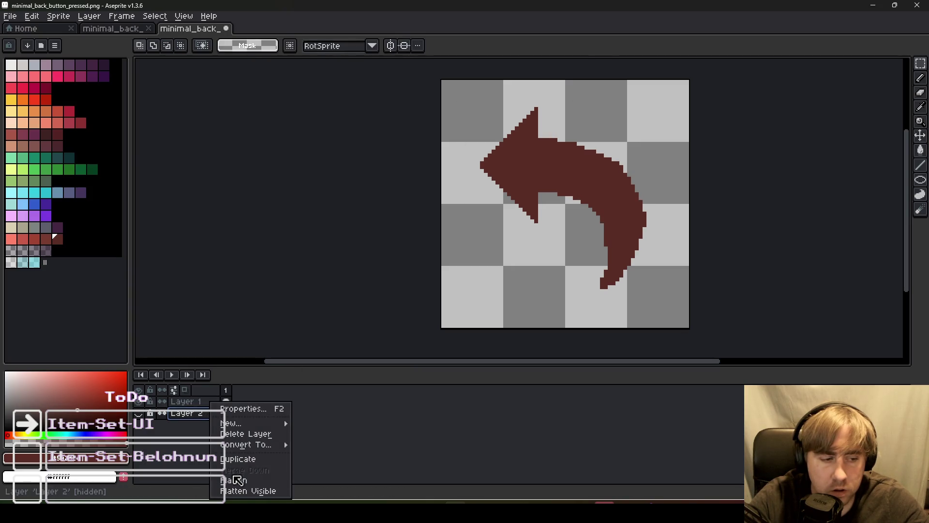
click(245, 434)
key(ctrl+n)
key(Escape)
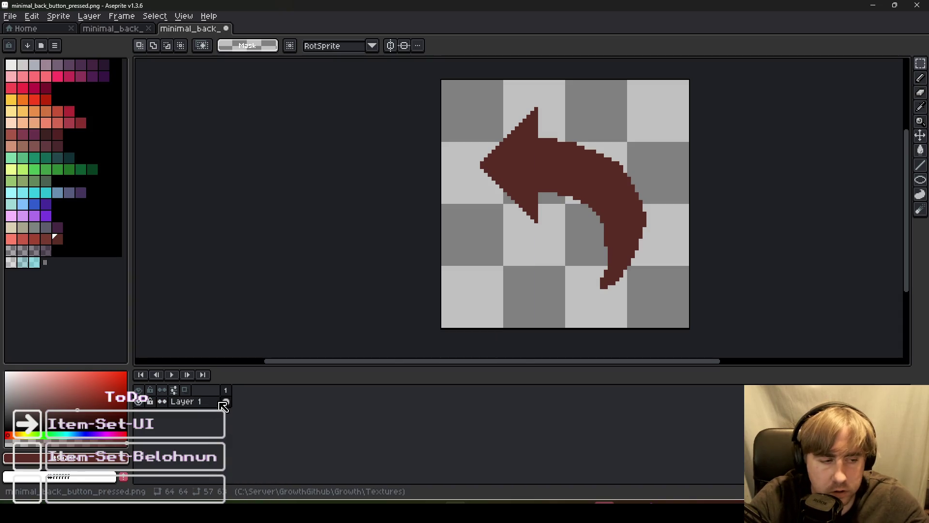
- Duplicate Layer 1 and keep the original Layer 1 active
right_click(219, 407)
click(236, 458)
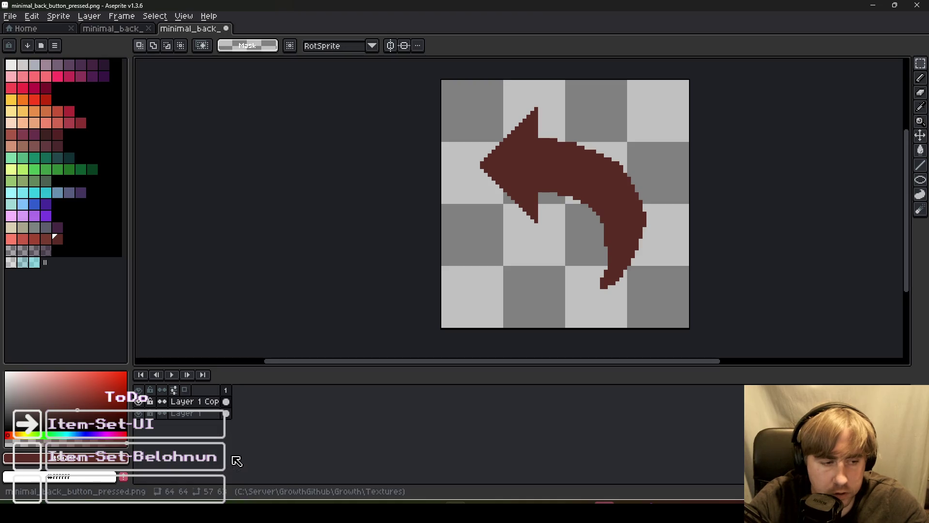
click(226, 413)
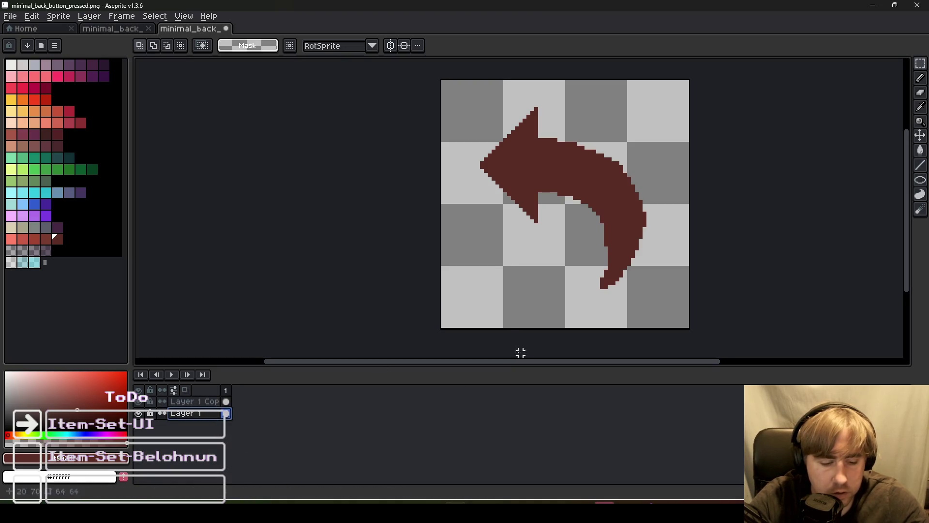
- Move the arrow on Layer 1 down 5 pixels and clear the selection
key(ctrl+t)
scroll(552, 193, up, 1)
drag(551, 193, 556, 222)
key(Return)
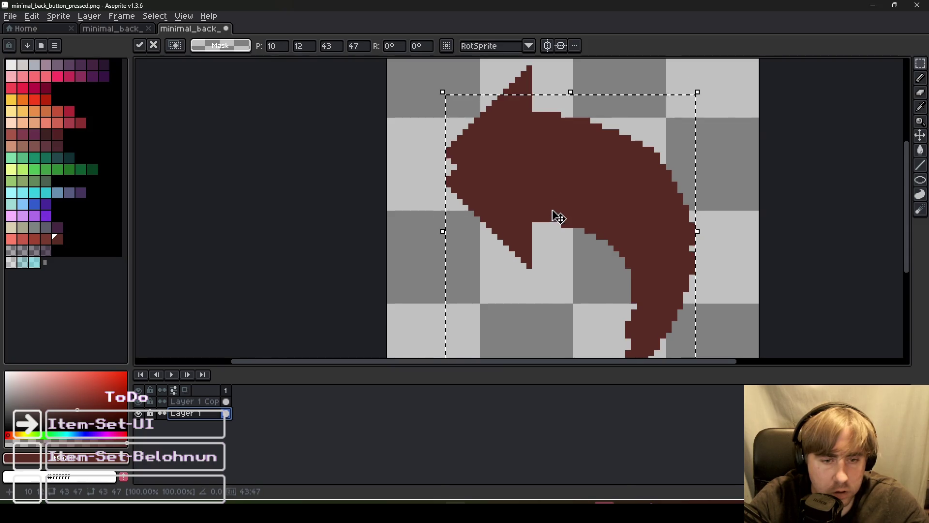
scroll(556, 223, down, 2)
key(ctrl+d)
- Fill the arrow's lower part with a lighter red from the palette
click(46, 239)
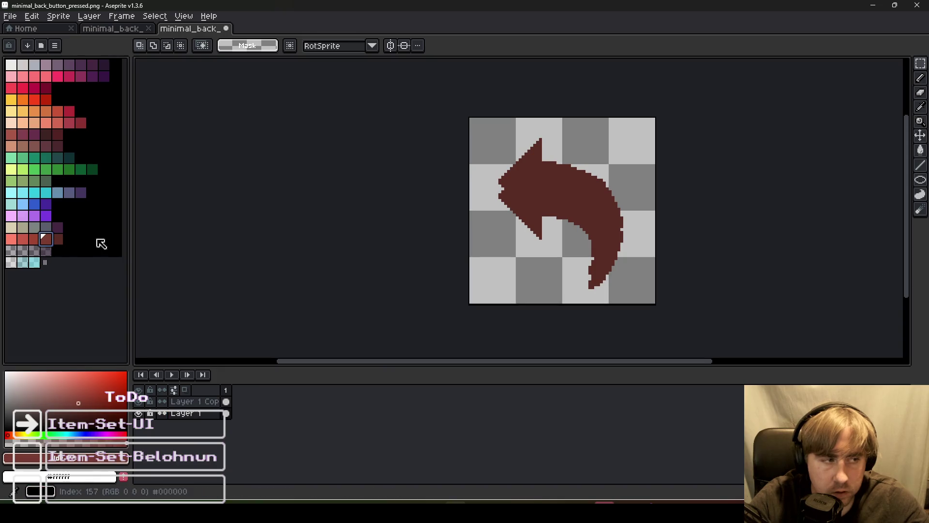
key(g)
click(583, 209)
scroll(558, 222, up, 2)
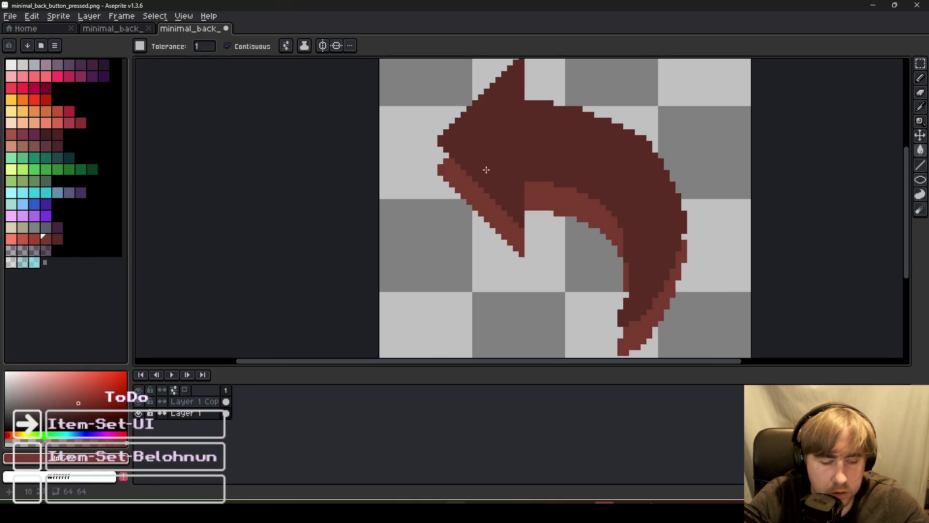
- Touch up pixels on the arrow's left edge with the Pencil, checking at different zooms
key(b)
click(444, 163)
scroll(442, 136, up, 2)
click(442, 128)
click(450, 141)
scroll(478, 154, down, 3)
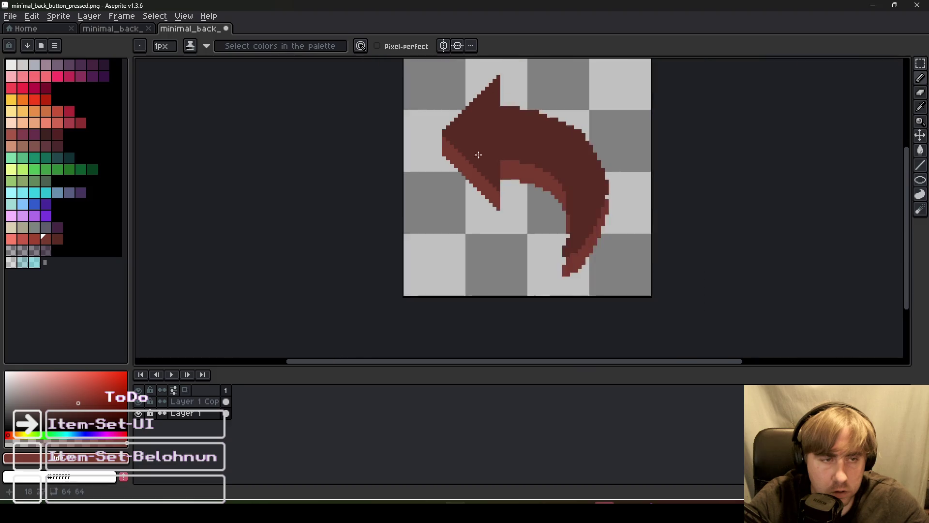
scroll(564, 268, up, 3)
scroll(563, 301, down, 4)
scroll(601, 222, up, 3)
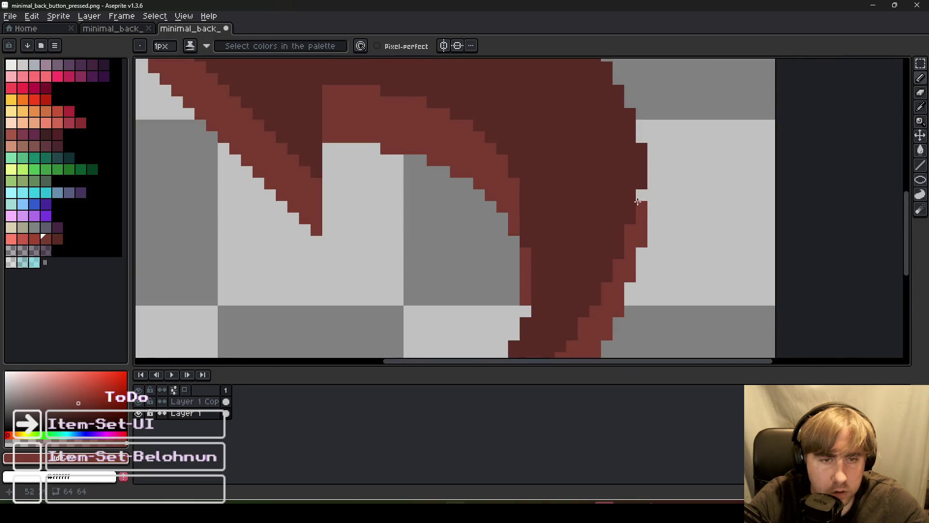
scroll(590, 211, down, 4)
key(ctrl)
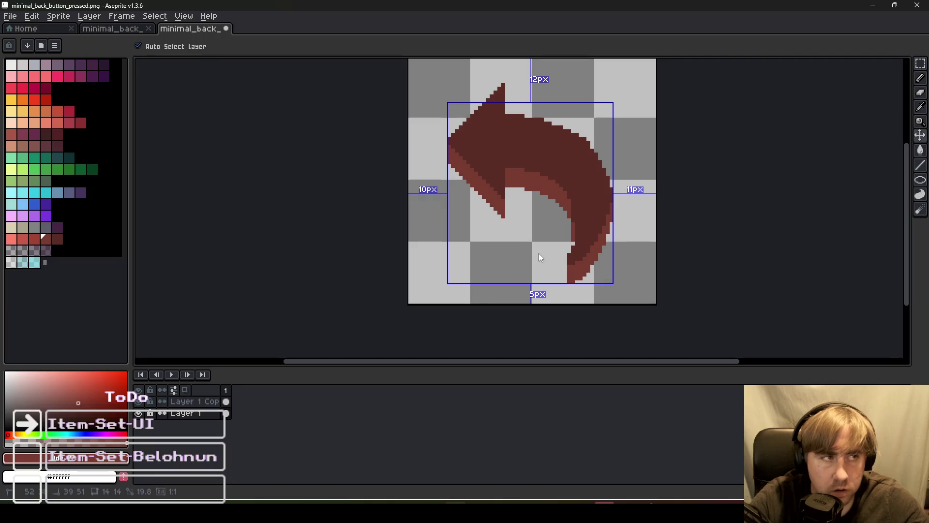
key(ctrl+shift+s)
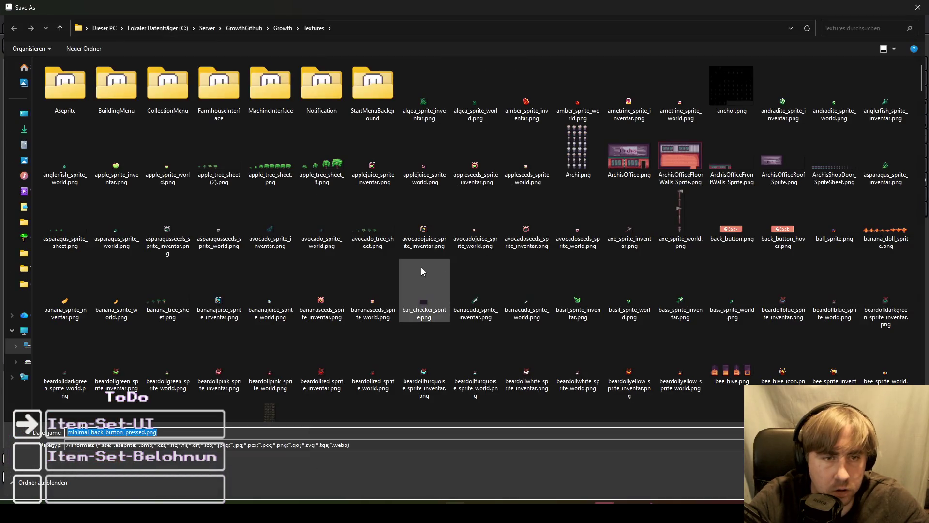
- Save the shadowed arrow as minimal_back_button.png, overwriting the existing file
click(756, 433)
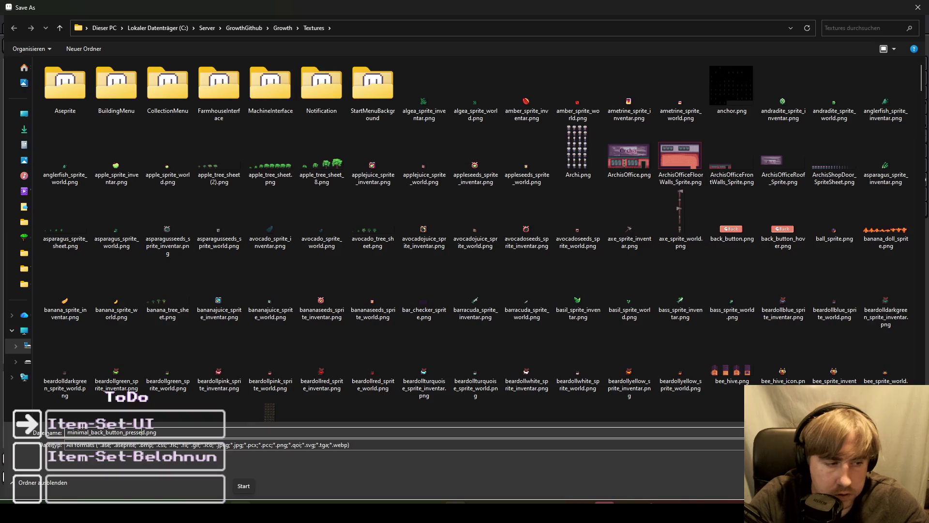
key(BackSpace)
key(BackSpace)
key(BackSpace)
key(Return)
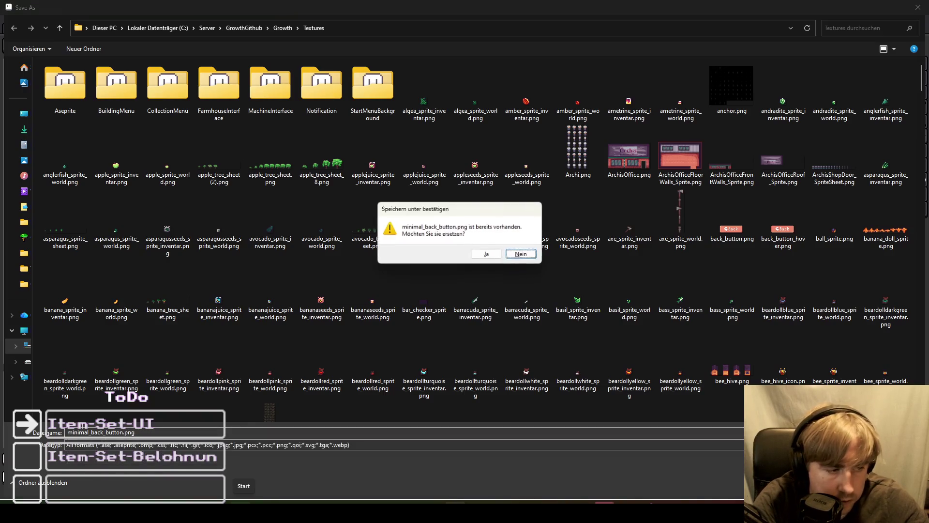
key(Left)
key(Return)
- Shift the copied arrow down 5 pixels and hide Layer 1, leaving only the flat arrow
key(b)
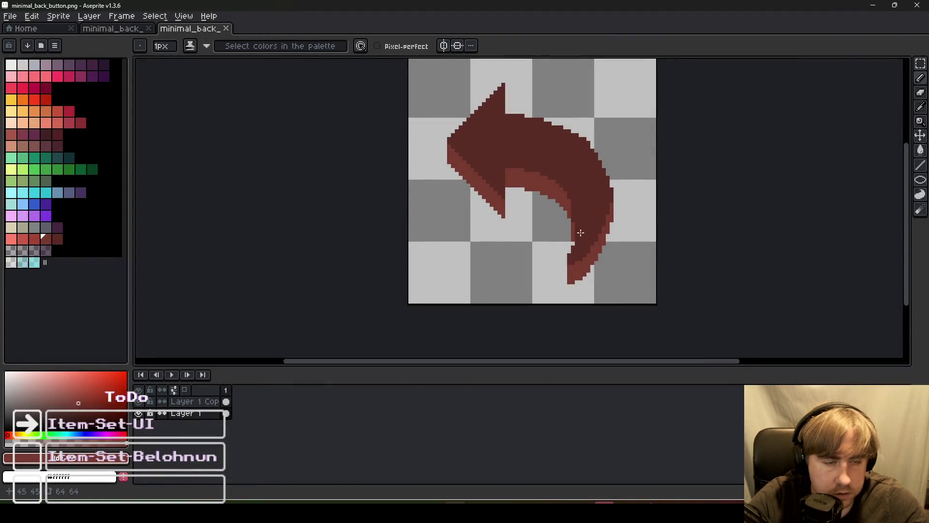
key(ctrl+a)
scroll(475, 169, up, 1)
drag(481, 159, 490, 186)
key(Return)
scroll(431, 153, up, 2)
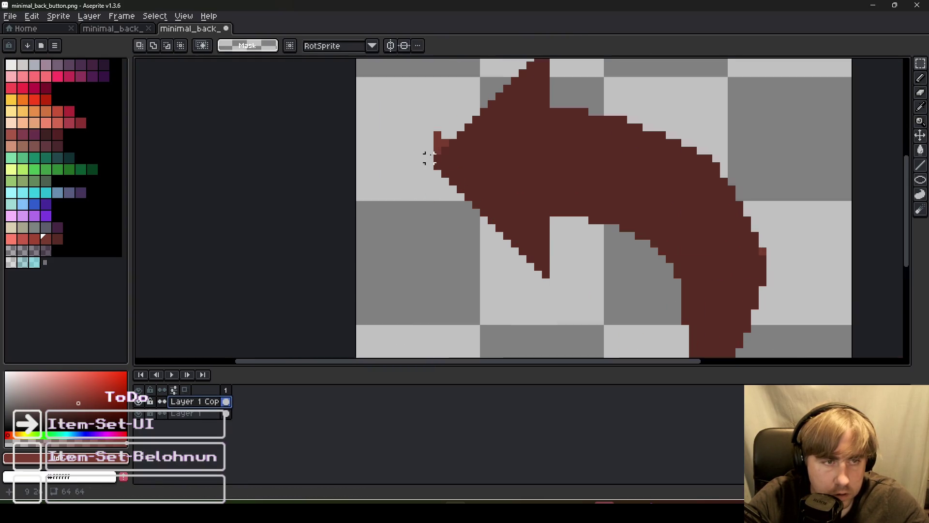
click(144, 415)
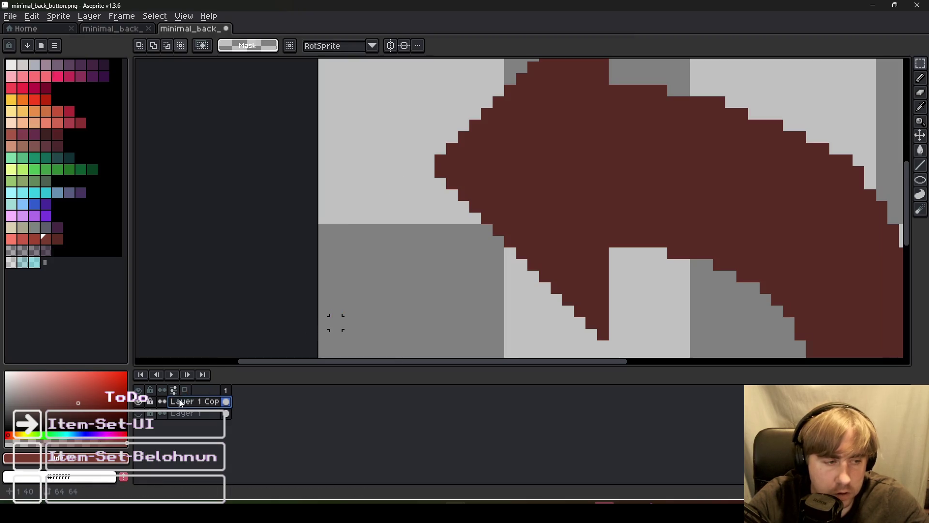
- Save the flat arrow as minimal_back_button_pressed.png
key(ctrl+shift+s)
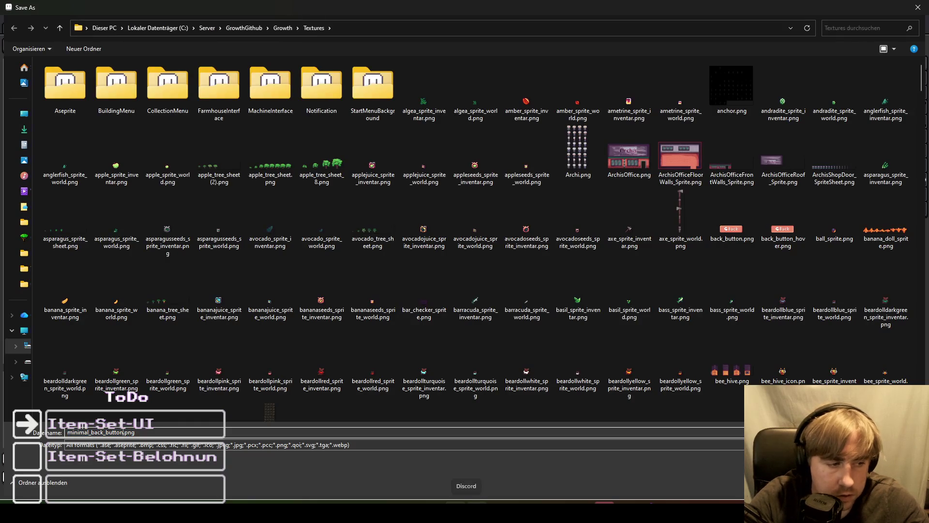
text(ed)
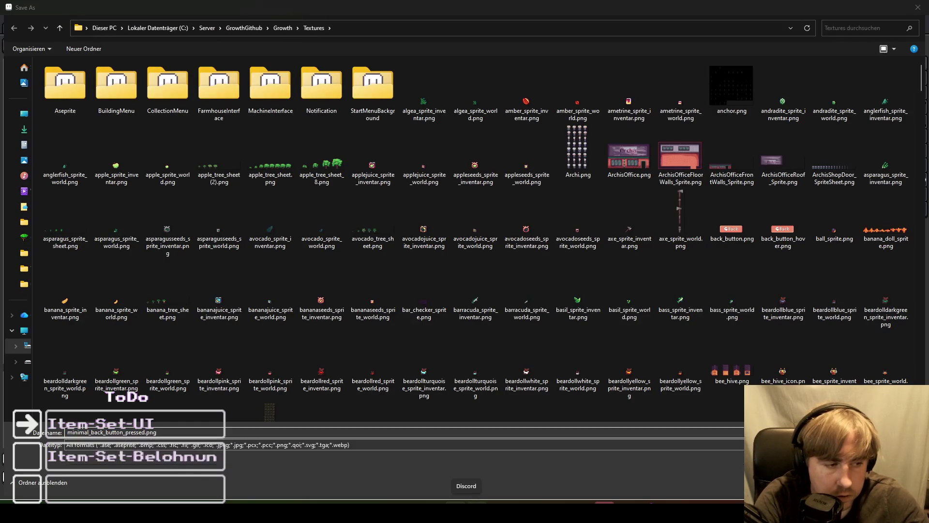
key(Return)
key(Return)
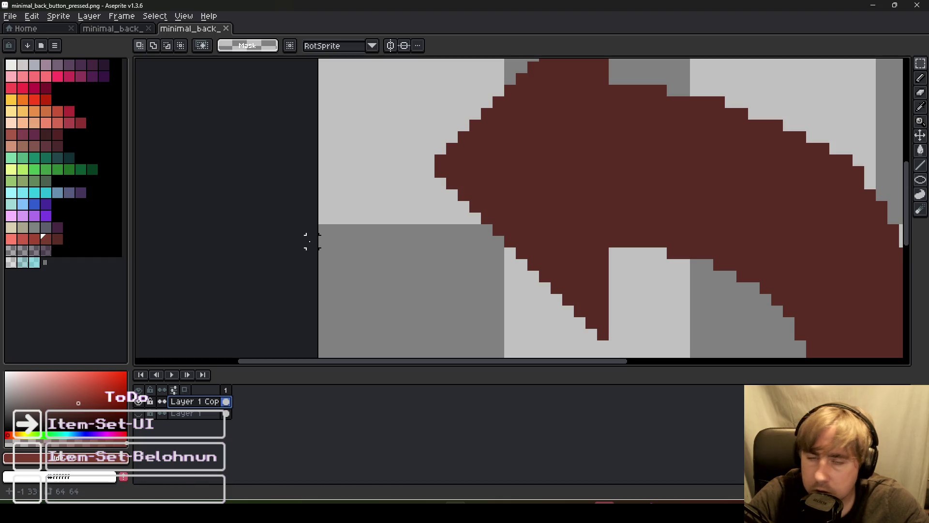
scroll(473, 193, down, 5)
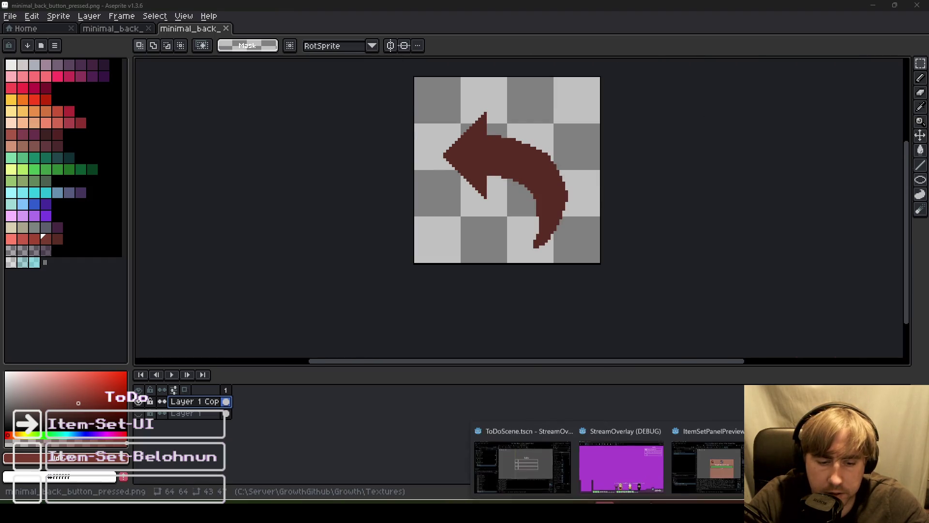
- Close the running game window and switch back to the Godot editor
click(496, 461)
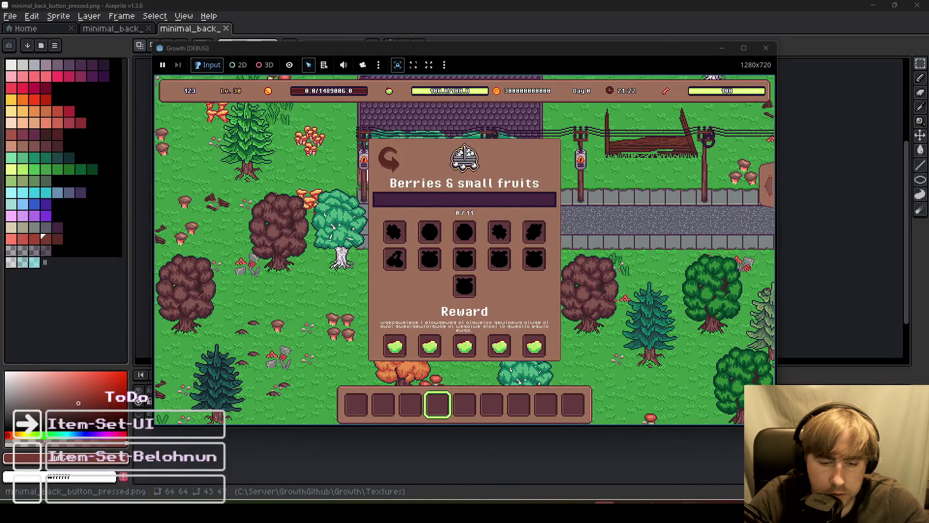
click(766, 48)
mouse_move(542, 482)
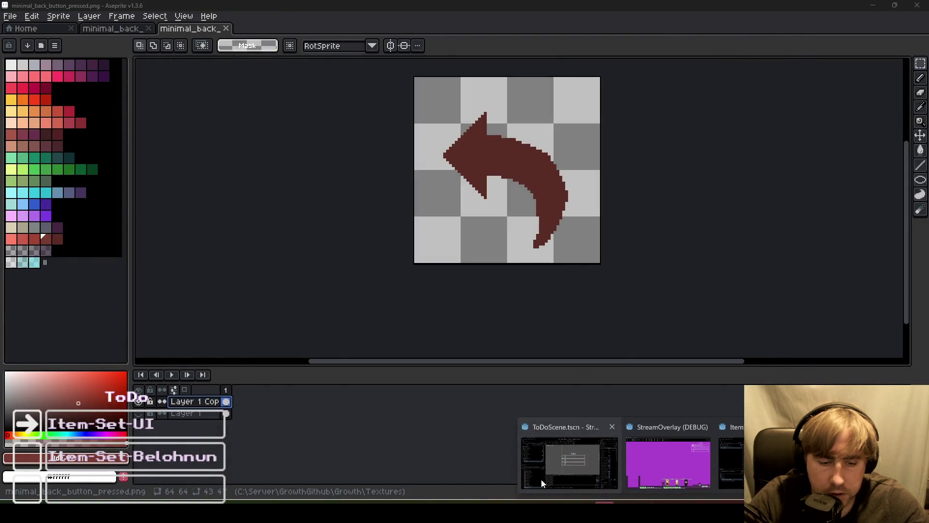
mouse_move(640, 450)
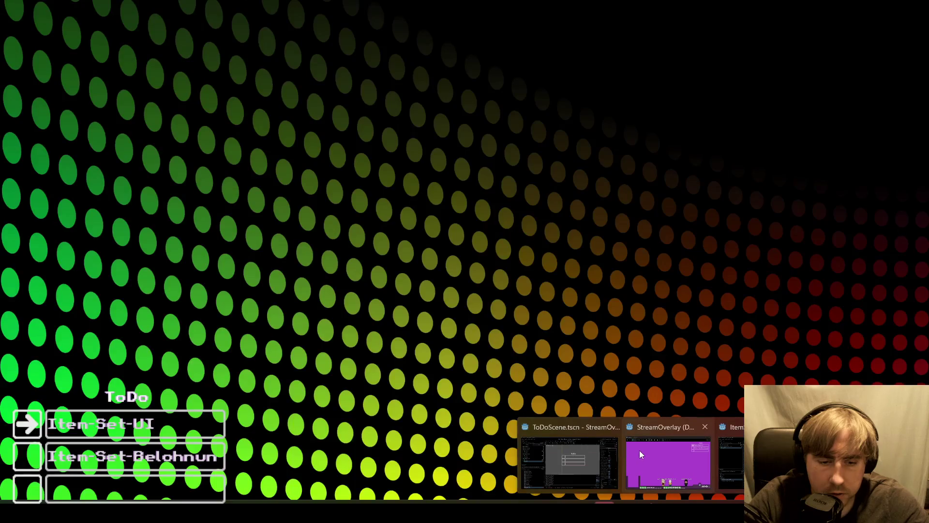
click(765, 459)
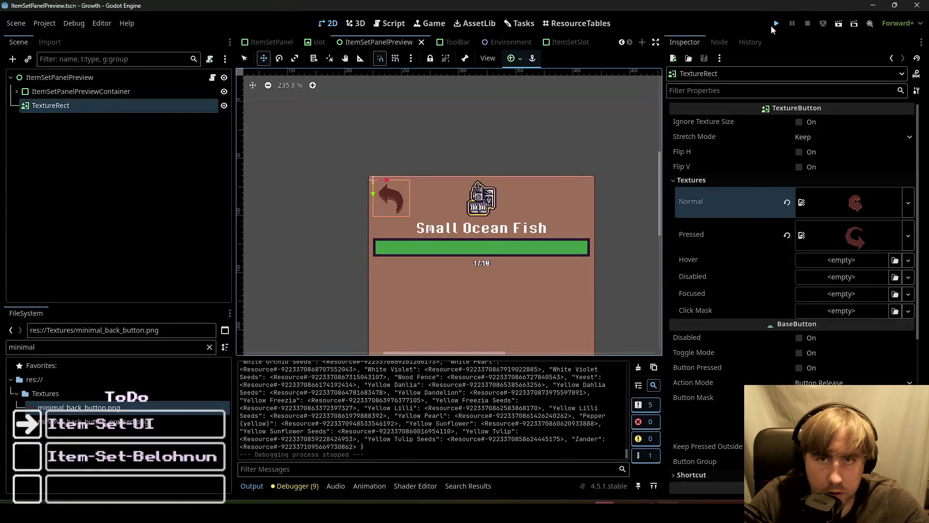
- Test-run the game, load the save, view the Fresh Water Fish collection, then close the debug window
click(774, 25)
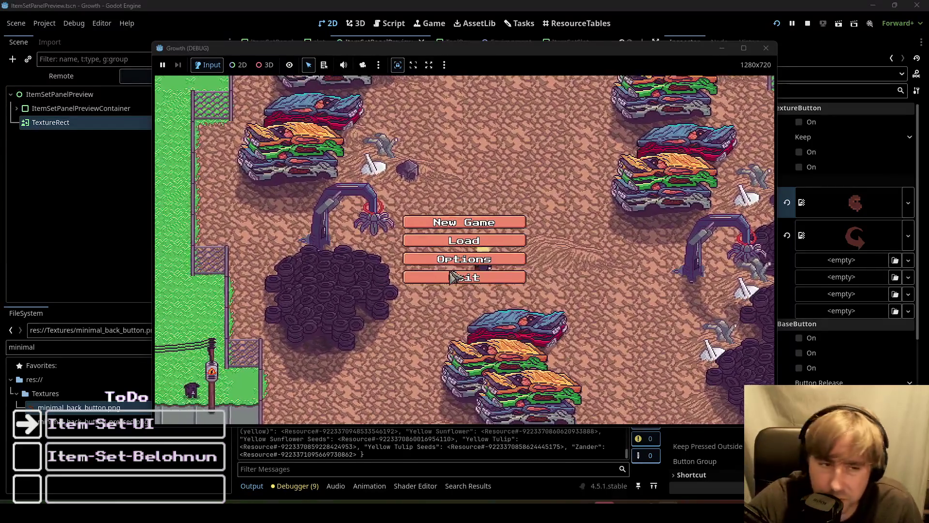
click(473, 242)
click(483, 199)
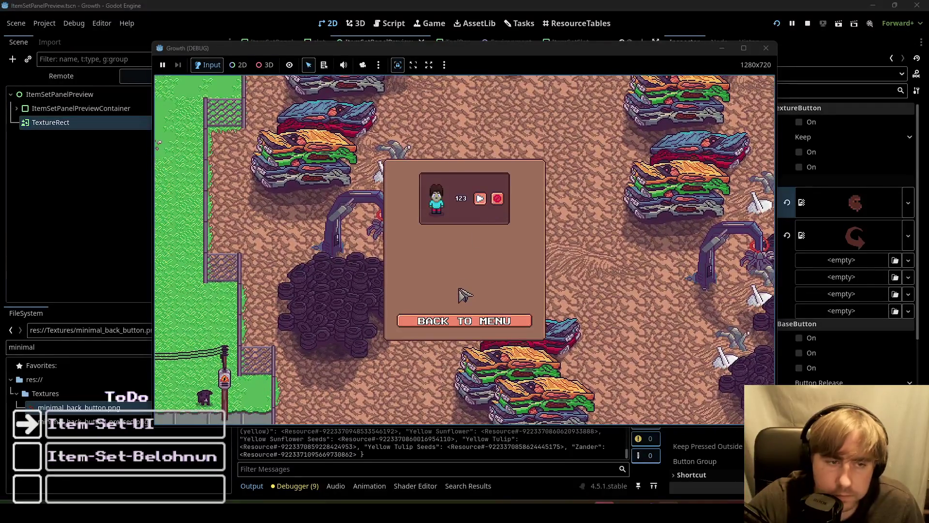
key(c)
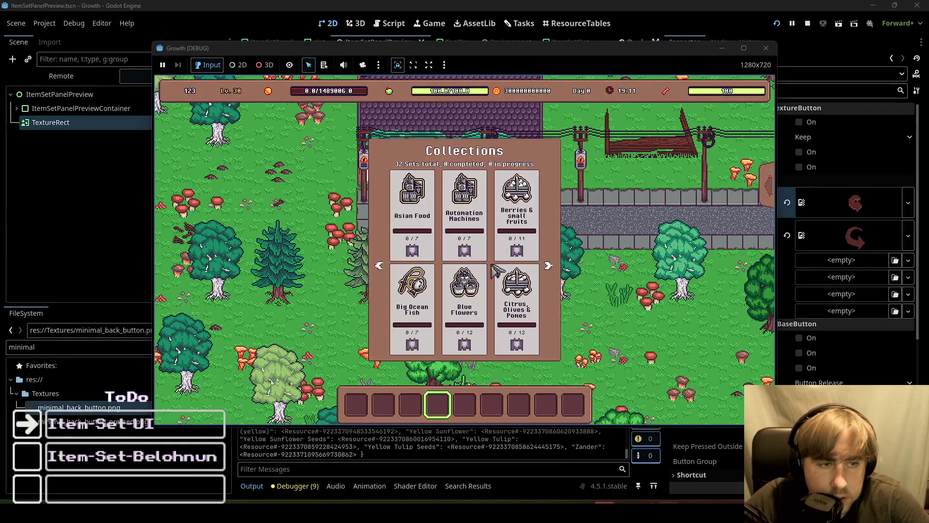
click(549, 266)
click(516, 200)
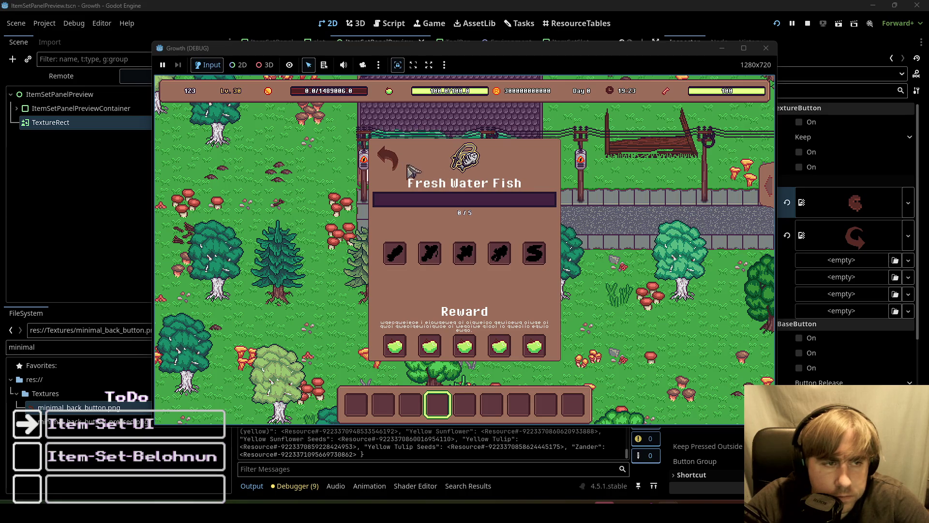
click(769, 50)
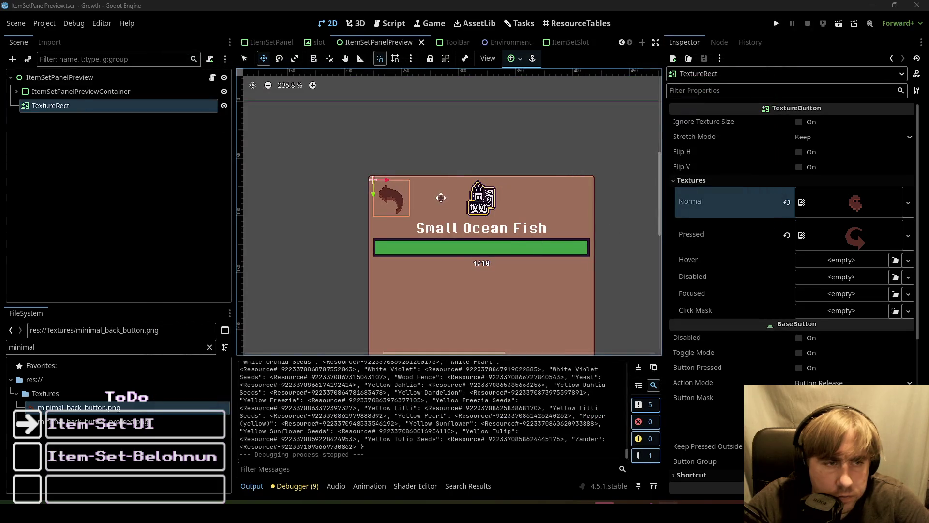
click(145, 91)
- Rename the TextureRect node in ItemSetPanelPreview to BackButton
click(203, 79)
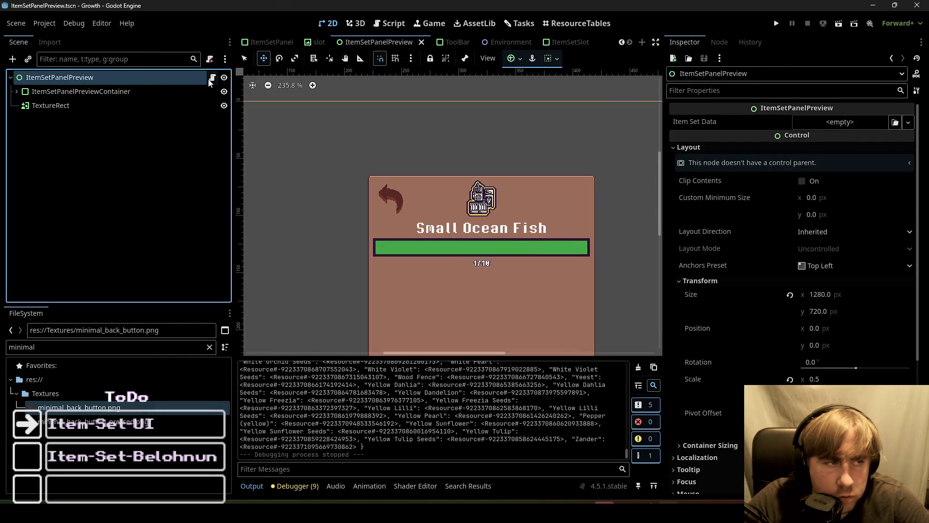
click(211, 78)
click(145, 106)
key(F2)
text(BackBu)
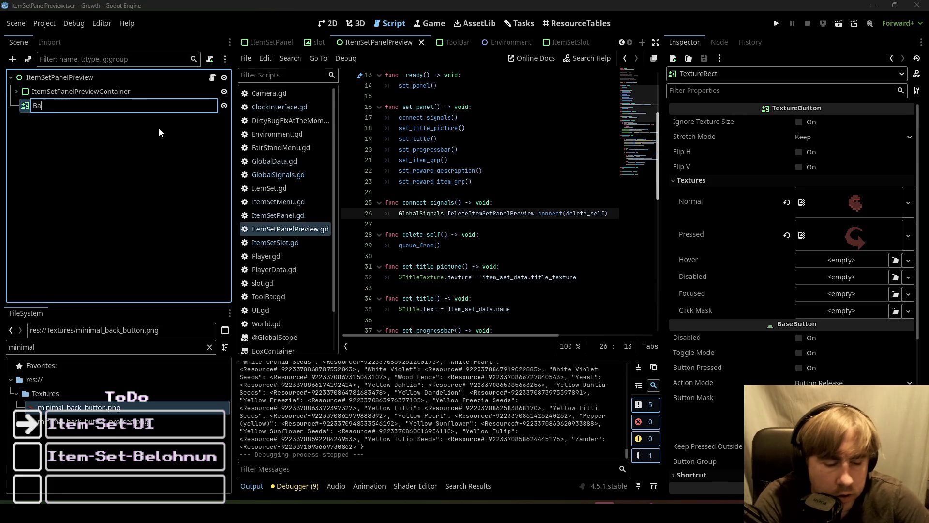
text(tton)
key(Return)
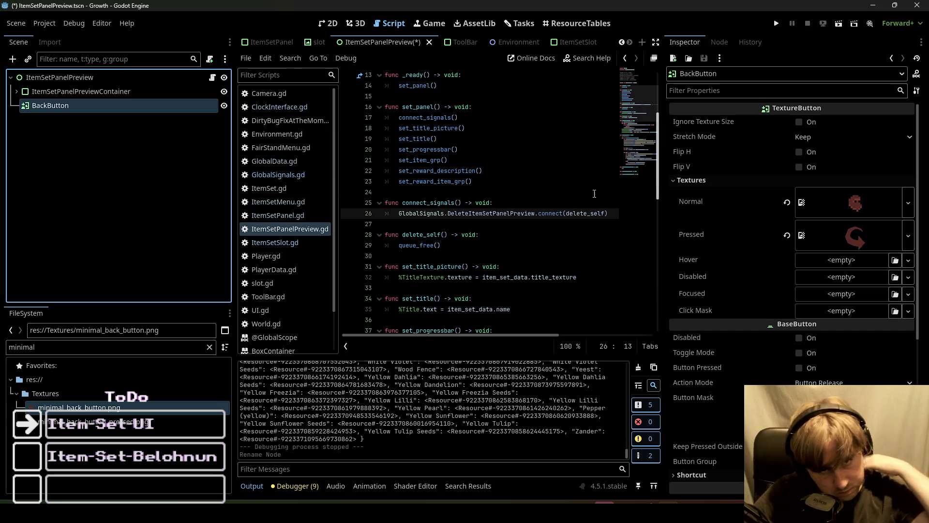
- Widen the code editor and review ItemSetMenu.gd's connect_signals, placing the caret on the blank line after _ready
drag(662, 216, 853, 201)
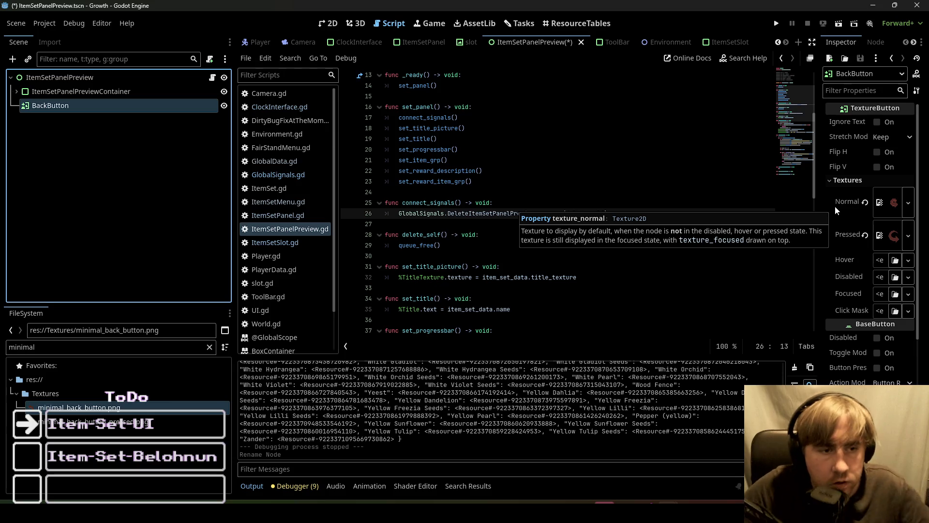
click(269, 215)
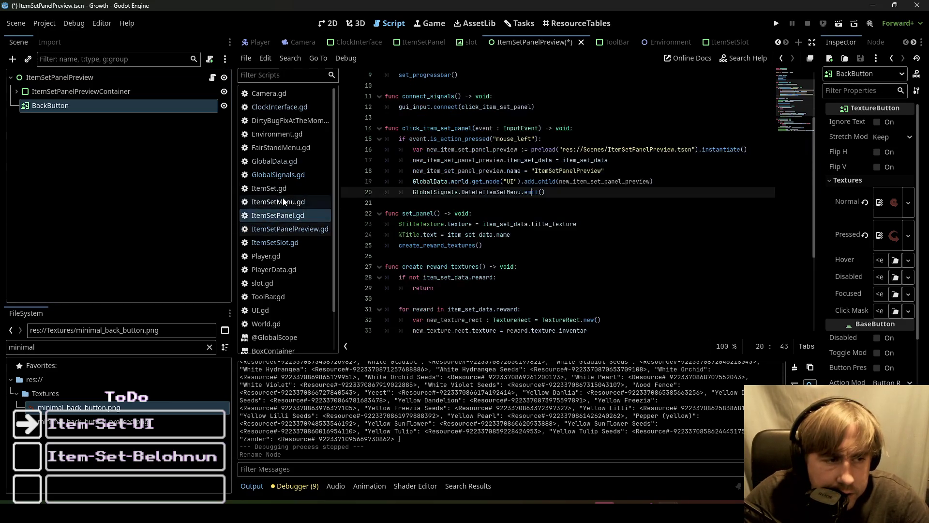
click(283, 202)
click(461, 266)
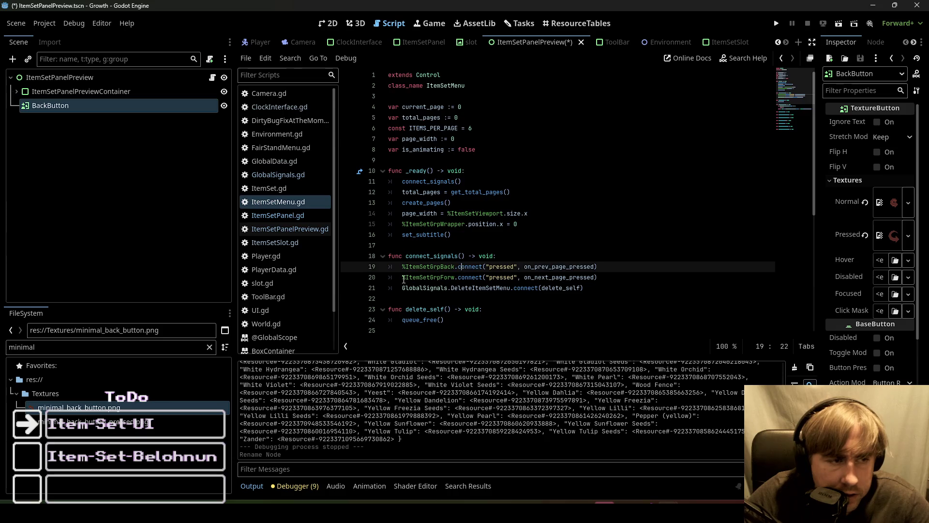
drag(453, 234, 388, 235)
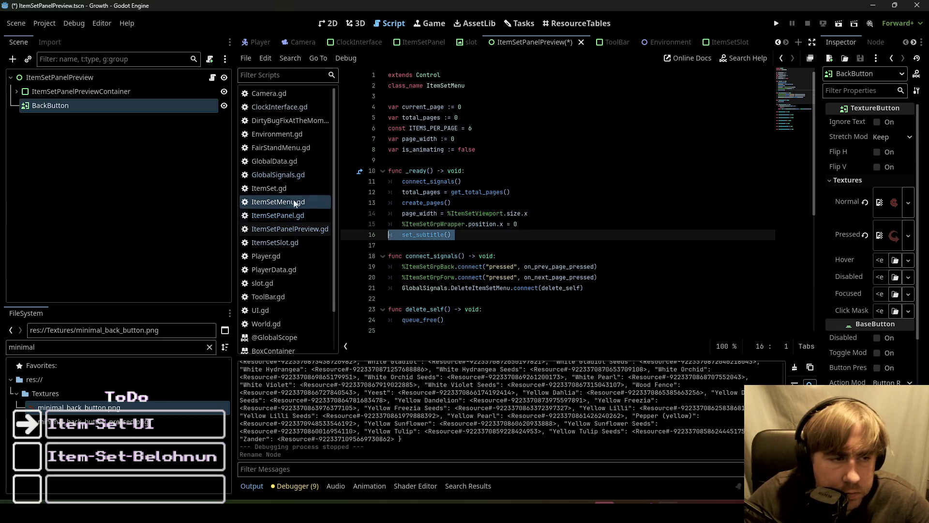
click(274, 217)
click(278, 202)
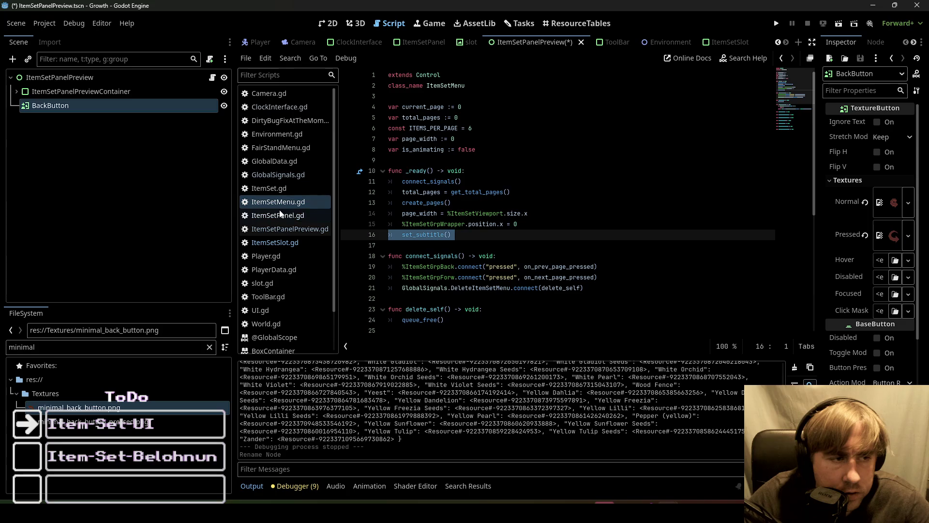
click(547, 297)
click(625, 289)
key(Up)
key(Up)
key(Up)
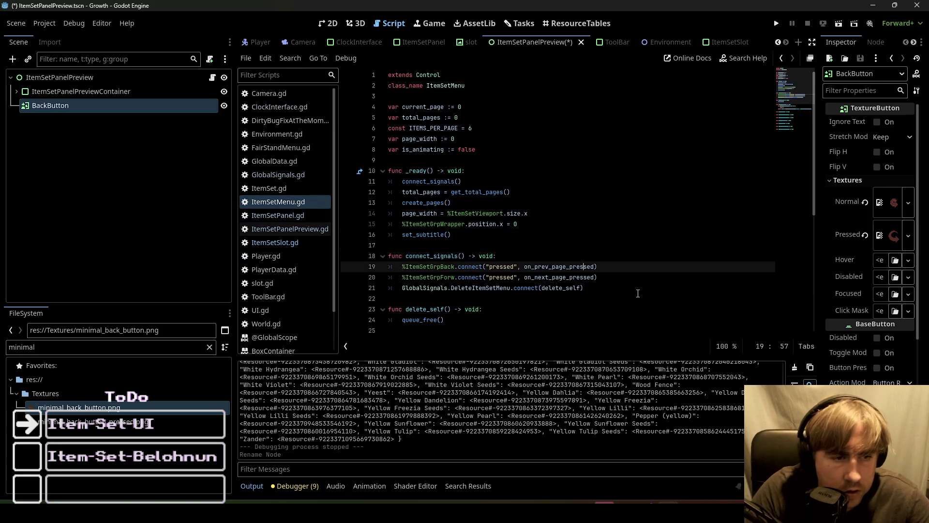
- In GlobalSignals.gd, declare signal CreateItemSetMenu on a new line above DeleteItemSetMenu
click(275, 175)
click(516, 223)
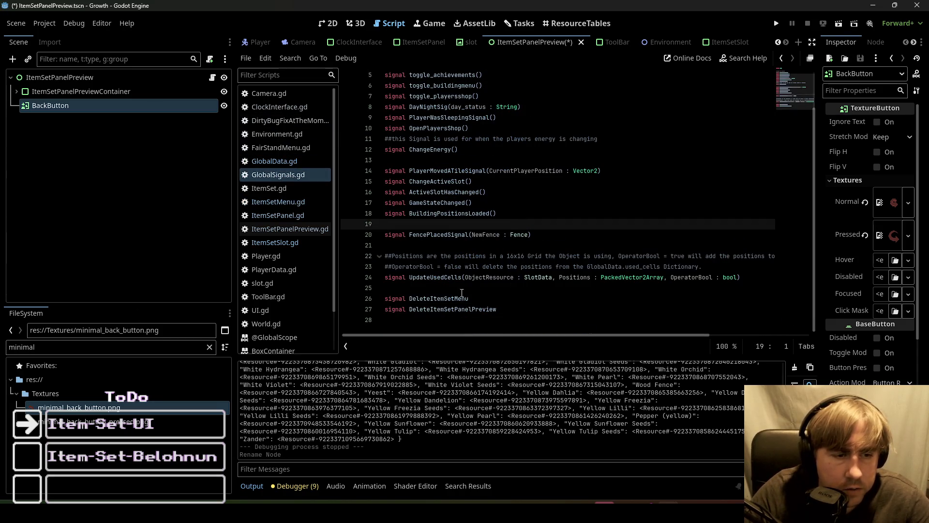
click(645, 299)
key(Return)
key(BackSpace)
key(BackSpace)
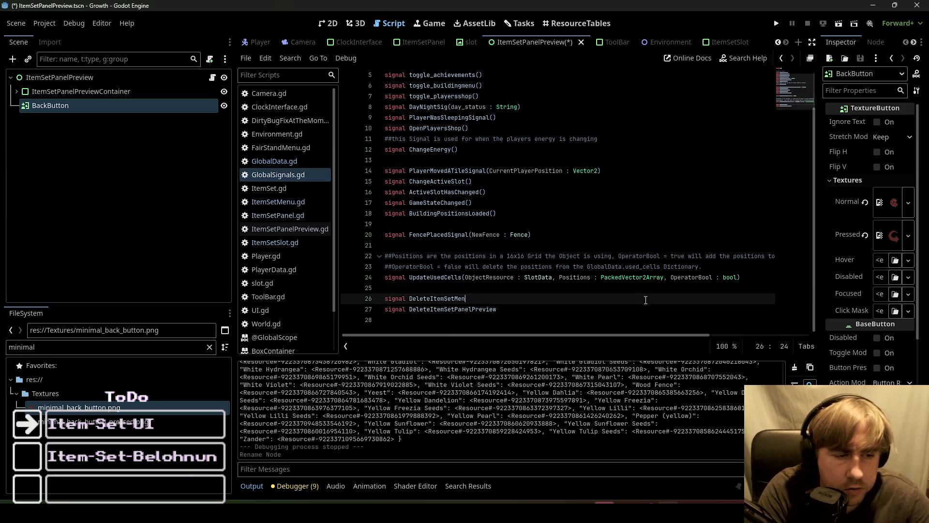
text(u)
key(Up)
key(Return)
key(BackSpace)
text(l CreateItemSetMenu)
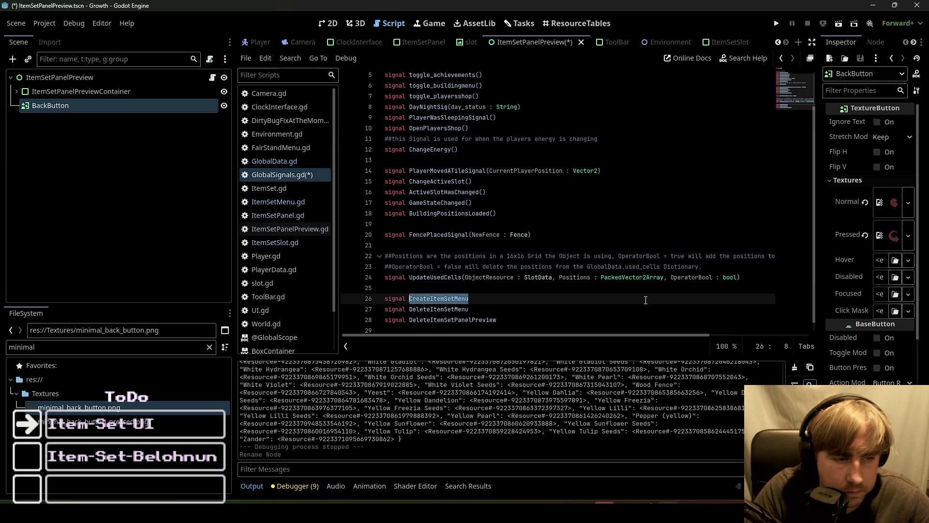
- Save GlobalSignals.gd and return to the ItemSetMenu script
click(545, 256)
key(ctrl+s)
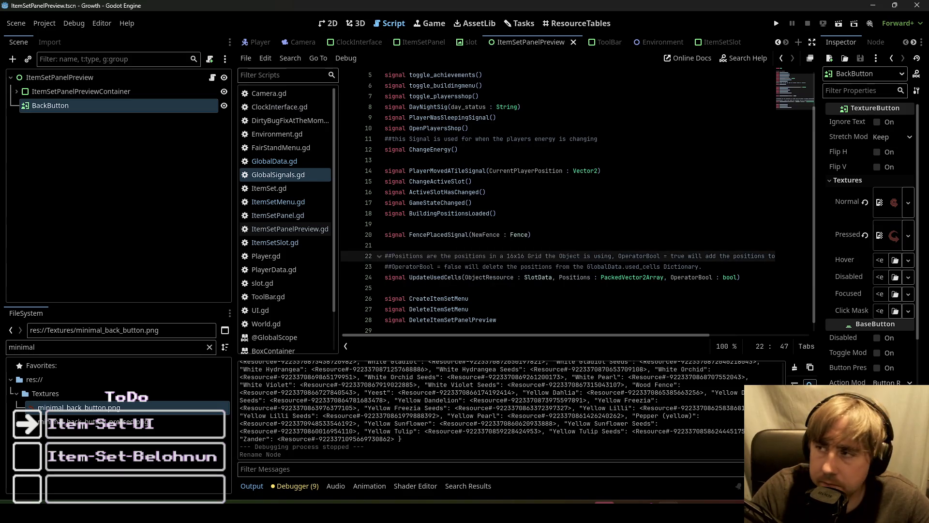
double_click(438, 298)
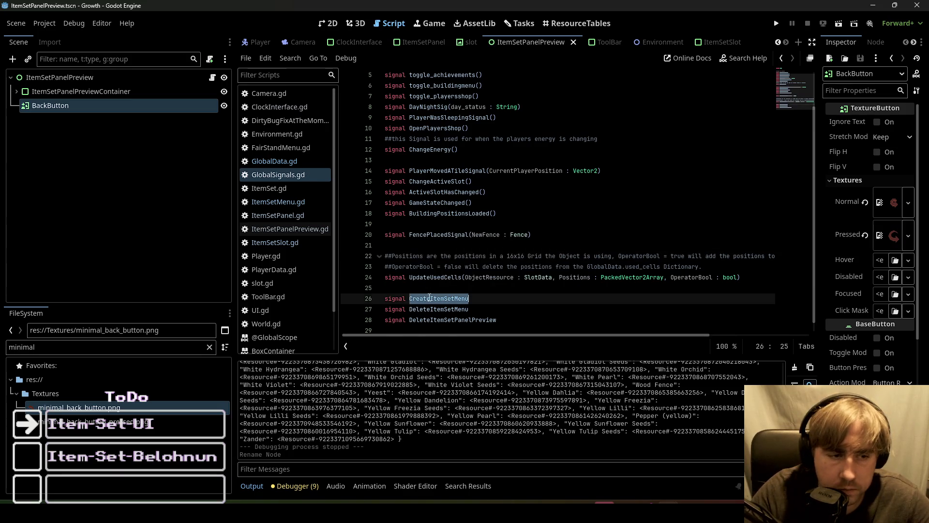
click(277, 202)
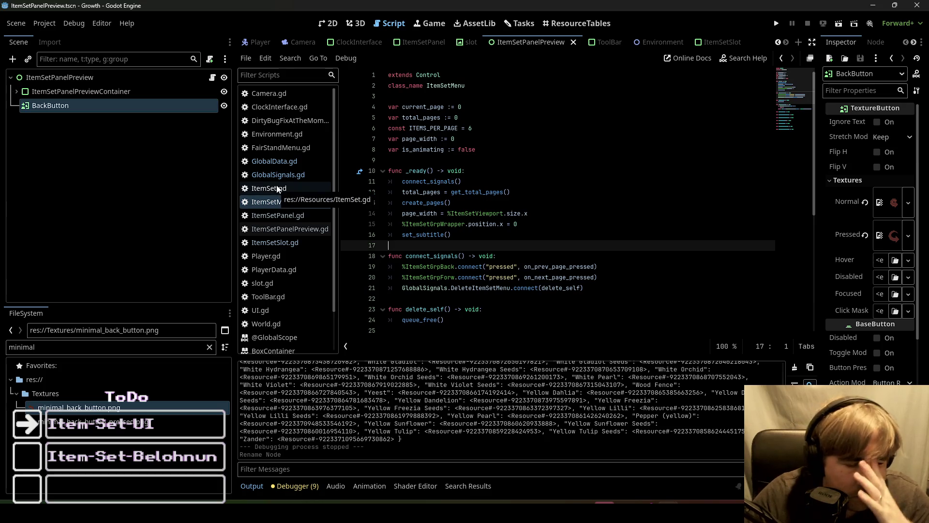
- In ItemSetPanelPreview.gd, start a new line at the end of connect_signals
click(284, 242)
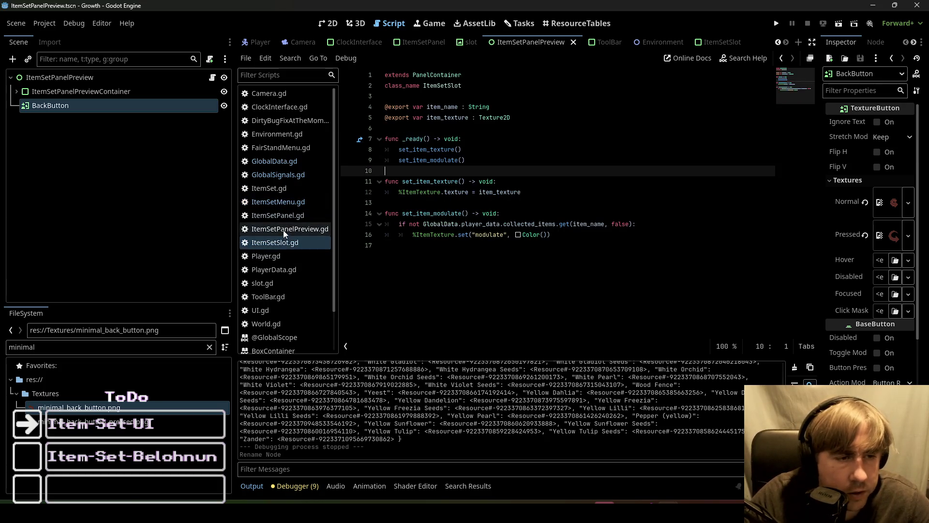
click(283, 230)
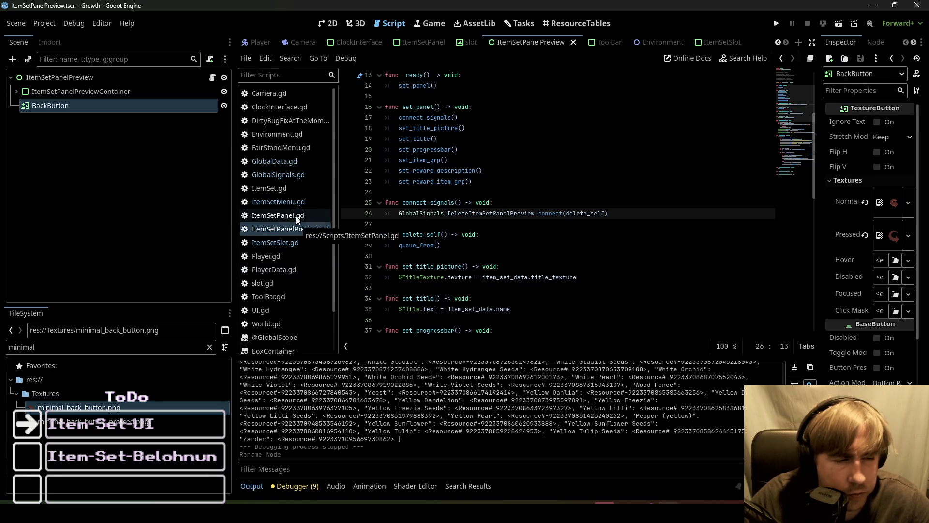
scroll(634, 226, down, 10)
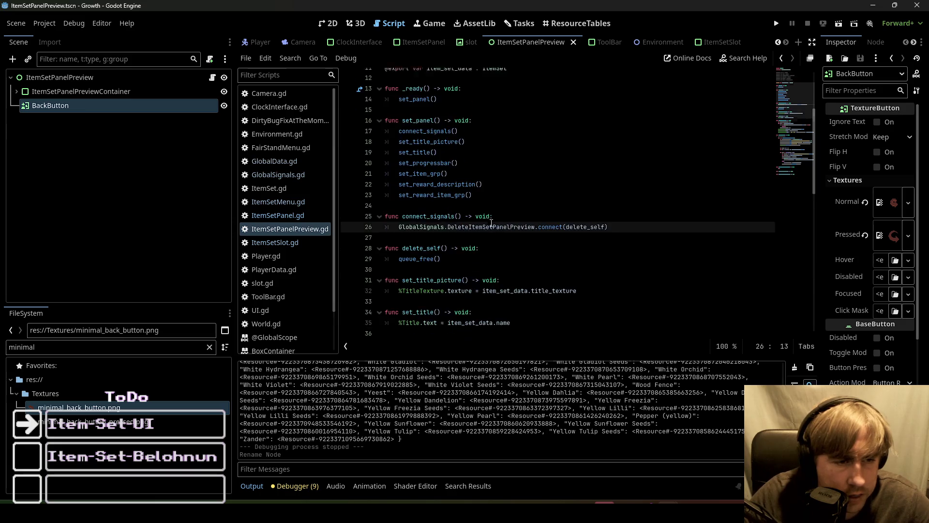
scroll(452, 287, up, 15)
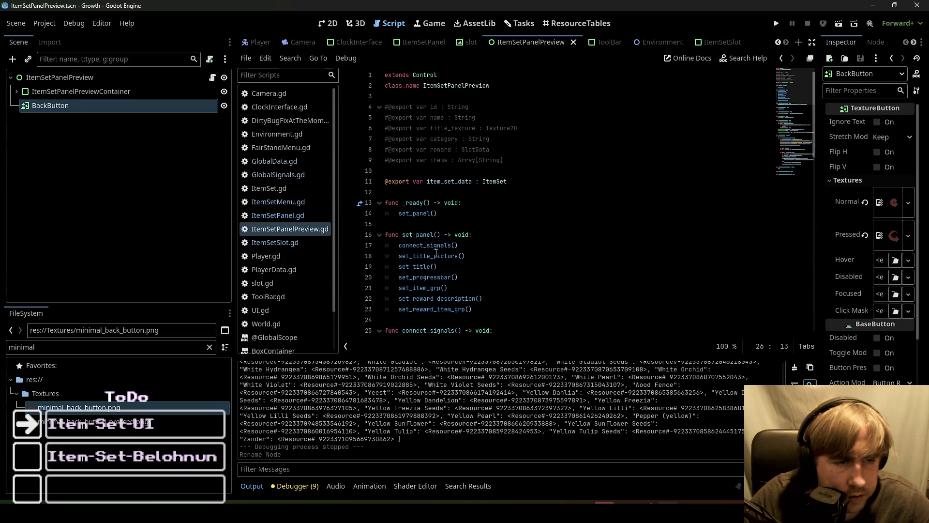
ctrl+click(416, 248)
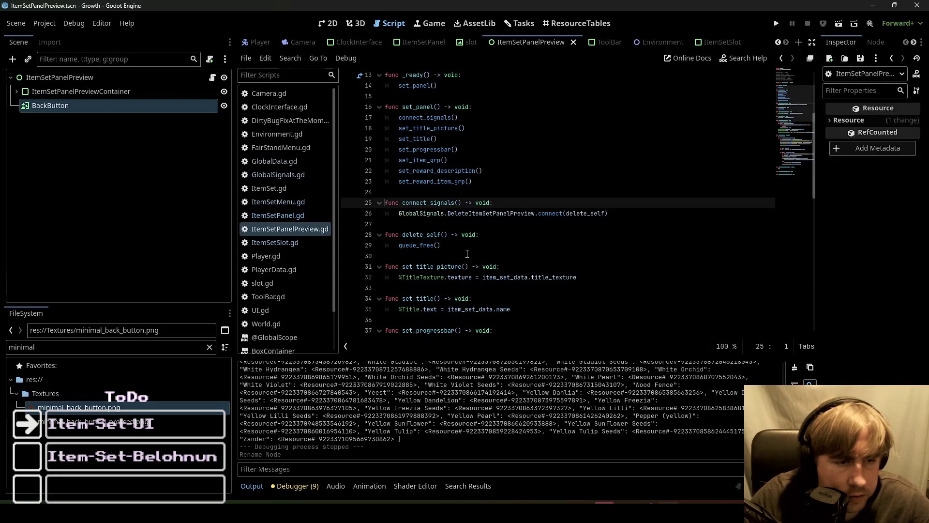
click(626, 218)
key(Return)
text(GLob)
key(Return)
text(.s)
key(BackSpace)
key(BackSpace)
key(BackSpace)
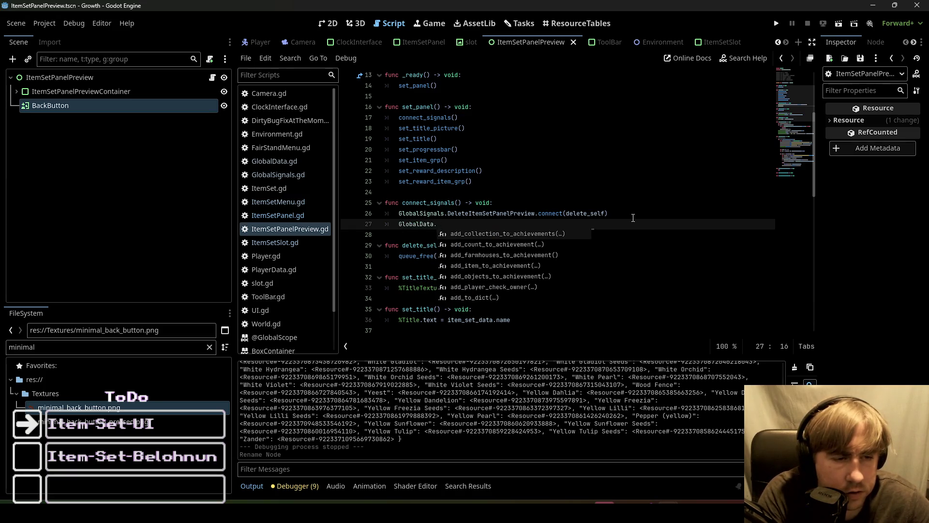
text(als)
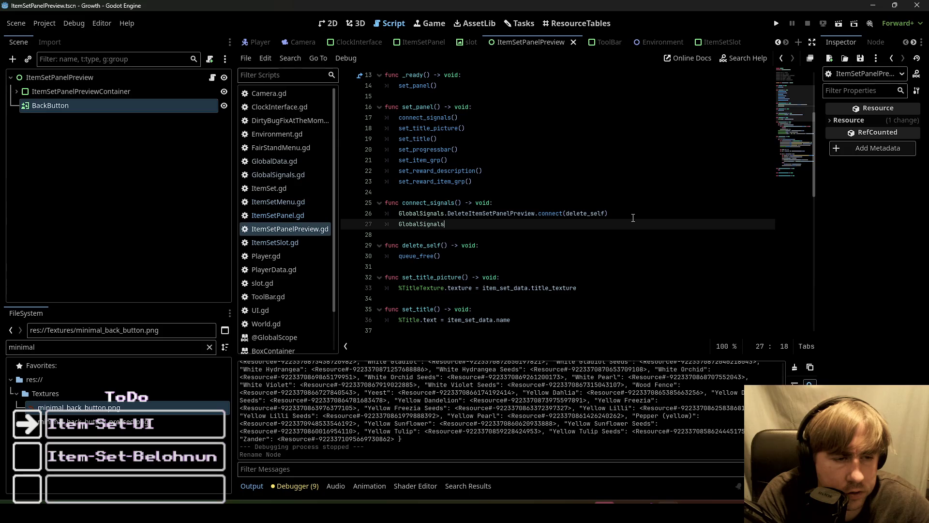
key(ctrl+BackSpace)
key(ctrl+BackSpace)
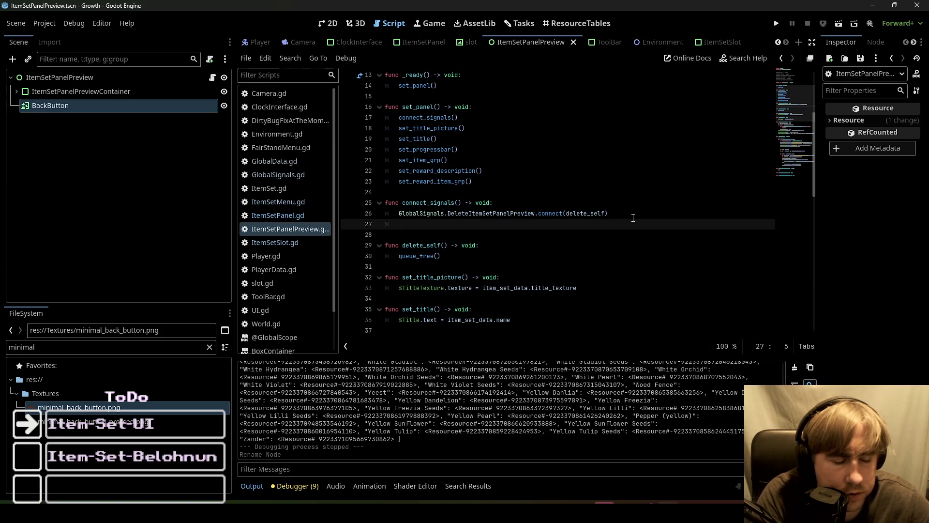
- Give BackButton a scene-unique name and connect its pressed signal to back_button_pressed
text(%Back)
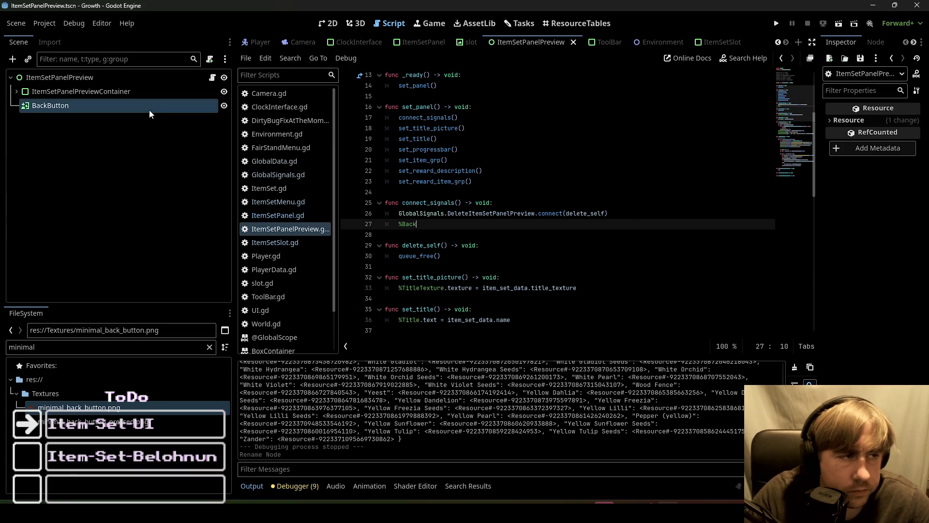
right_click(149, 109)
click(240, 386)
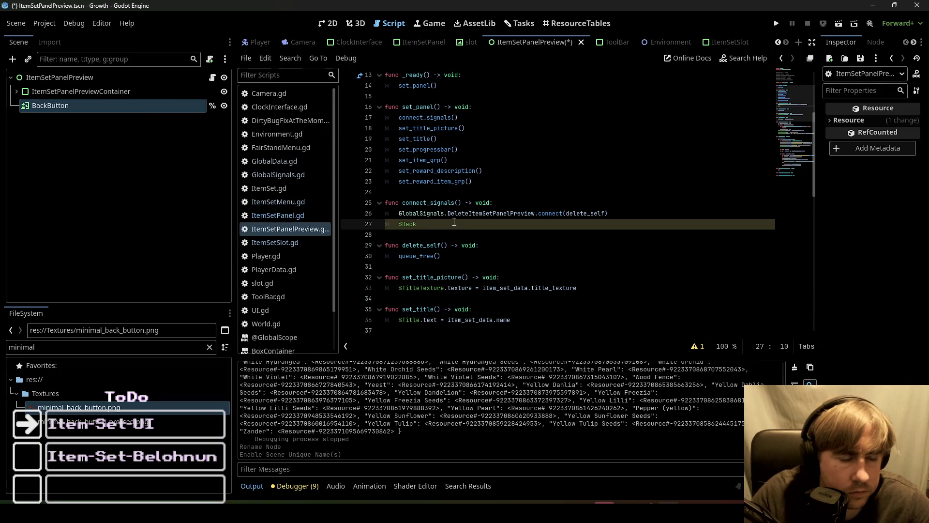
text(utton,)
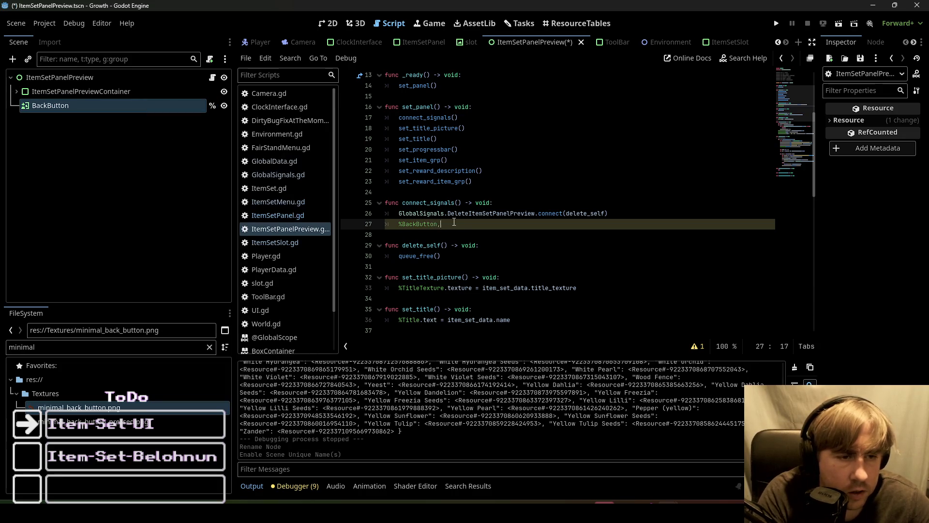
text(ressed(co)
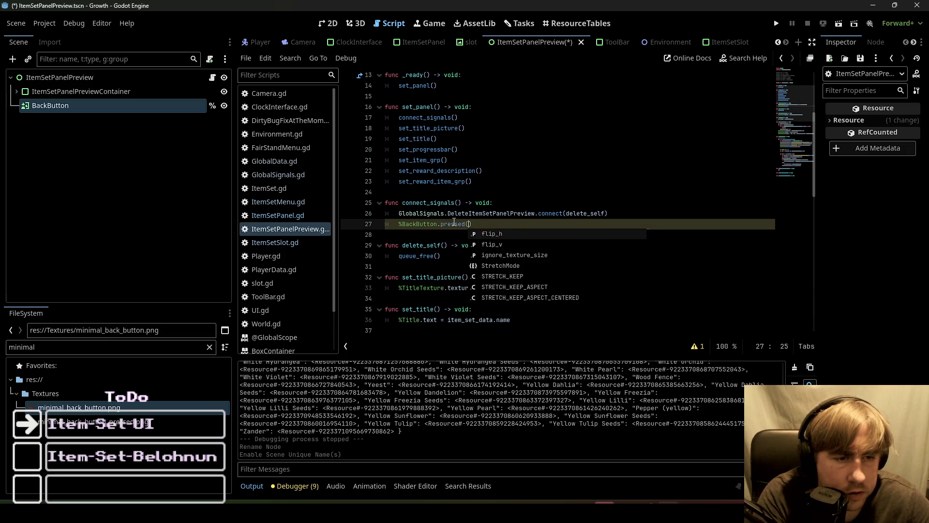
key(BackSpace)
key(BackSpace)
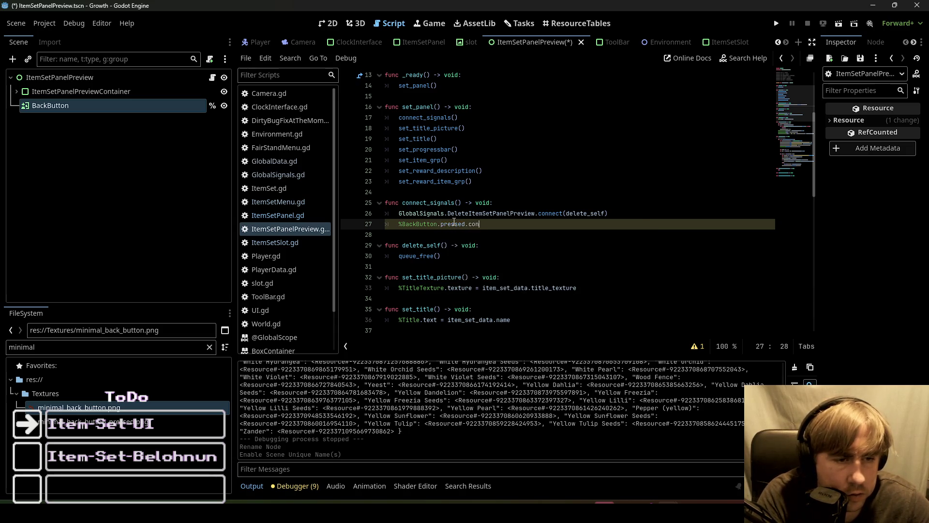
text(t("back_button)
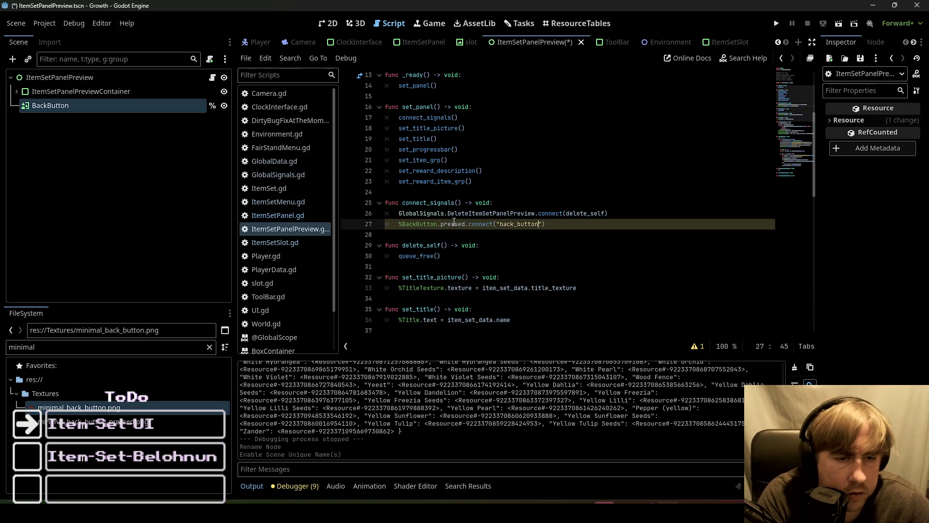
text(ed)
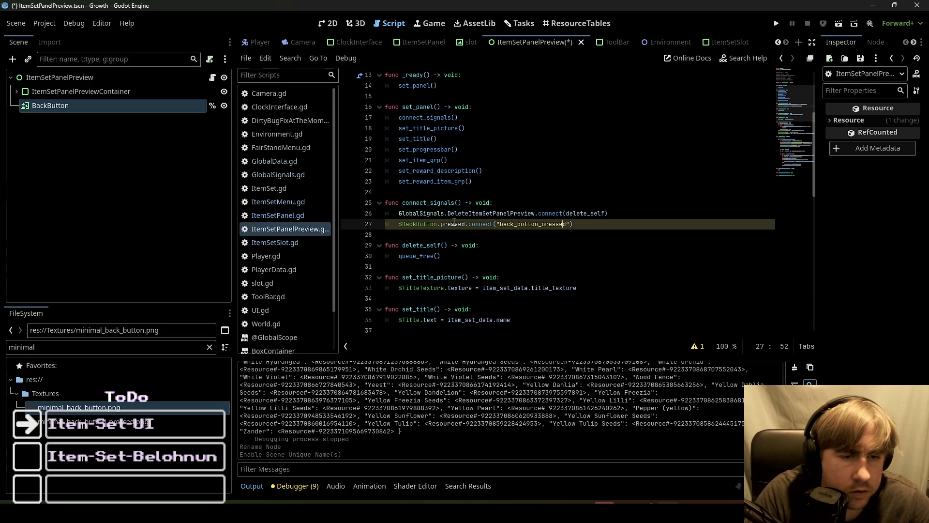
key(BackSpace)
text(p)
key(Left)
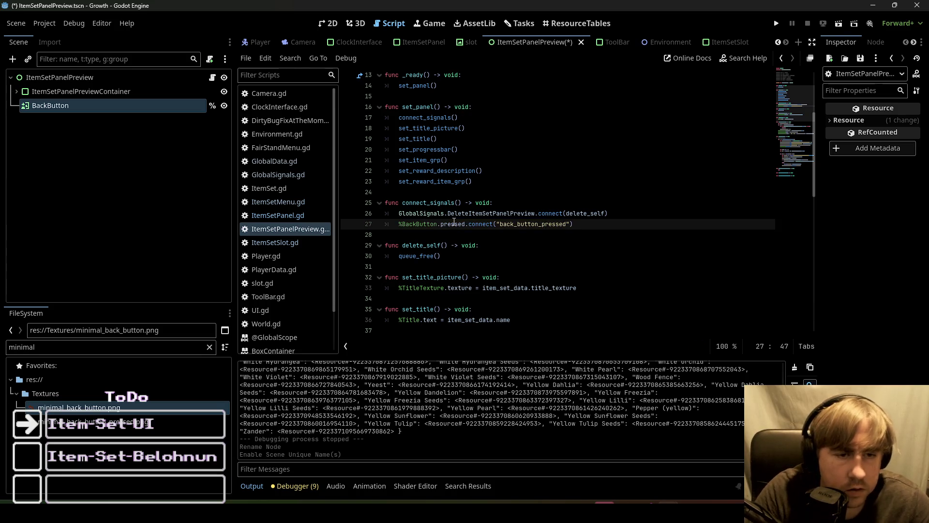
- Add a new back_button_pressed function header below the last function in the script
key(Down)
key(Down)
key(Down)
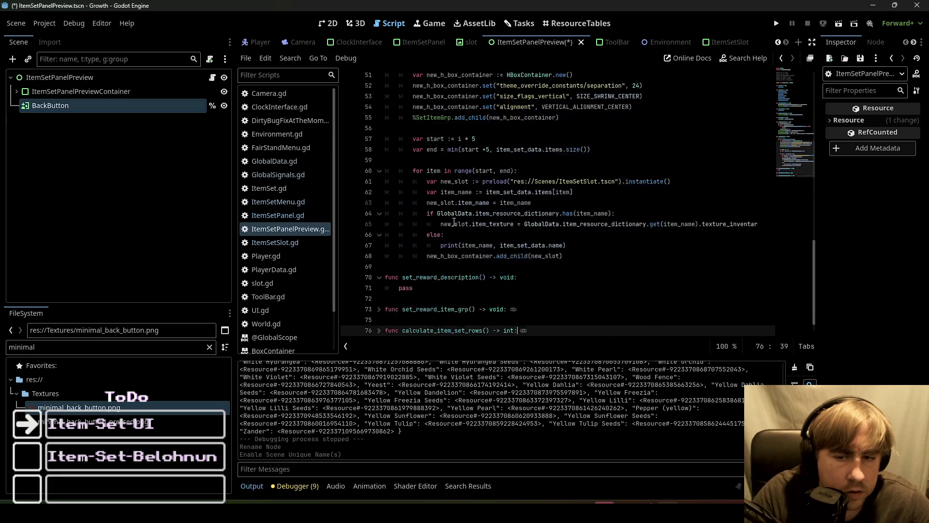
key(Down)
key(Return)
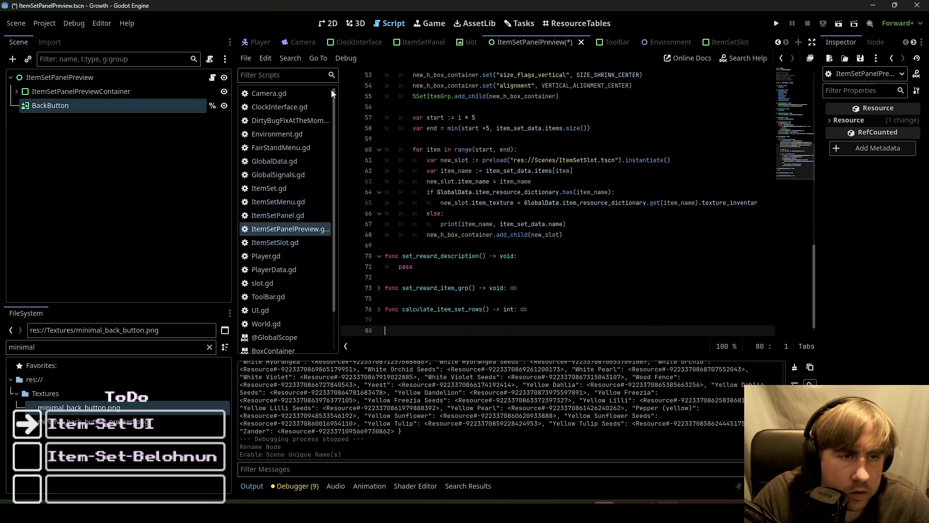
scroll(501, 220, up, 10)
scroll(501, 220, down, 10)
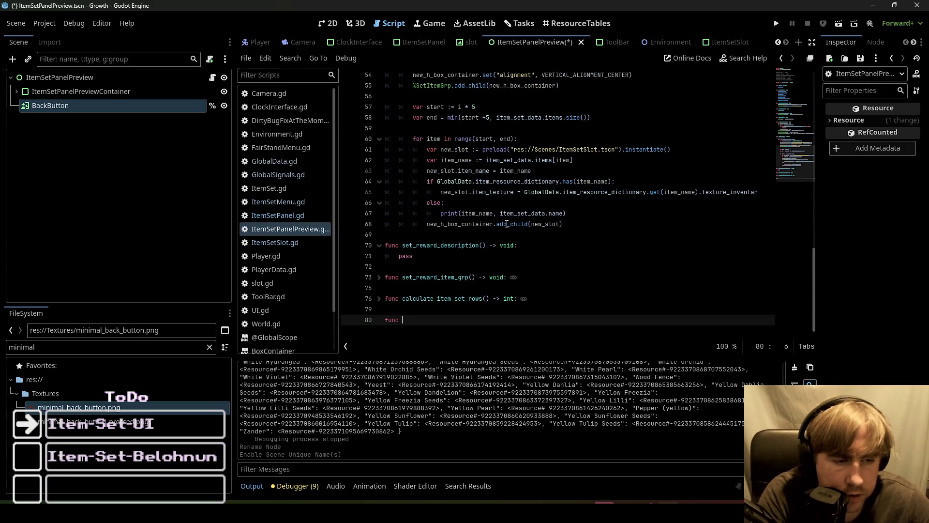
text(tton_pressed() ->)
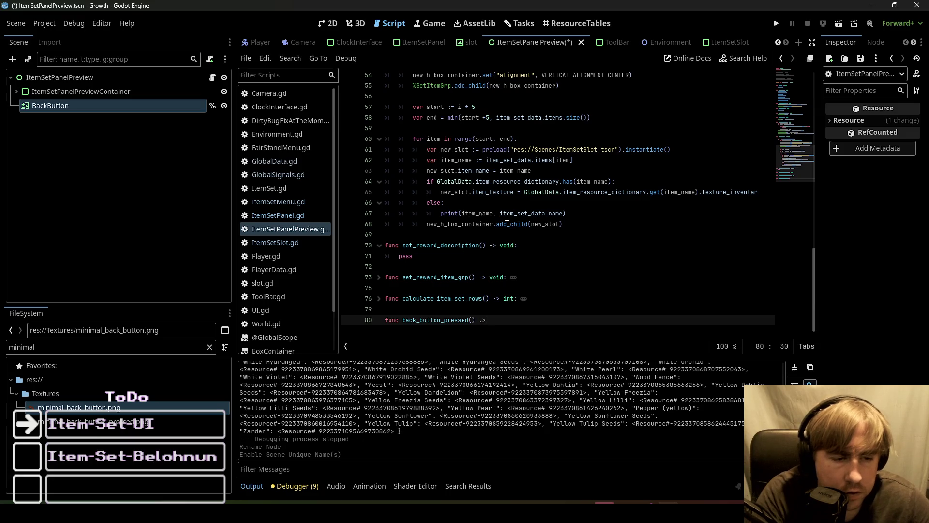
text(:)
key(Return)
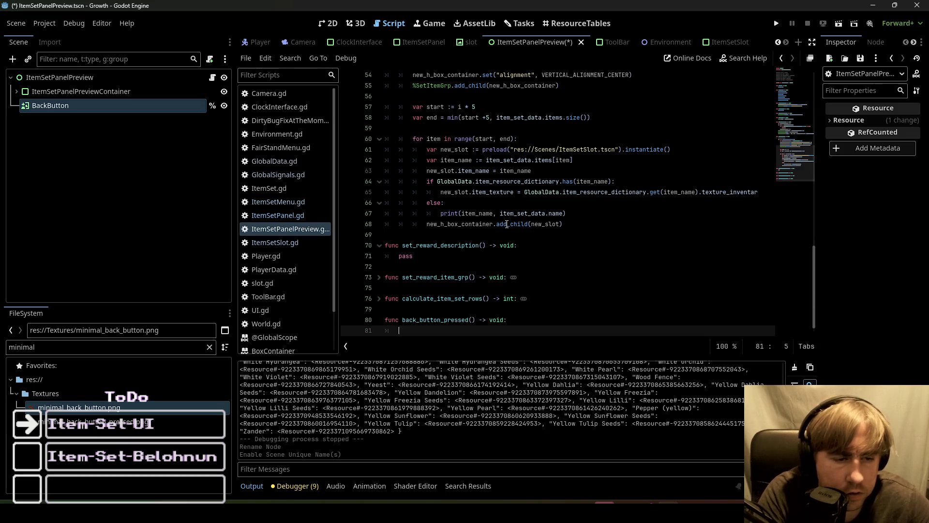
- Make back_button_pressed call GlobalSignals.CreateItemSetMenu.emit() and save the script
text(CreateItemSetMenu.)
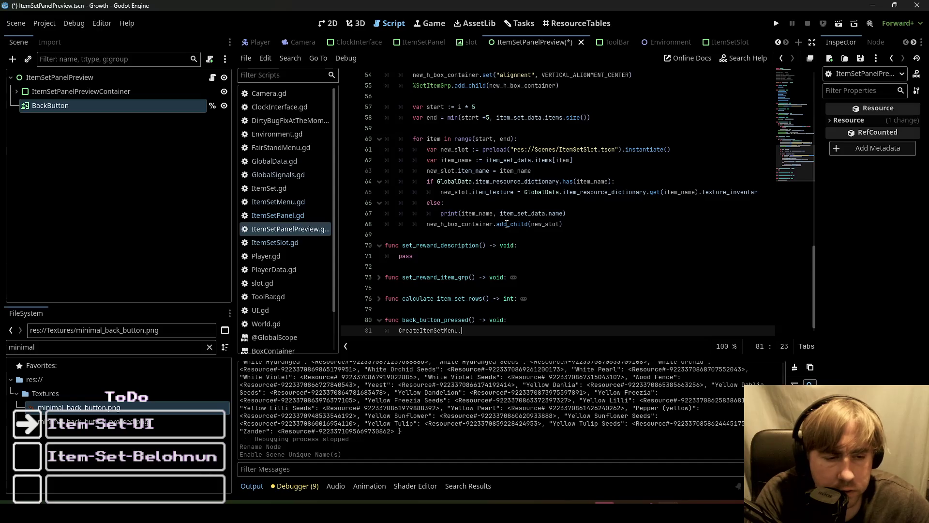
key(ctrl+BackSpace)
key(ctrl+BackSpace)
text(Global)
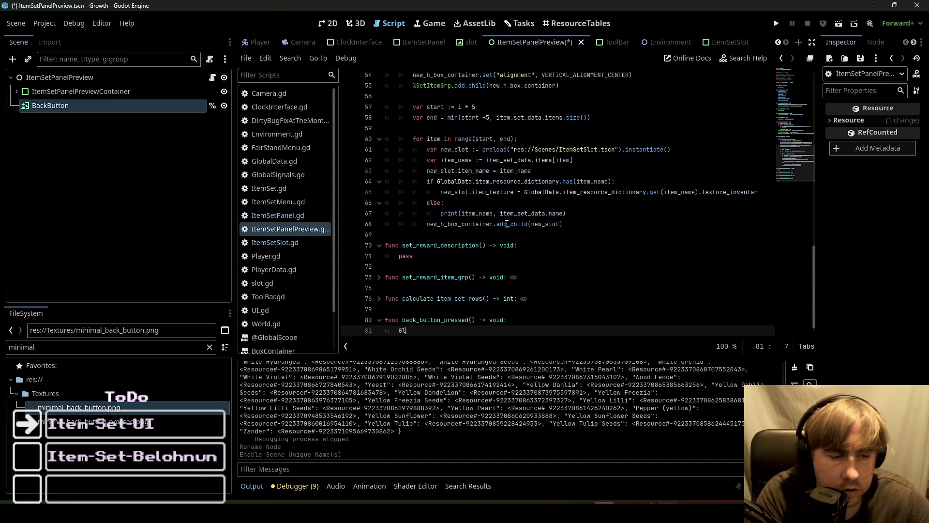
text(Signals.)
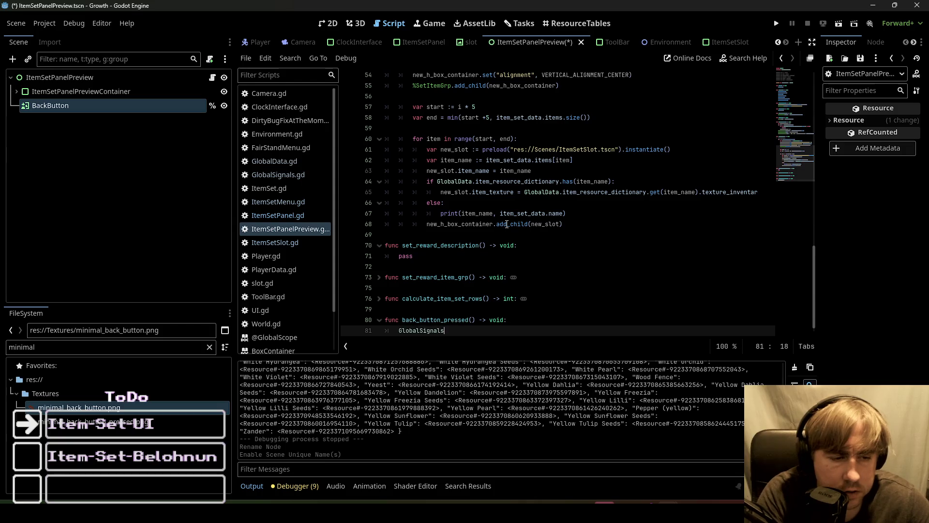
text(Cr)
key(Return)
text(.em)
key(Return)
text(/)
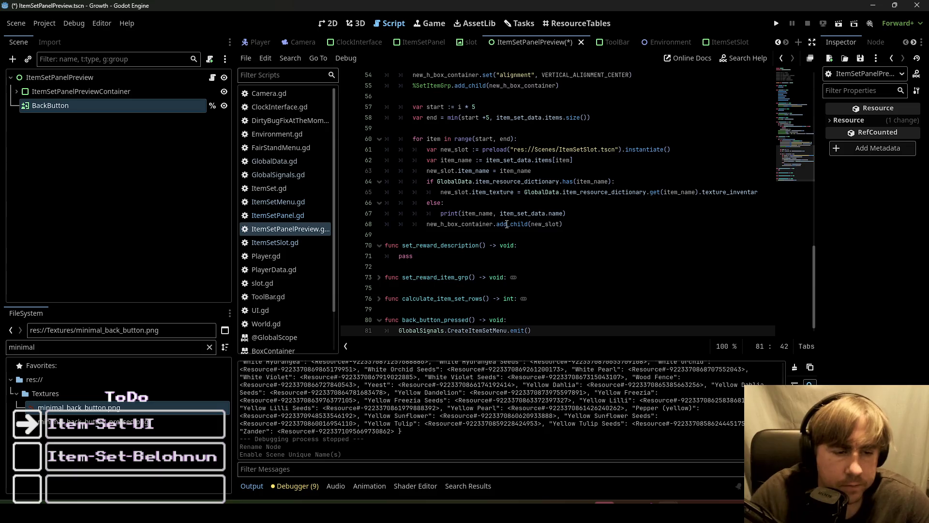
click(506, 256)
key(ctrl+s)
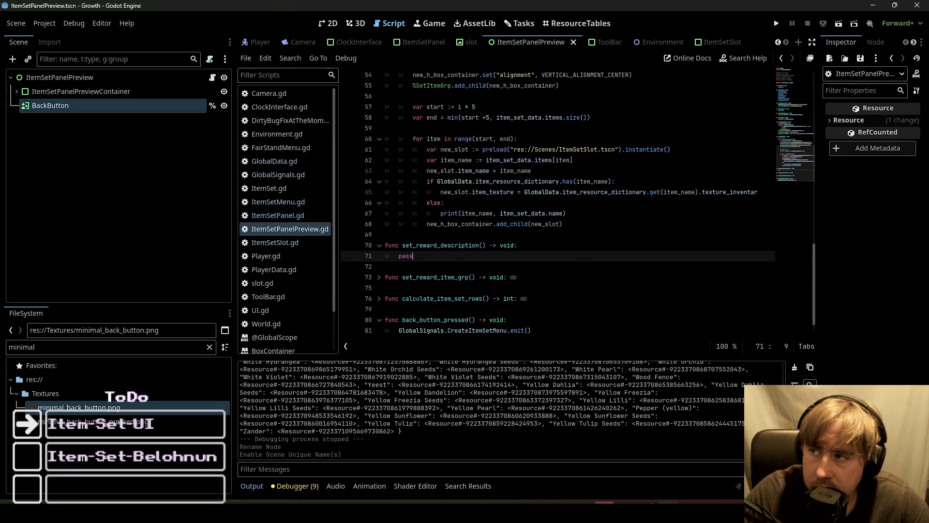
- Add GlobalSignals.DeleteItemSetPanelPreview.emit() as a second line in back_button_pressed
click(561, 321)
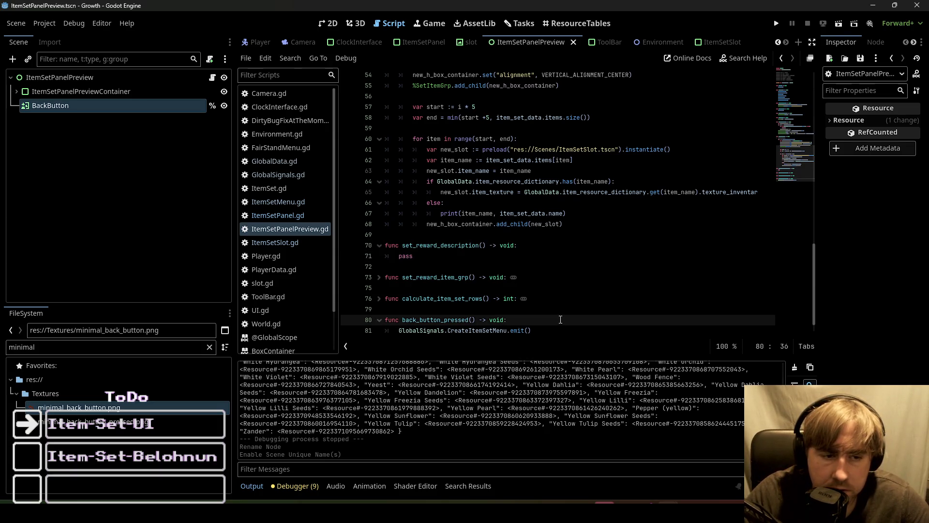
scroll(561, 320, up, 7)
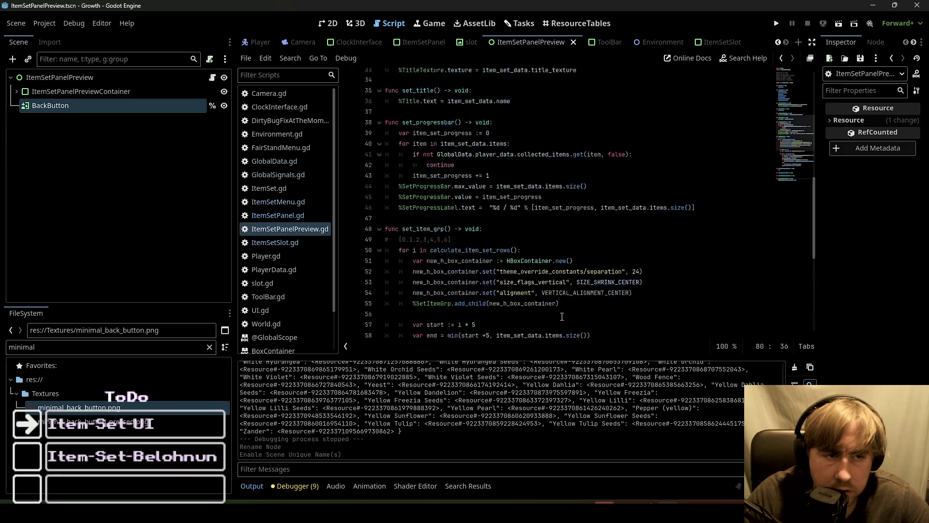
scroll(562, 317, down, 7)
key(Return)
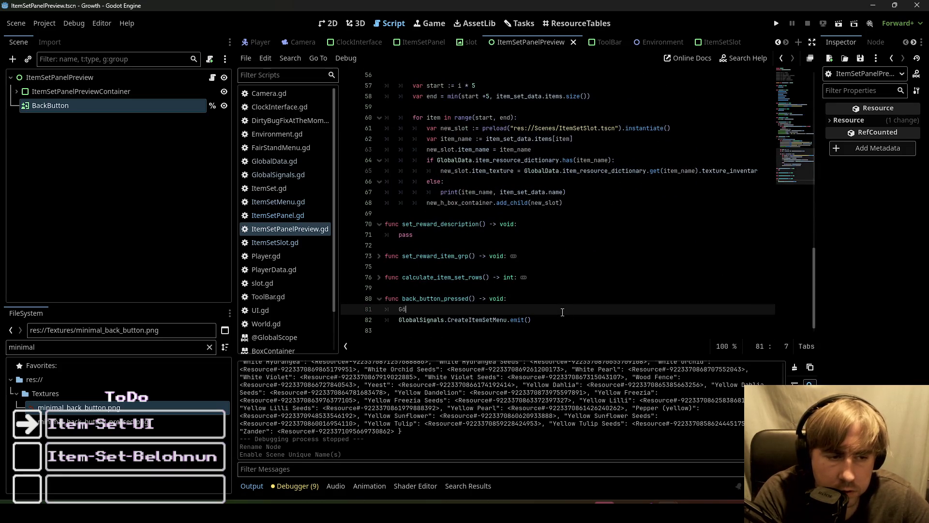
key(BackSpace)
key(BackSpace)
key(BackSpace)
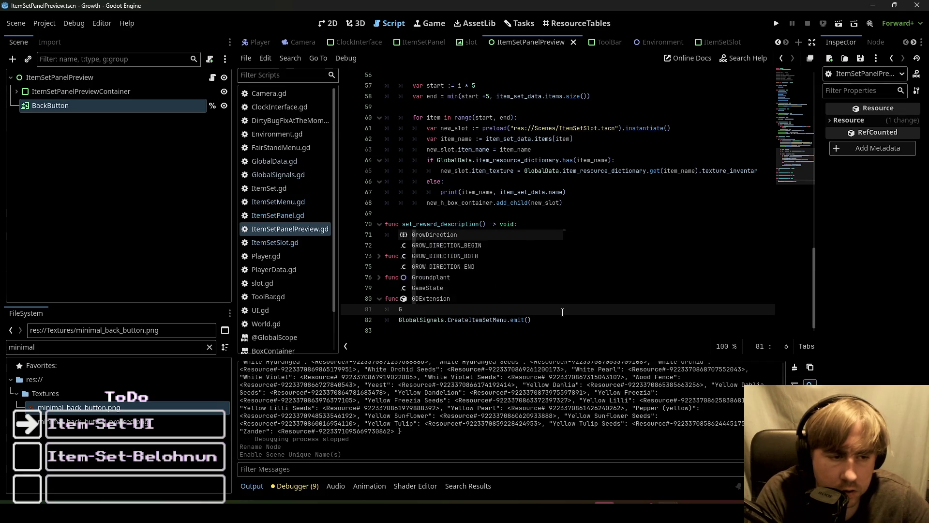
key(Down)
key(Down)
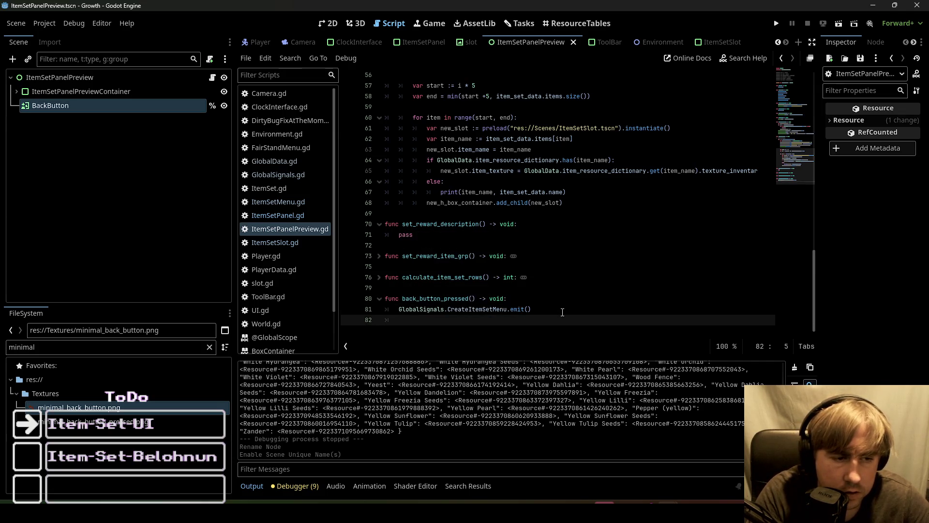
text(Signals.)
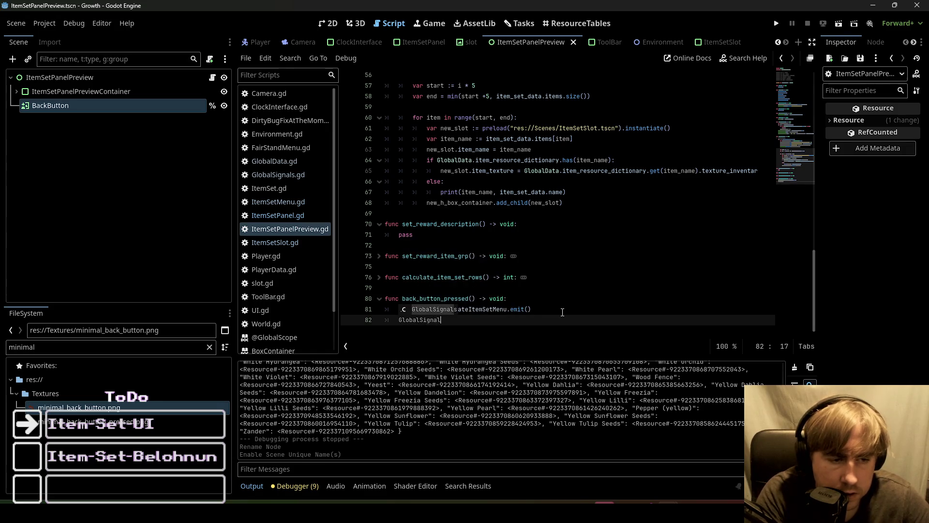
text(Dele)
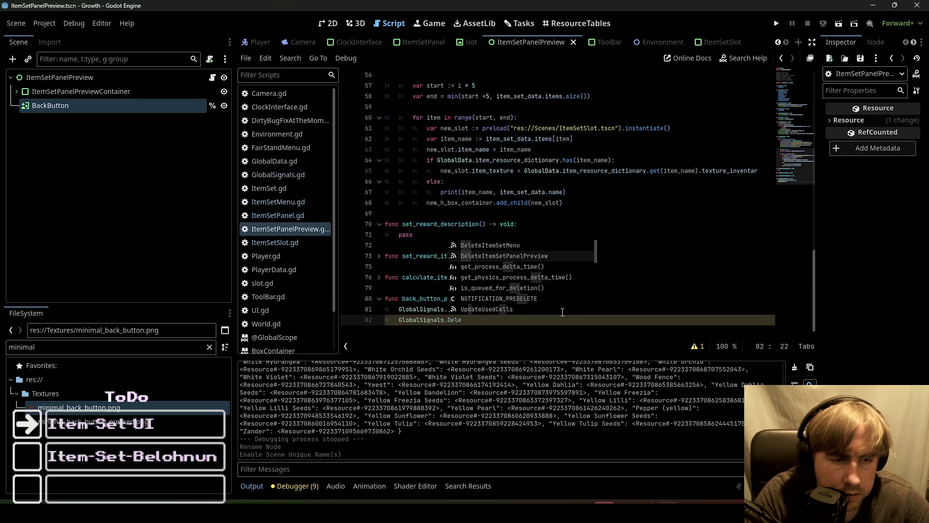
key(Return)
text(.emit()
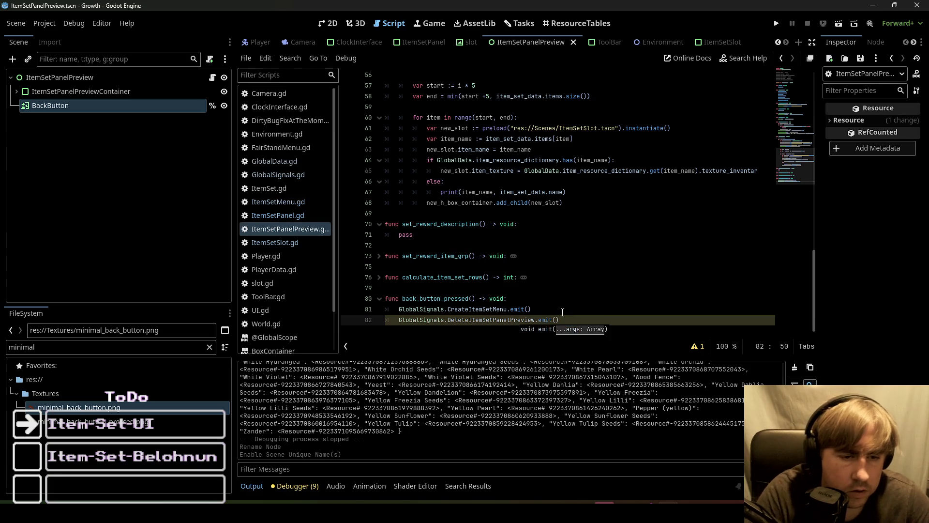
click(563, 307)
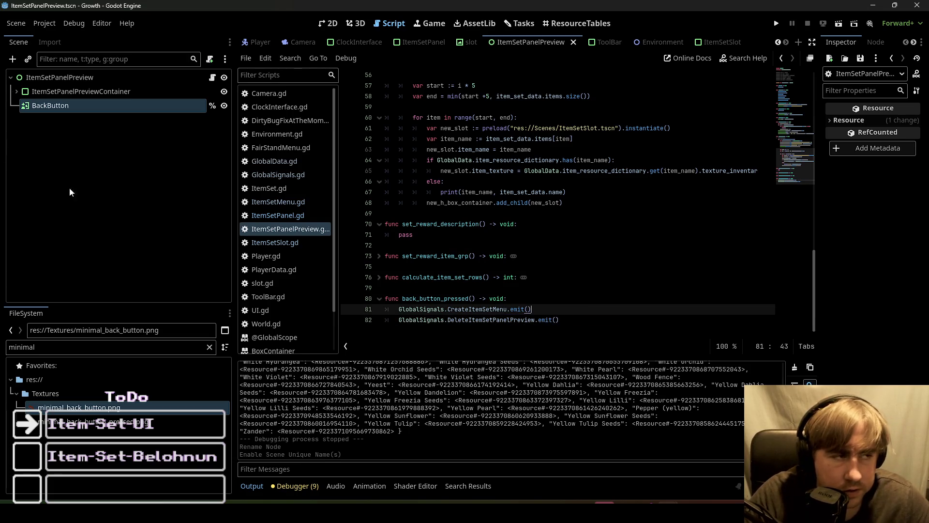
- Widen the script list, save ItemSetPanelPreview.gd, and switch to GlobalData.gd
click(59, 78)
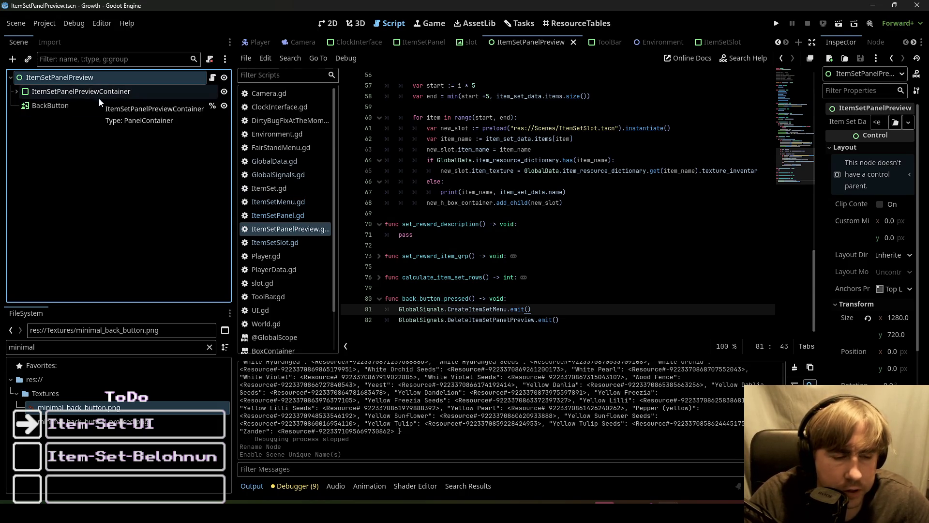
double_click(477, 309)
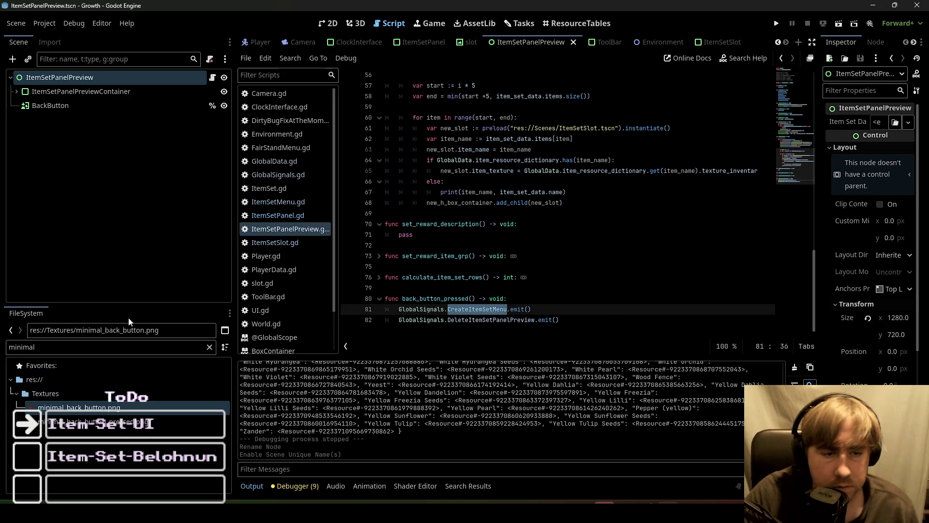
drag(339, 208, 381, 208)
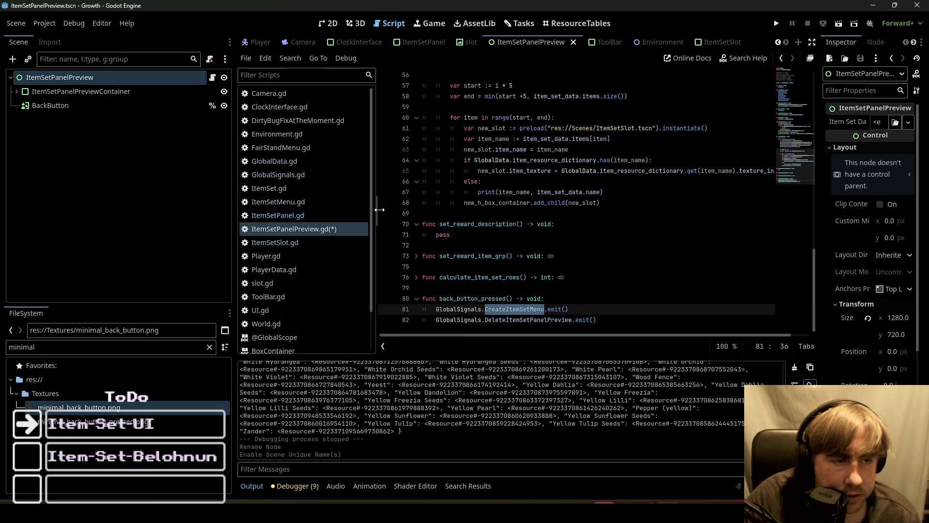
click(315, 231)
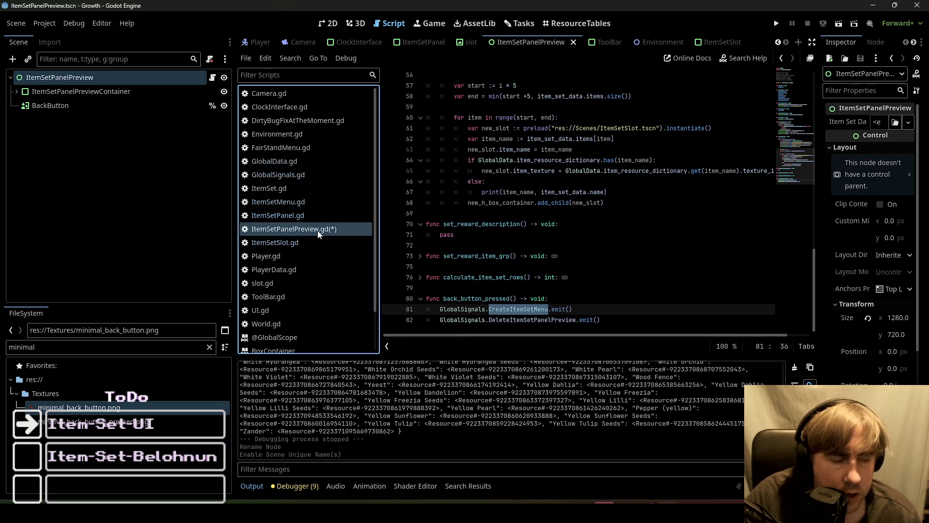
key(ctrl+s)
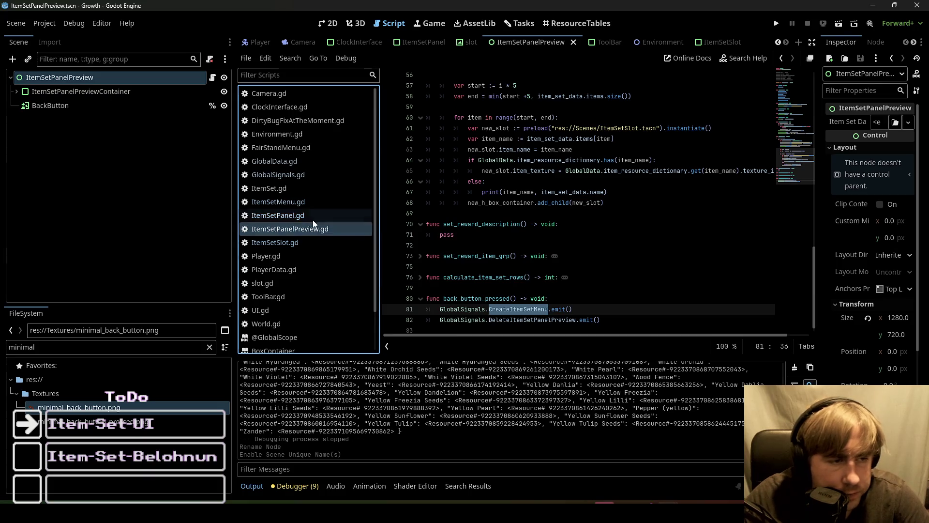
click(288, 161)
scroll(580, 222, up, 10)
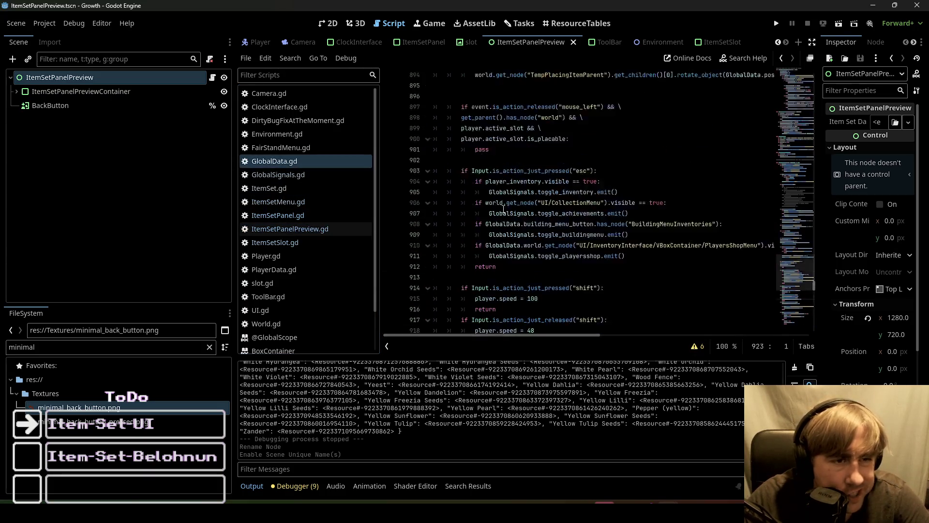
- In connect_signals, connect GlobalSignals.CreateItemSetMenu to create_item_set_menu
scroll(580, 221, up, 20)
scroll(500, 188, down, 10)
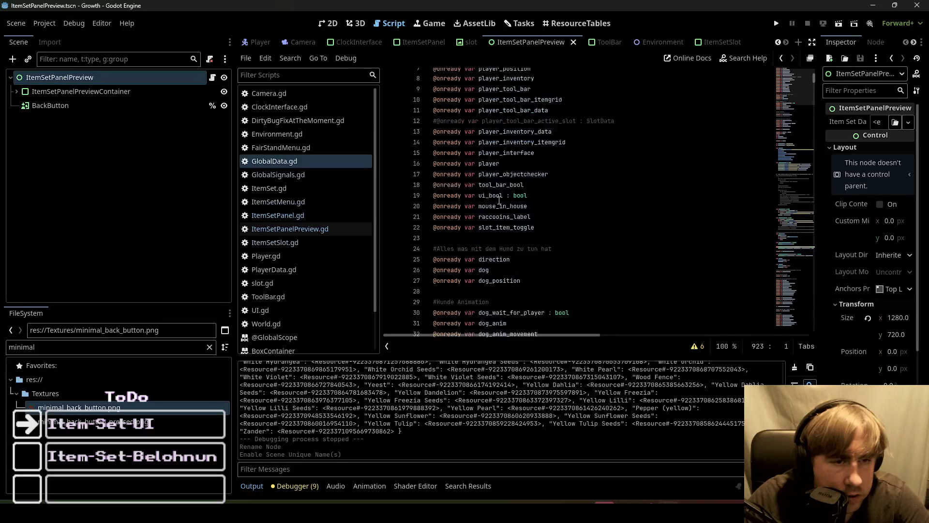
scroll(503, 188, down, 3)
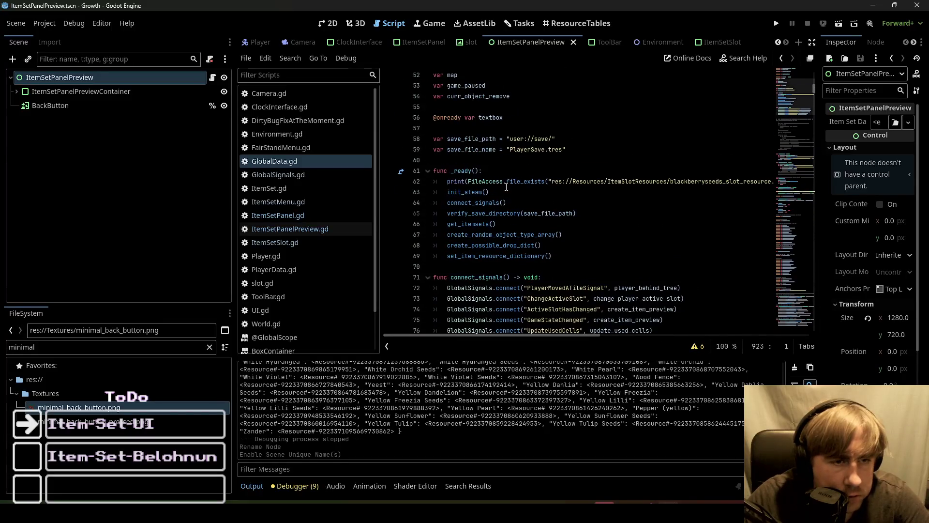
ctrl+click(476, 202)
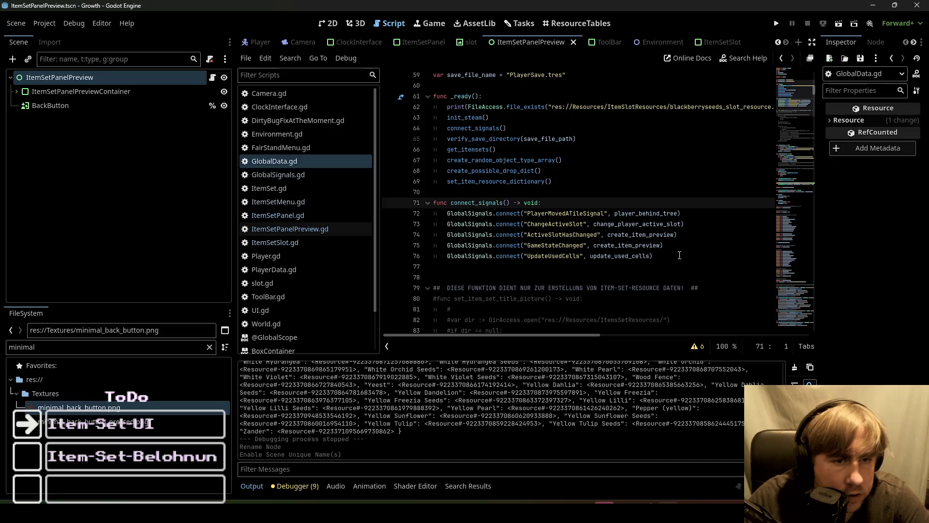
click(699, 256)
key(Return)
text(GL)
key(BackSpace)
text(lobalS)
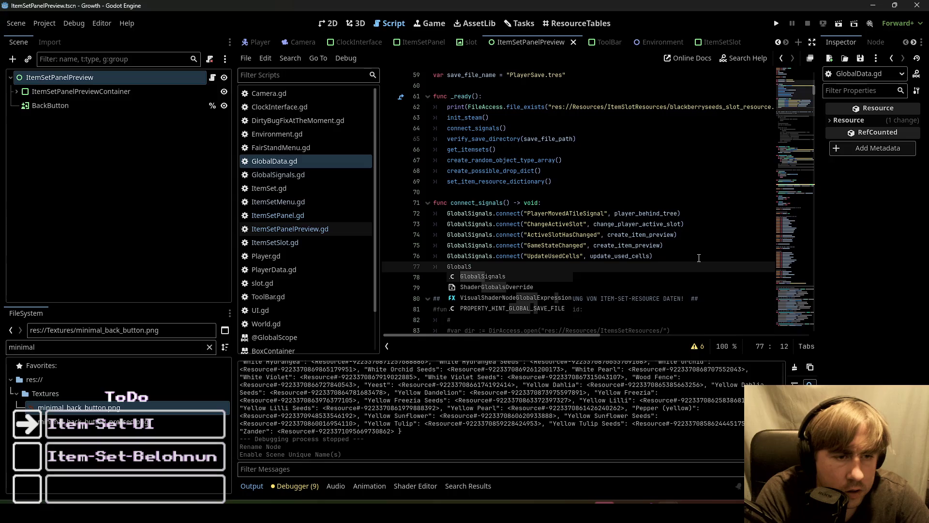
key(Return)
text(.CreateItemSetMenu)
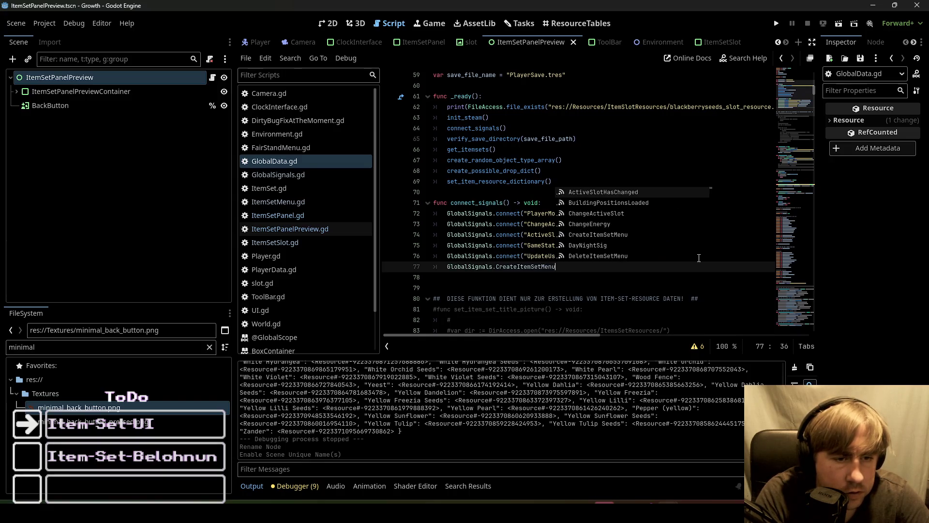
text(.connect(")
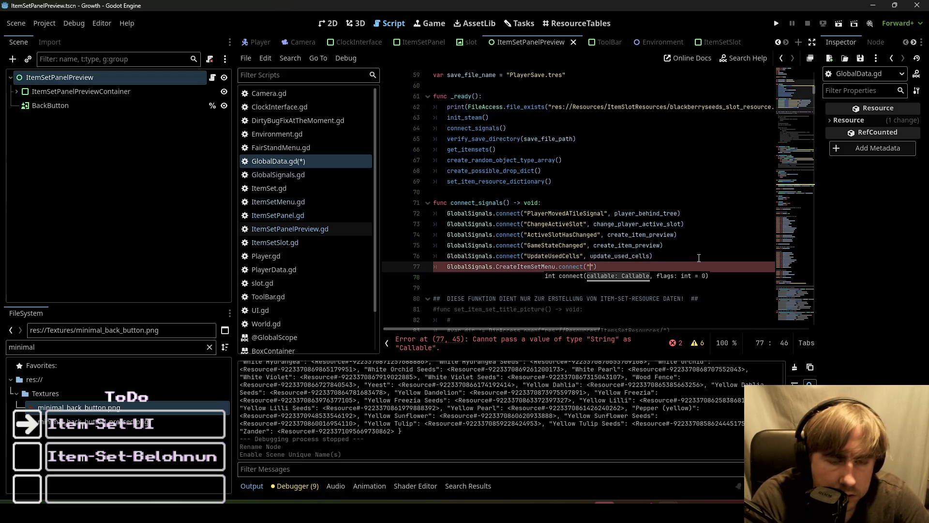
text(create)
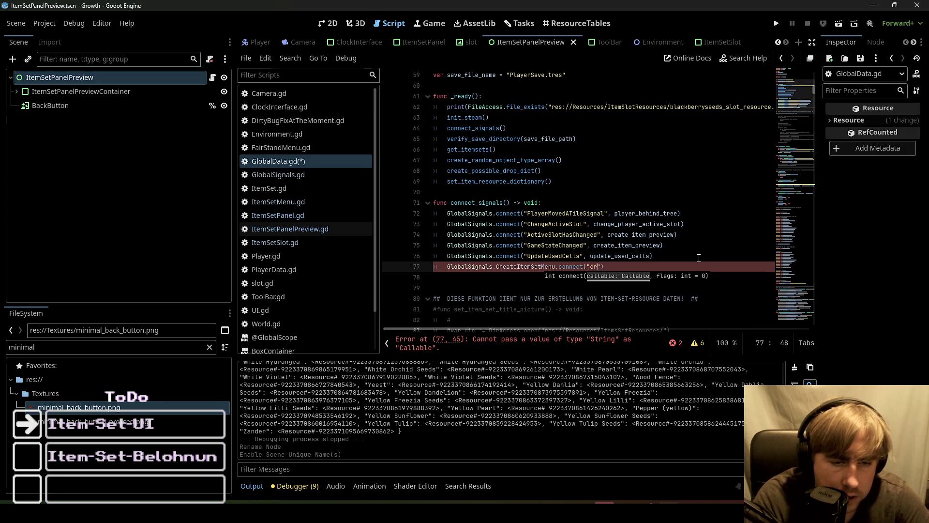
text(_item_set_men)
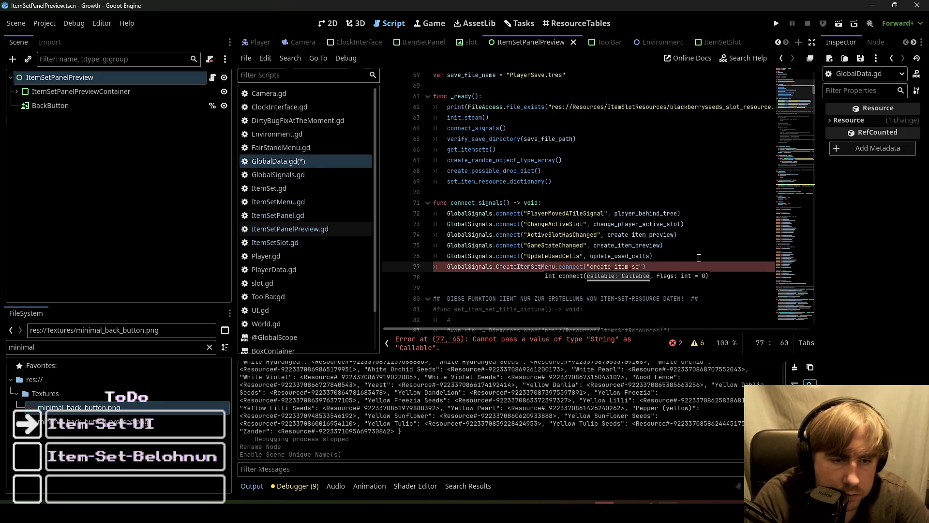
text(u)
key(ctrl+shift+Left)
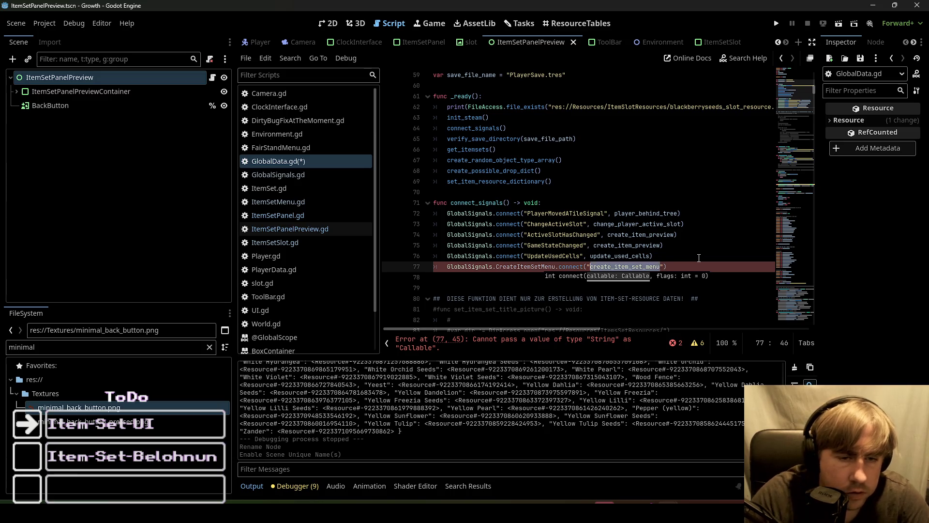
click(674, 224)
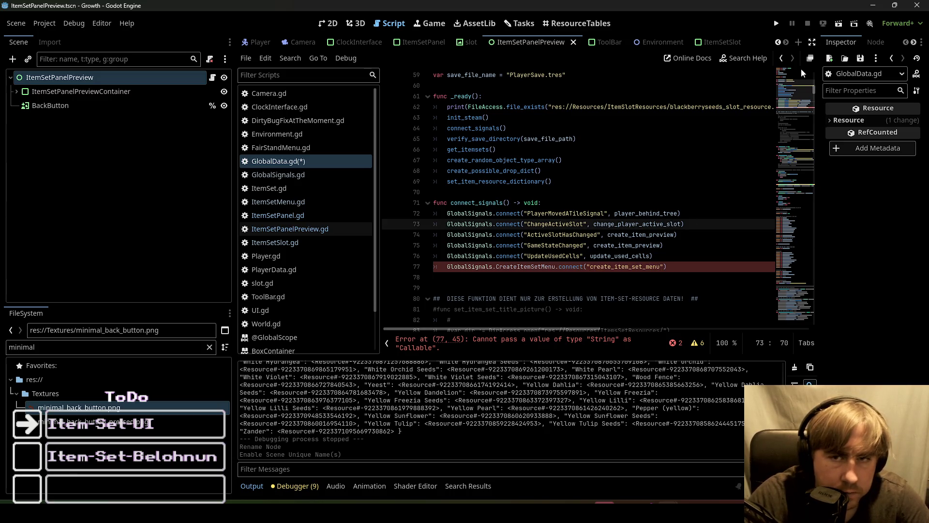
- Declare func create_item_set_menu() -> void: at the end of GlobalData.gd, then switch to World.gd
drag(816, 89, 815, 322)
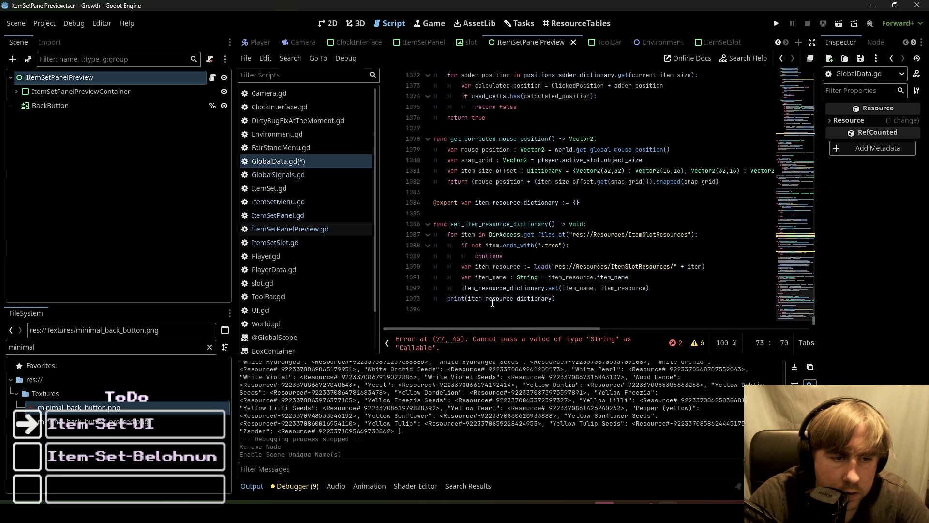
click(483, 314)
key(Return)
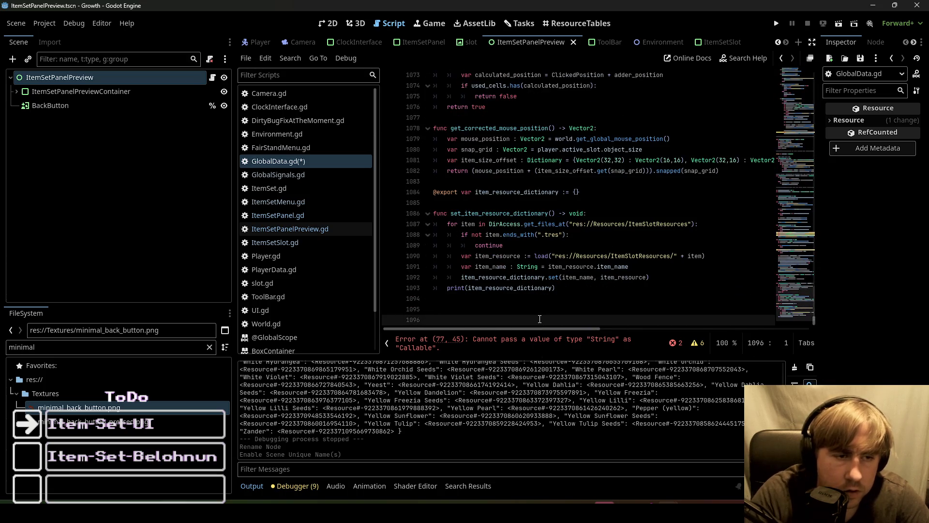
text(func create_item_set_menu)
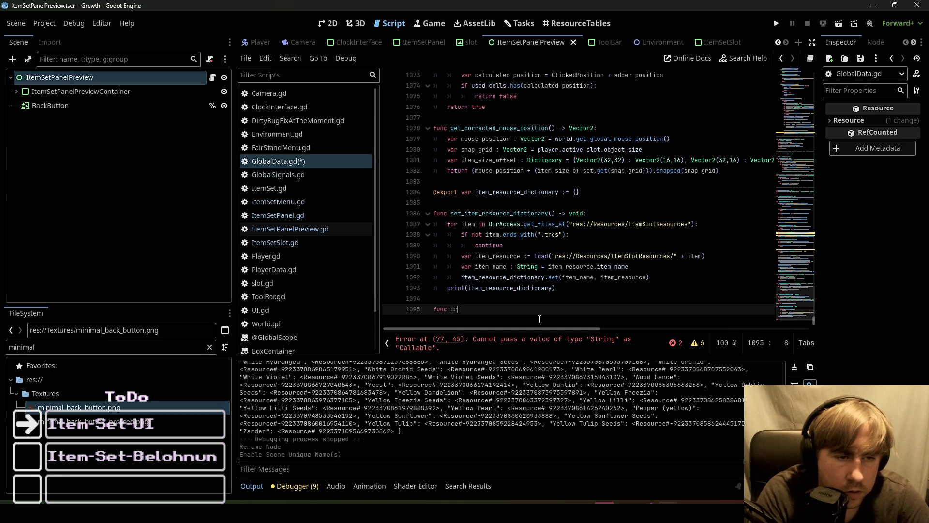
key(BackSpace)
text(() -> vo)
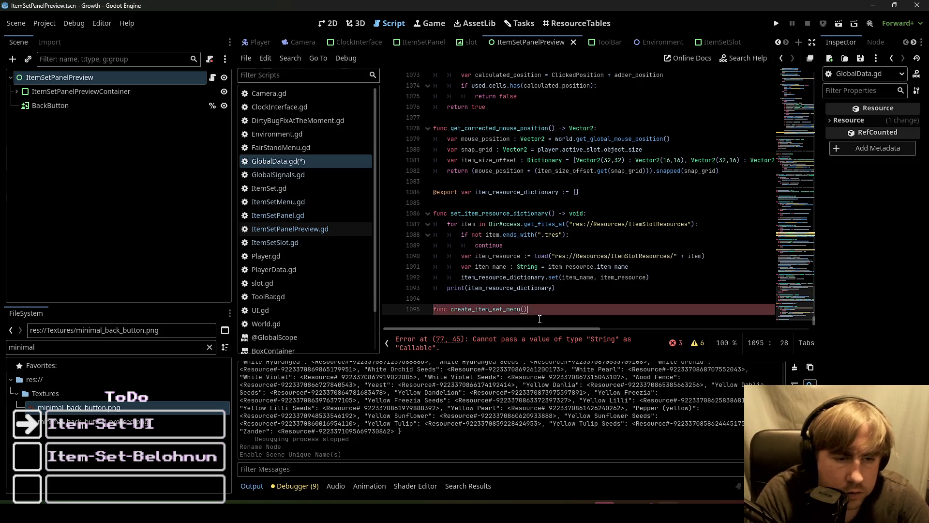
text(id:)
key(Return)
text(p)
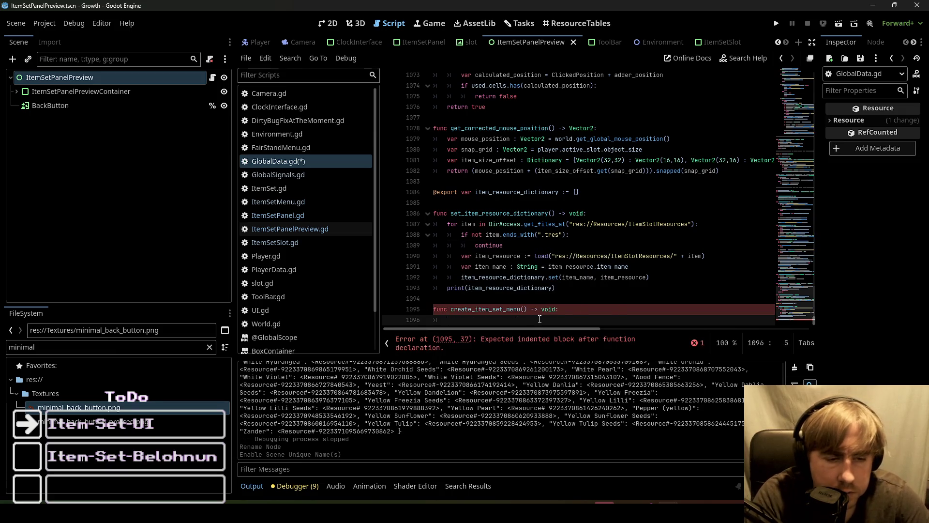
scroll(290, 290, down, 2)
click(285, 277)
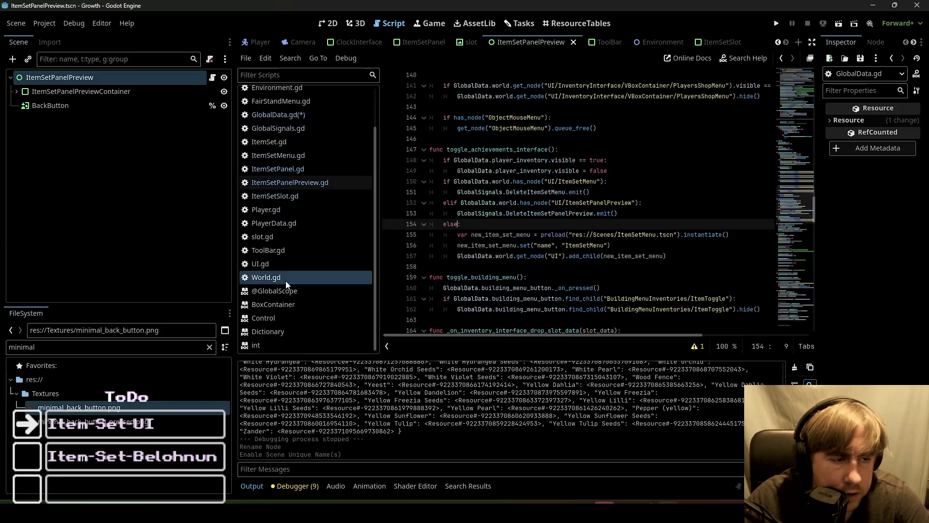
- Cut the three menu-creation lines out of the else branch in World.gd
click(526, 233)
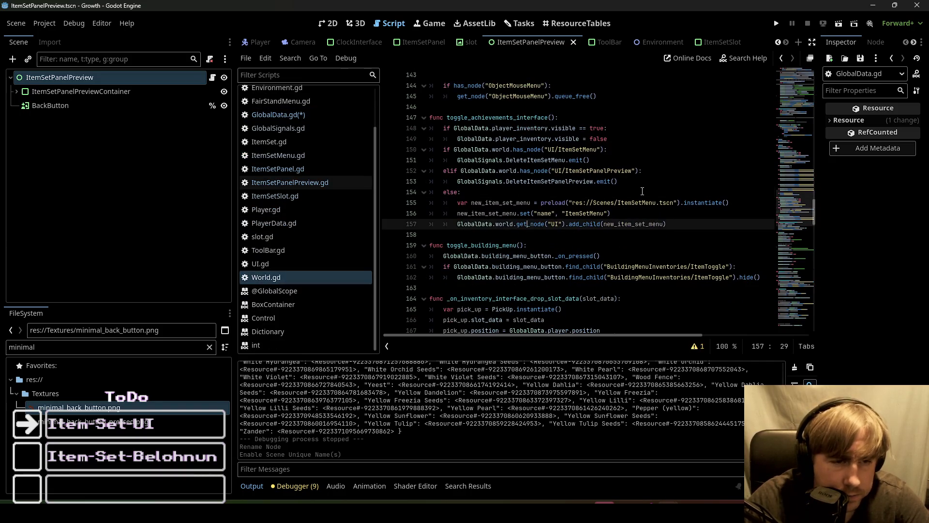
click(542, 191)
click(536, 181)
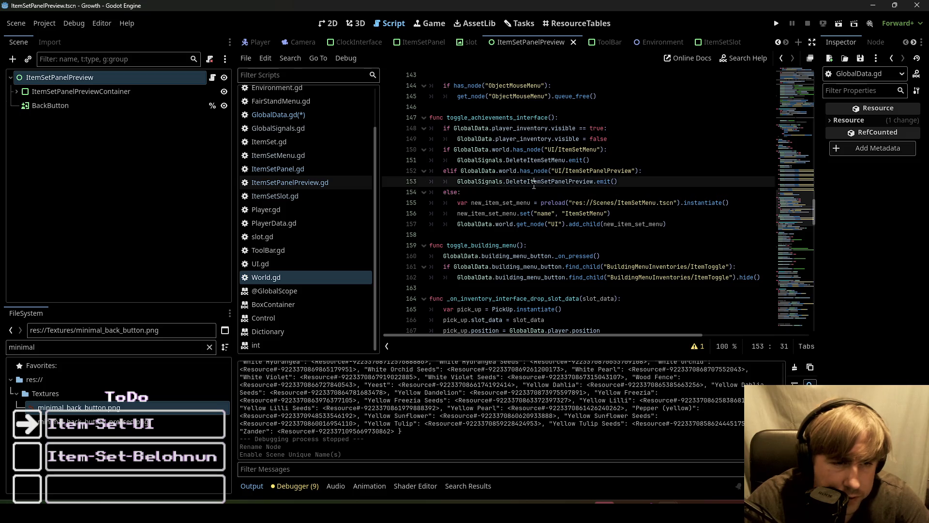
click(510, 170)
mouse_move(677, 229)
mouse_down()
mouse_move(431, 203)
mouse_move(457, 202)
mouse_up()
key(ctrl+c)
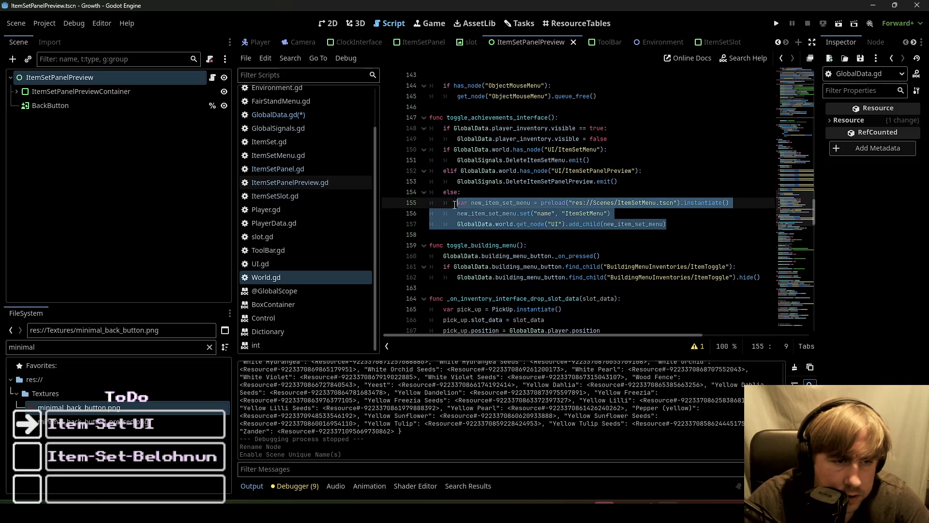
key(BackSpace)
- Put GlobalSignals.CreateItemSetMenu.emit() in the else branch and save the scripts
text(al)
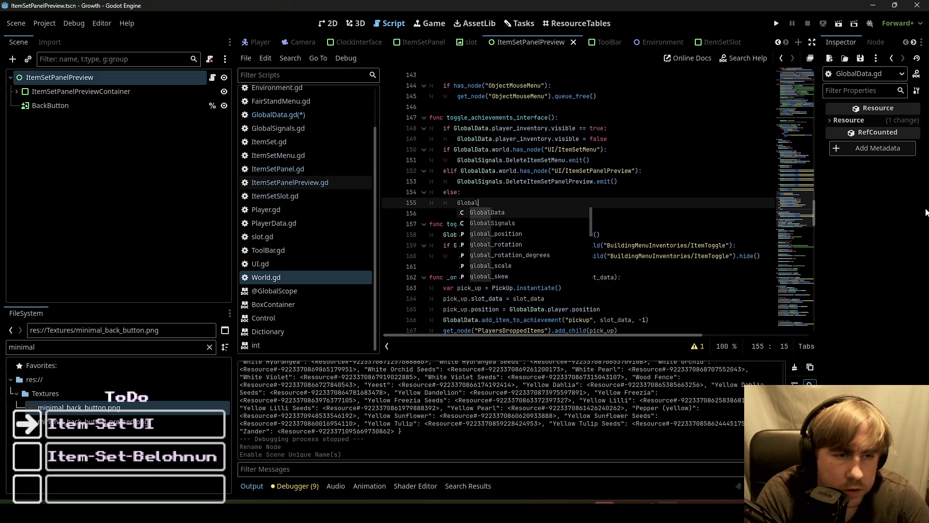
key(Down)
key(Return)
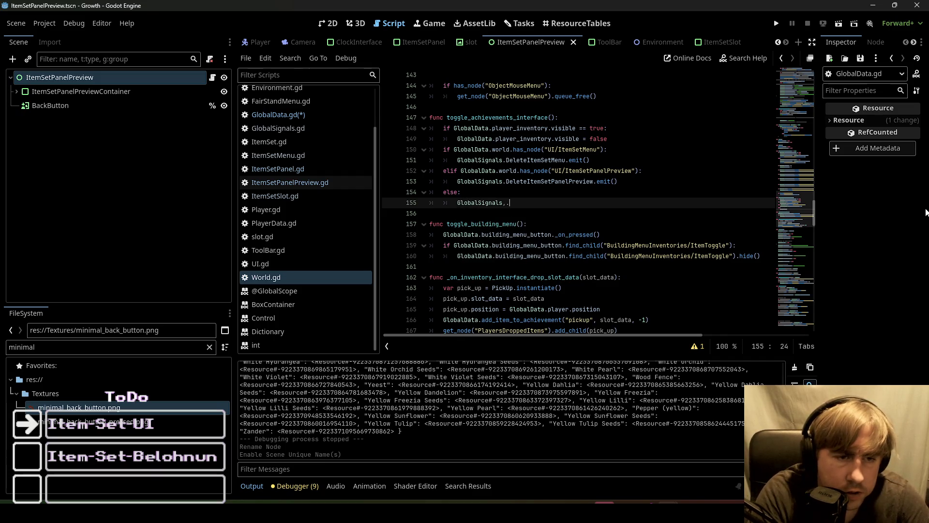
text(Crea)
key(Return)
text(.emit/)
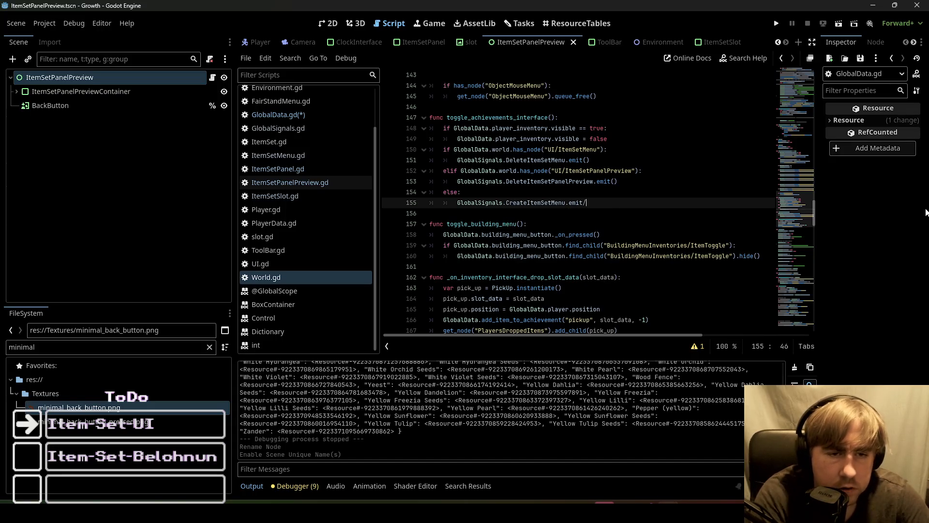
text(()
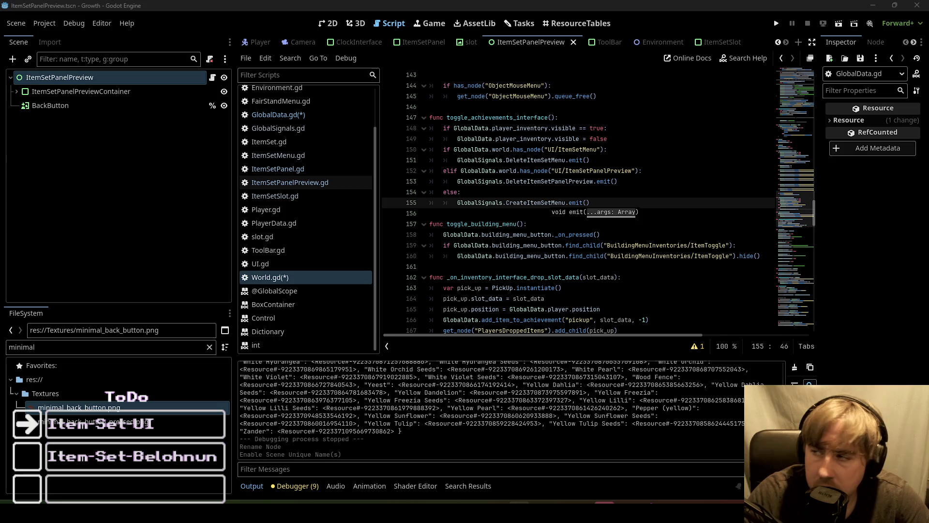
key(ctrl+s)
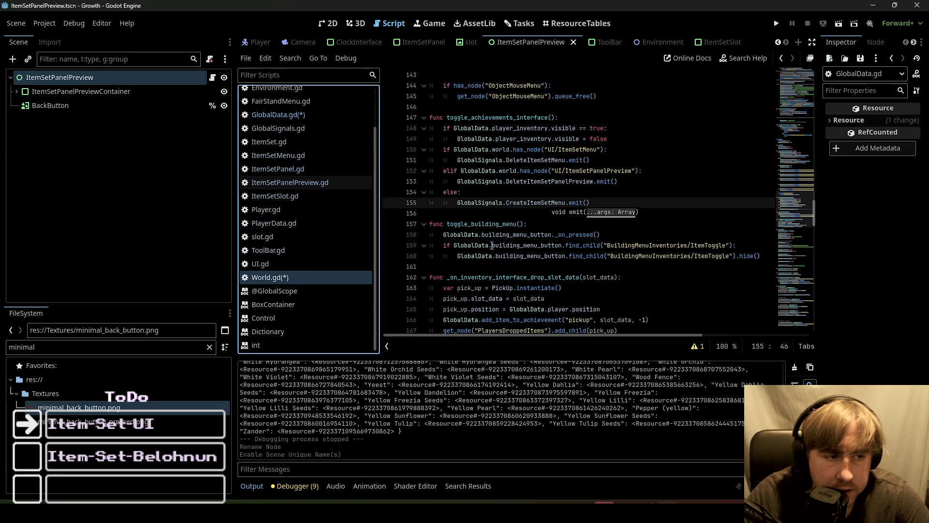
click(555, 235)
scroll(350, 225, up, 2)
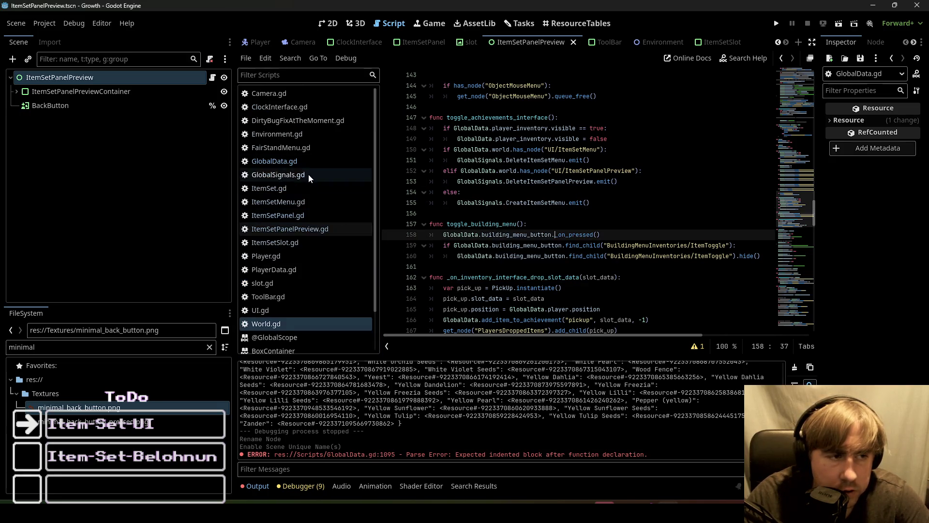
- Paste the menu-creation lines into create_item_set_menu and un-indent lines 1097–1098
click(309, 163)
click(510, 299)
key(ctrl+v)
click(565, 298)
double_click(491, 301)
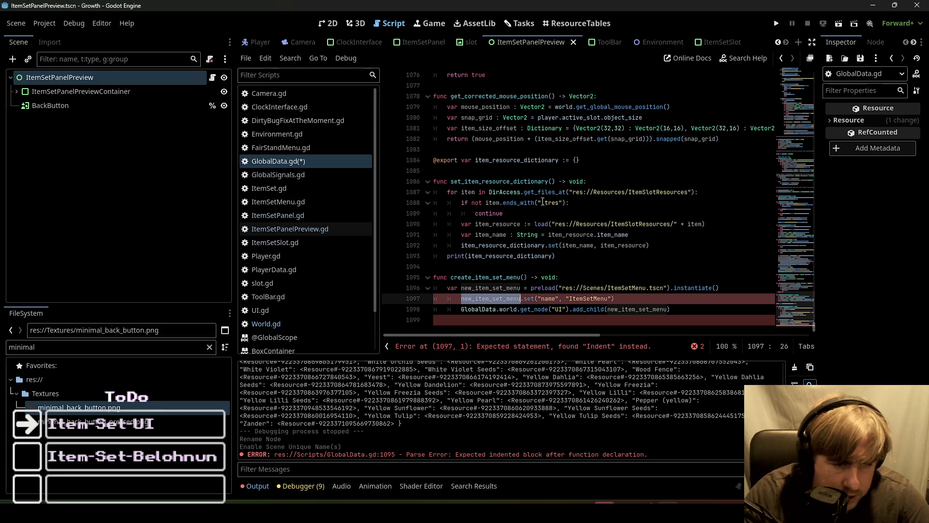
double_click(496, 287)
click(669, 245)
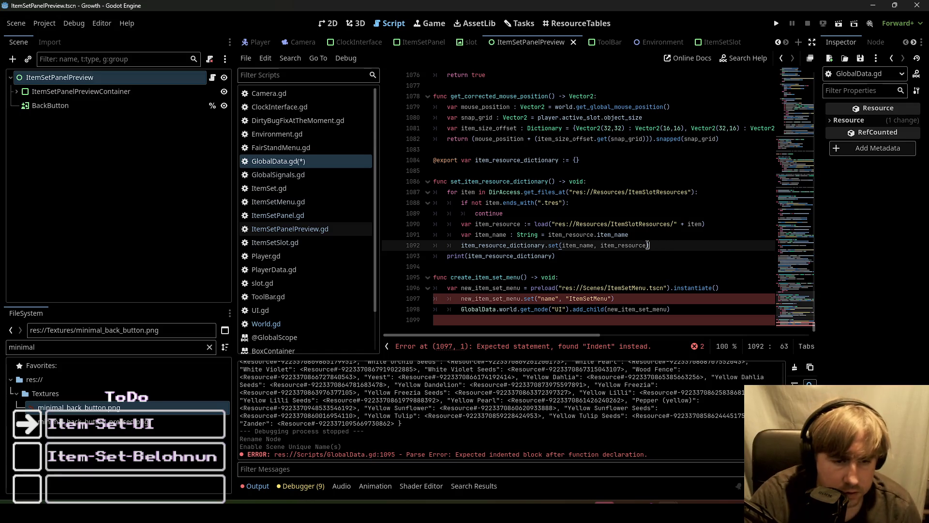
mouse_move(634, 222)
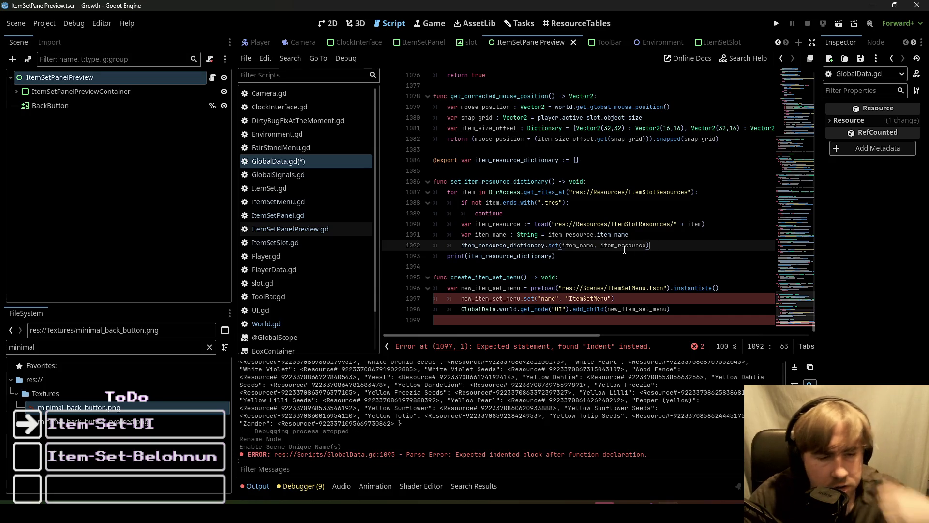
click(499, 298)
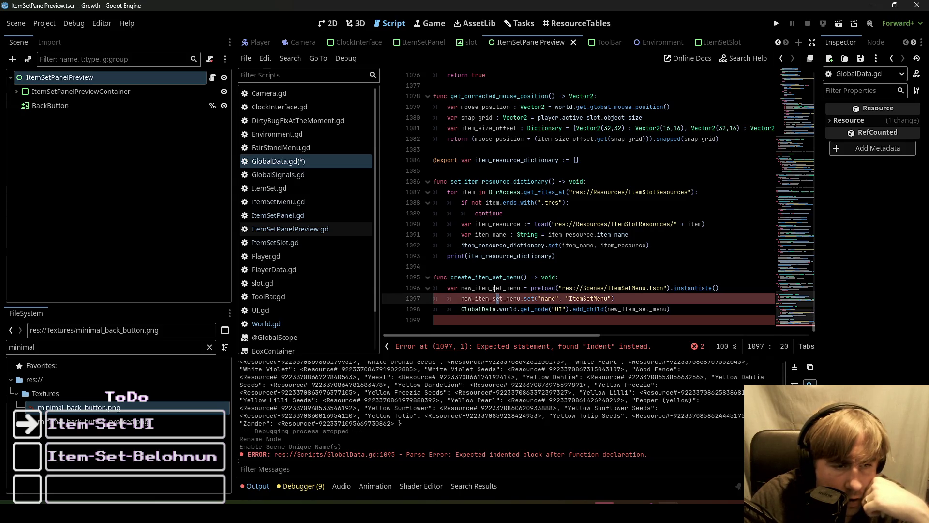
key(Delete)
key(Down)
key(Delete)
key(Up)
- Remove the quotes around create_item_set_menu in line 77's connect call and save
click(489, 278)
double_click(489, 278)
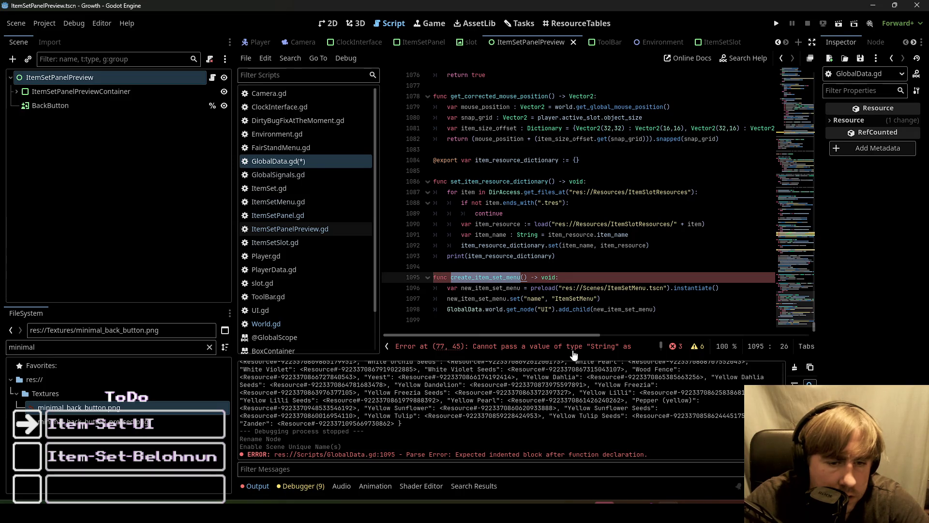
click(572, 352)
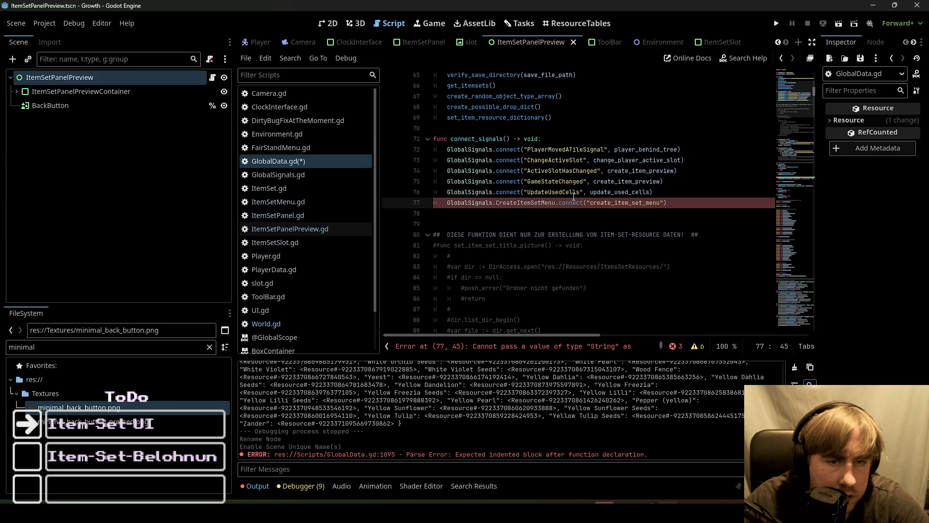
key(BackSpace)
key(End)
key(Left)
key(BackSpace)
key(Down)
key(Down)
scroll(801, 107, down, 10)
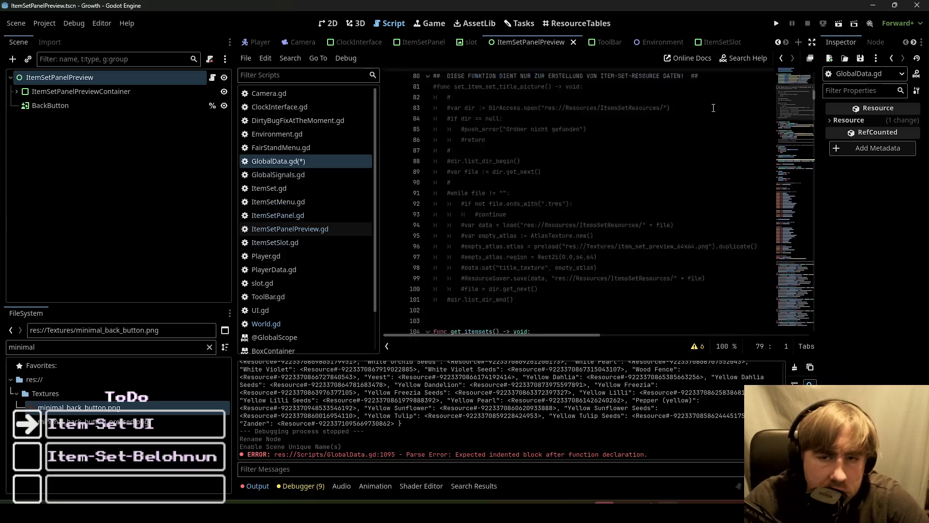
drag(814, 98, 814, 334)
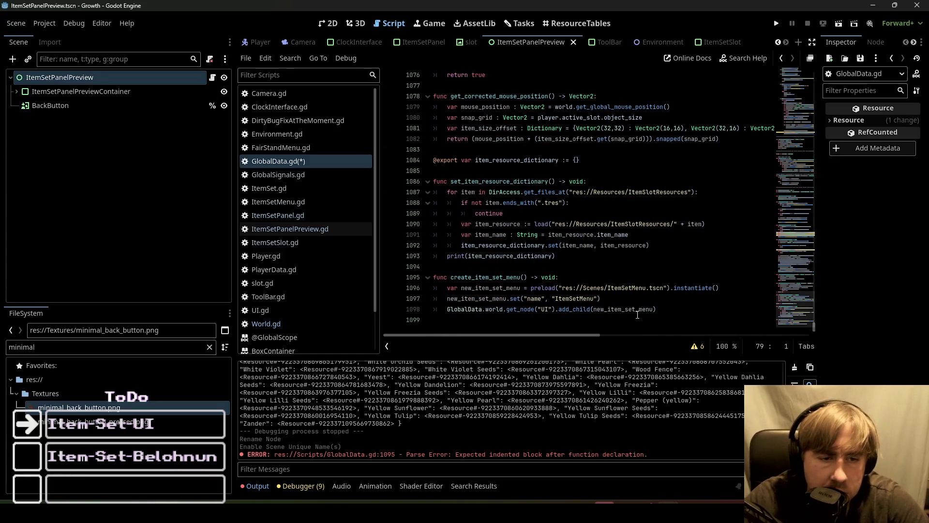
click(702, 320)
key(ctrl+s)
- Delete the redundant GlobalData prefix on the add_child line and run the game
click(651, 288)
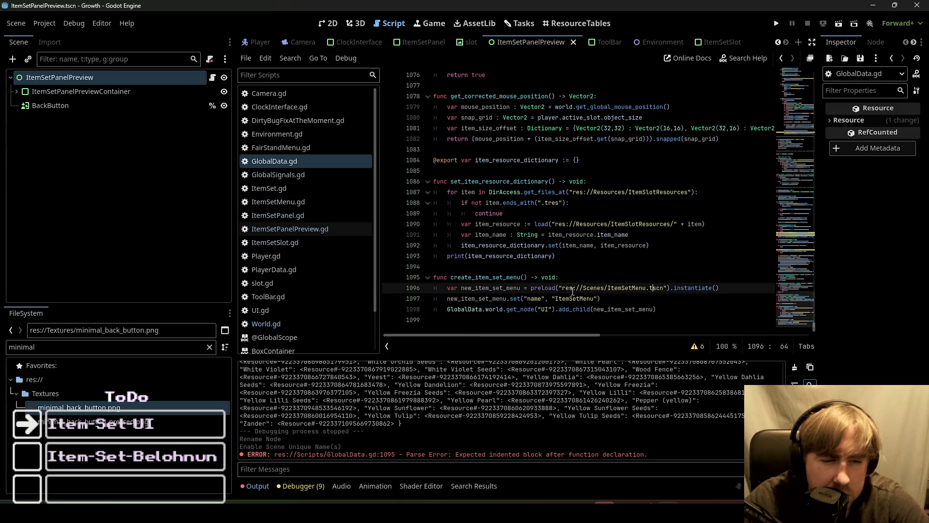
click(481, 301)
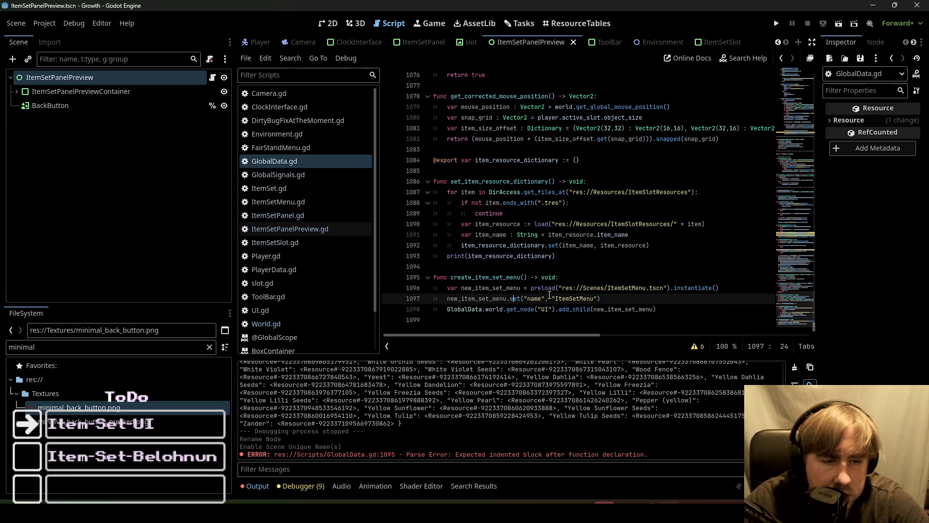
click(518, 309)
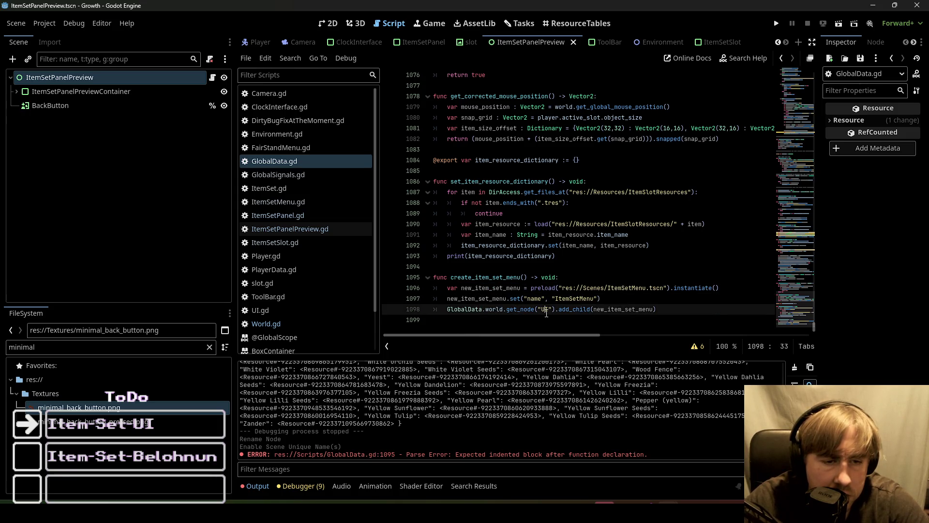
key(ctrl+shift+Left)
key(ctrl+shift+Left)
key(BackSpace)
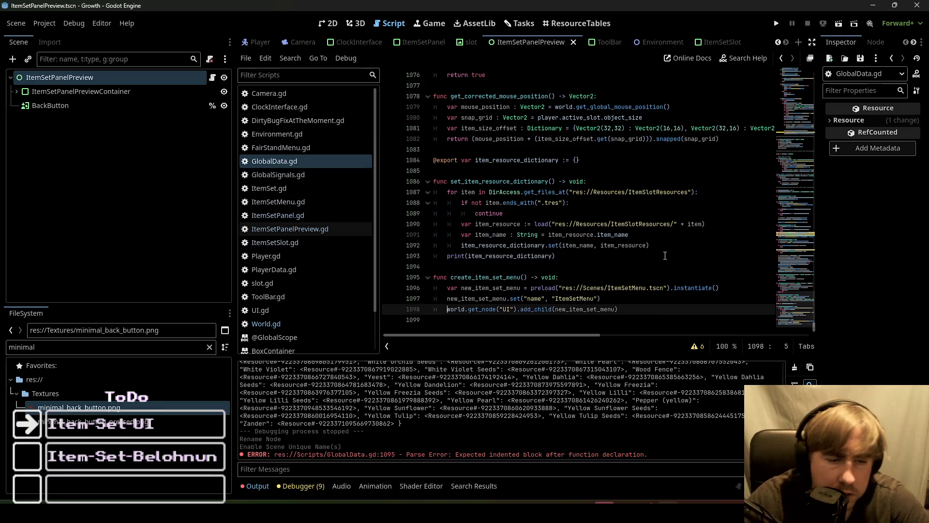
click(663, 255)
click(770, 22)
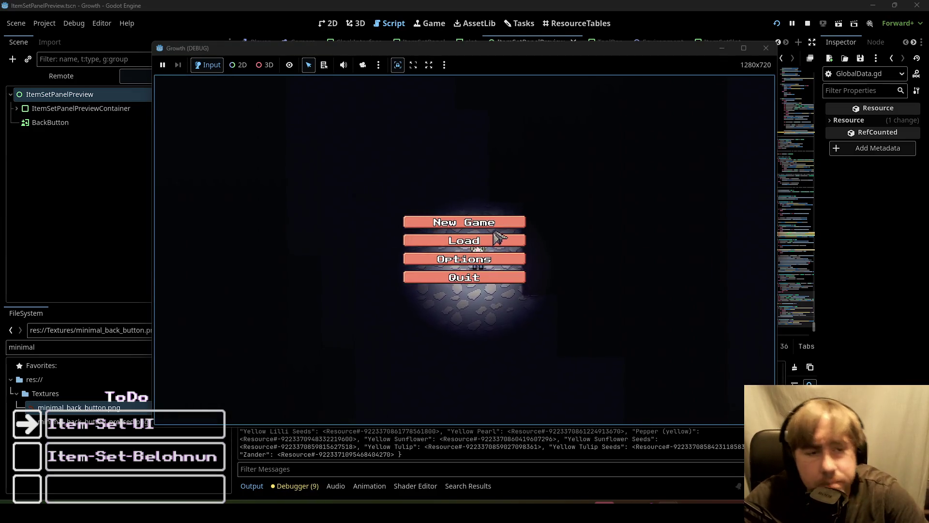
- Load a game from the main menu and open an item set in the Collections panel
click(486, 240)
click(485, 203)
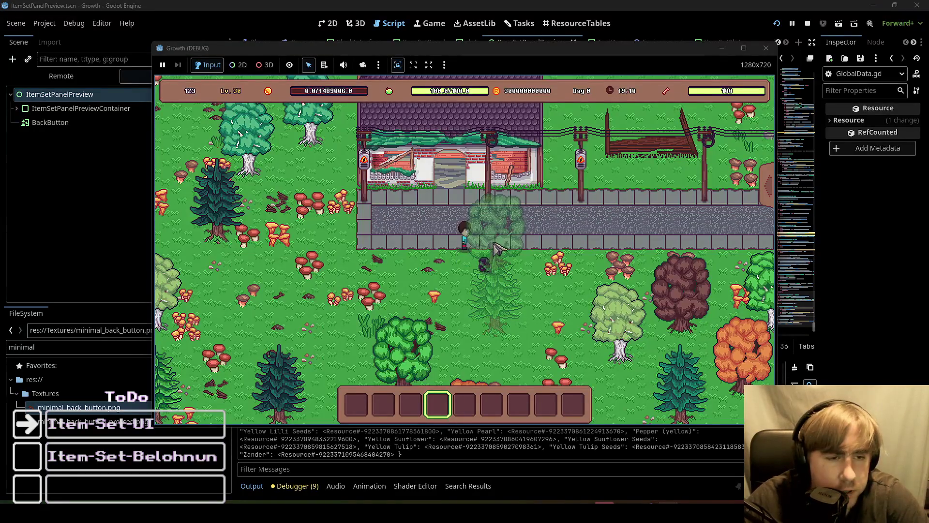
key(c)
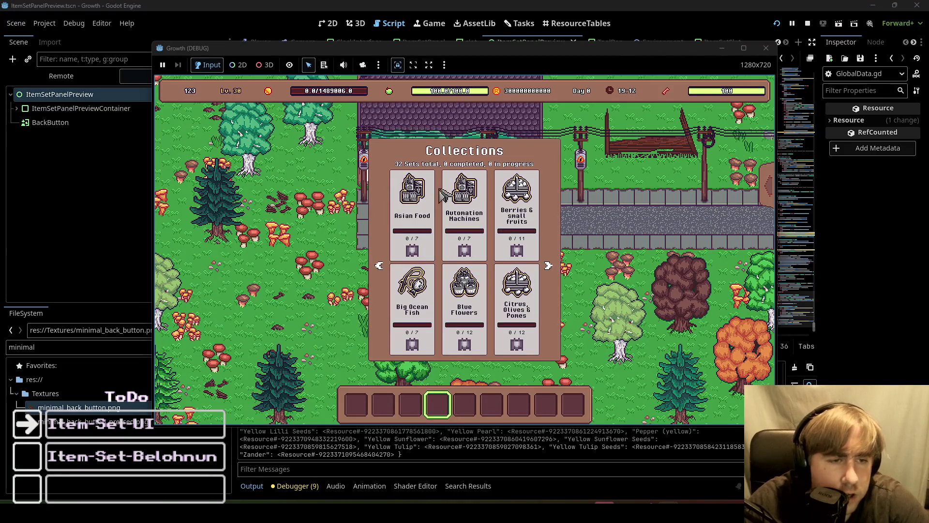
click(401, 197)
- Remove the quotes around back_button_pressed on line 27, then restart the game
click(466, 213)
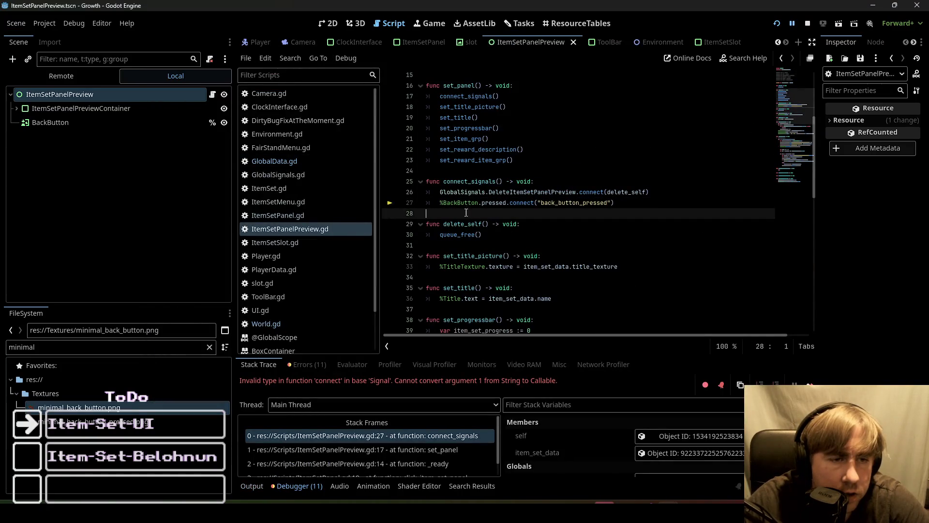
click(51, 123)
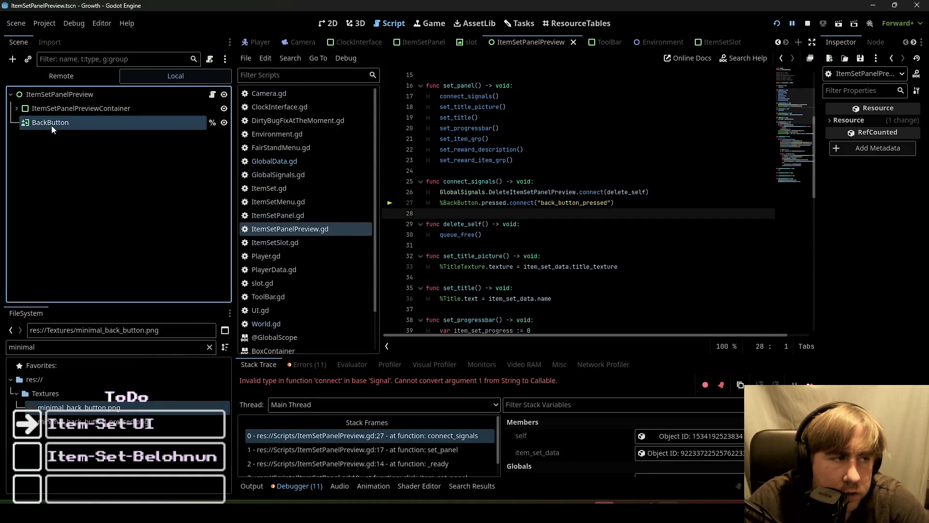
double_click(492, 203)
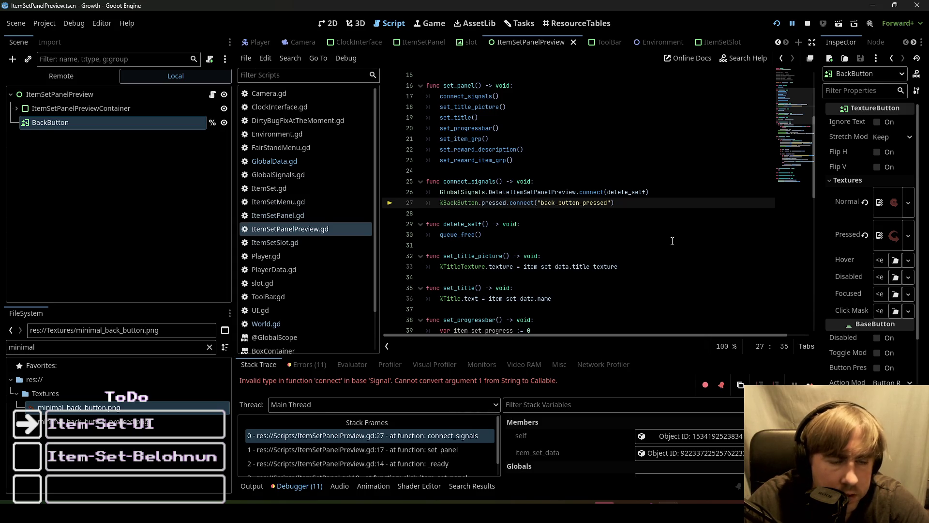
key(BackSpace)
key(BackSpace)
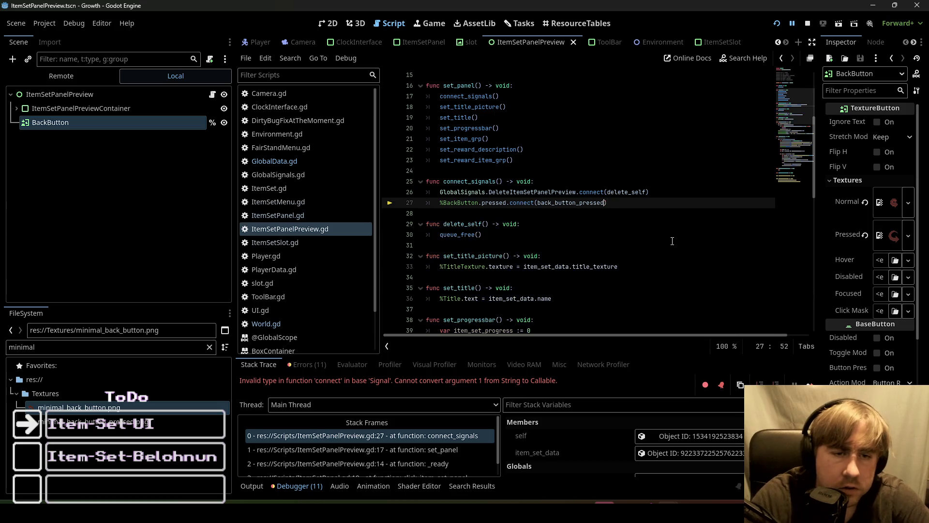
click(808, 23)
click(776, 24)
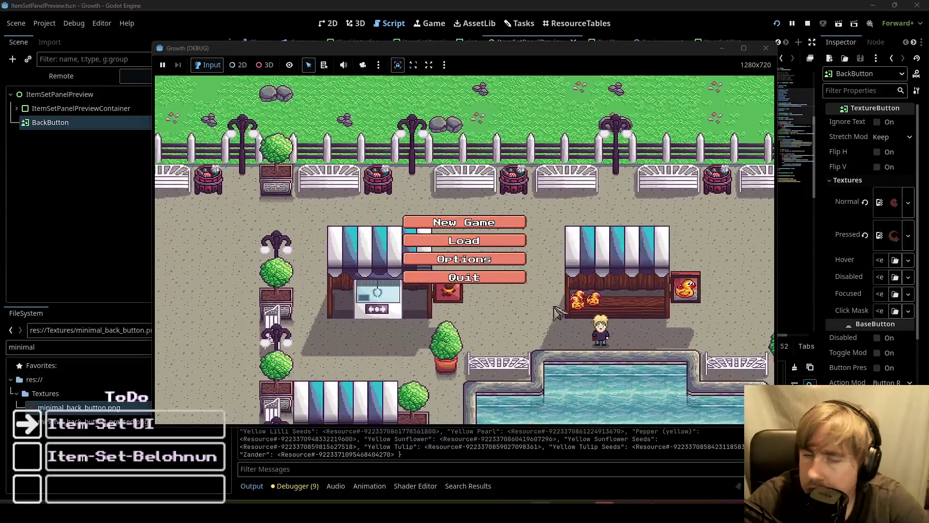
- Start a New Game and load the save slot into the game world
click(458, 222)
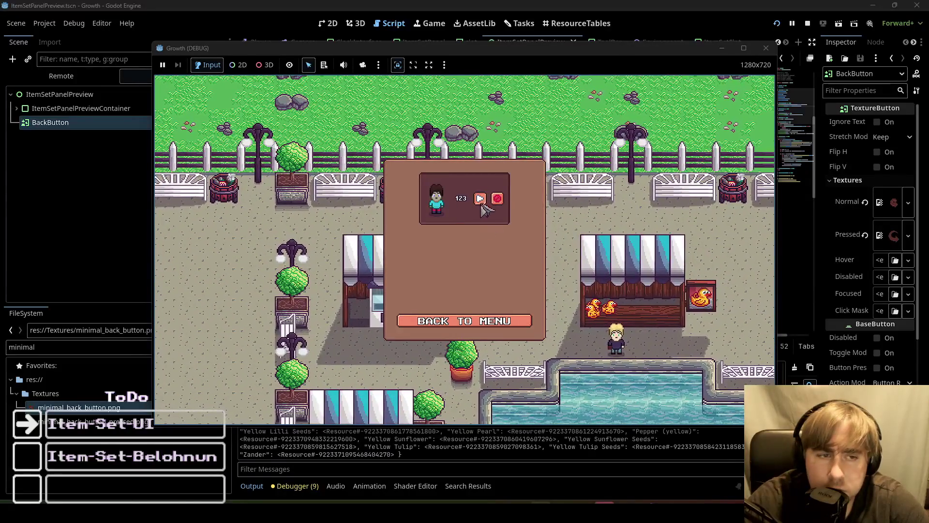
click(480, 199)
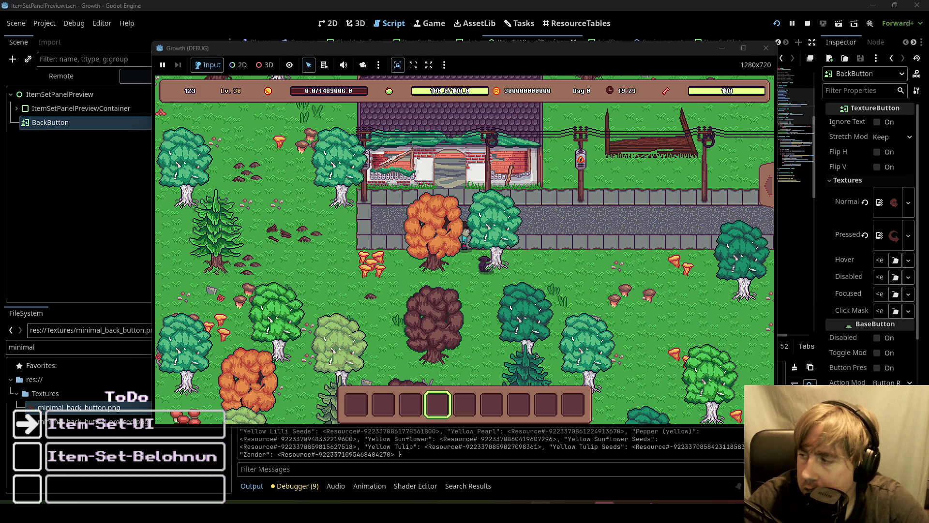
- Walk the character right and repeatedly inspect the Berries & small fruits set in Collections
key(d)
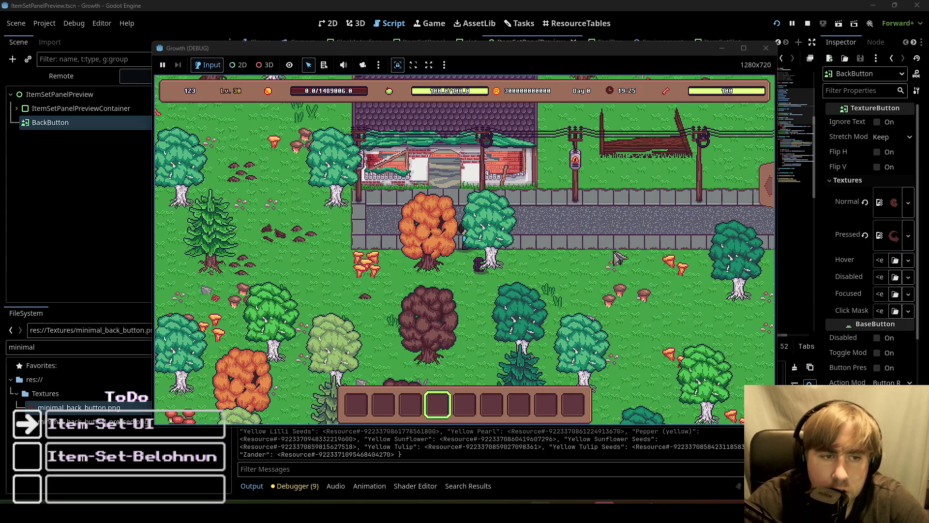
key(c)
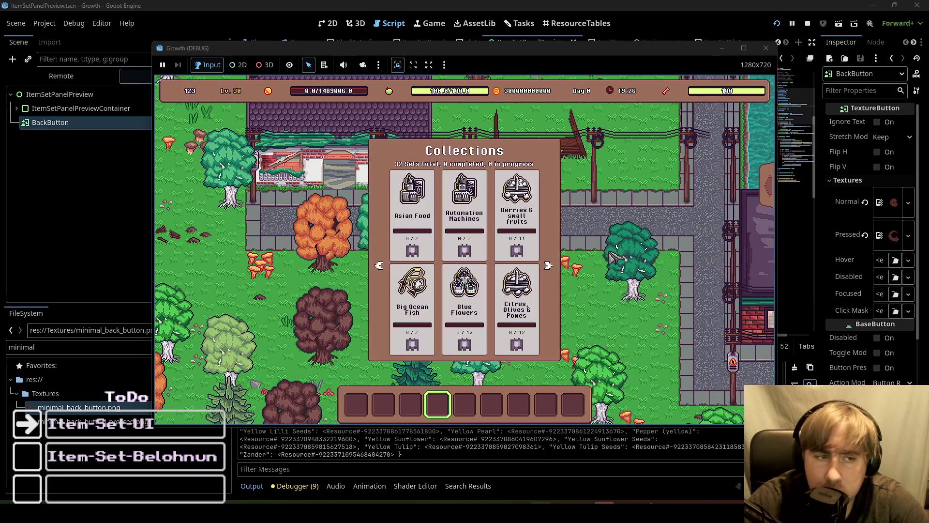
click(519, 219)
click(389, 159)
click(528, 203)
click(389, 159)
click(514, 220)
click(389, 157)
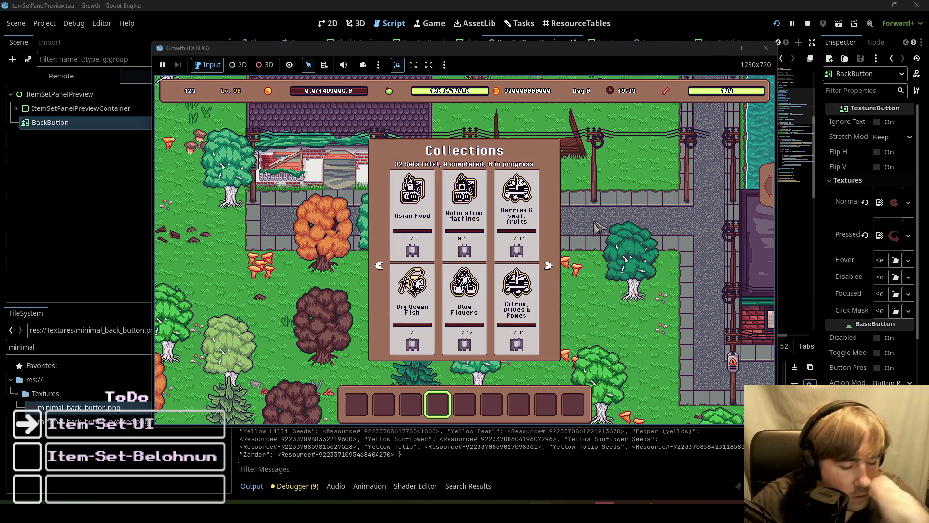
click(509, 230)
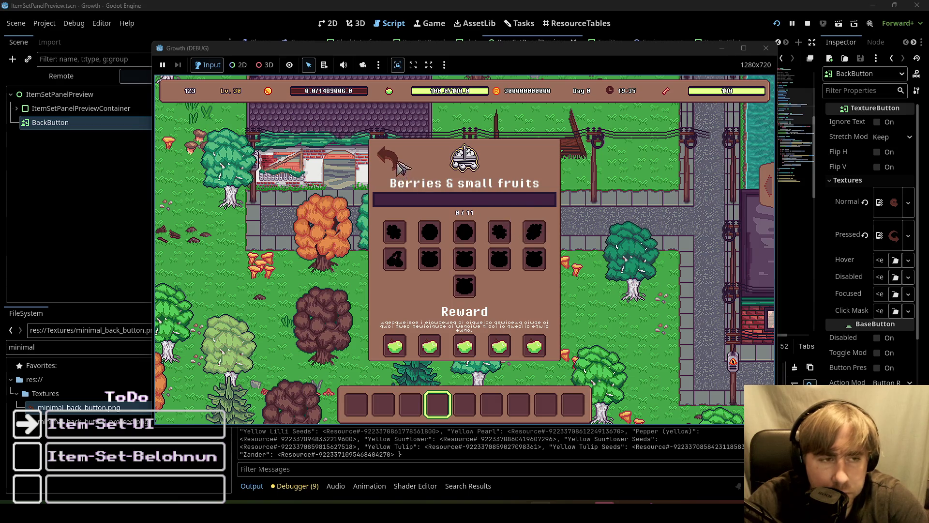
click(392, 159)
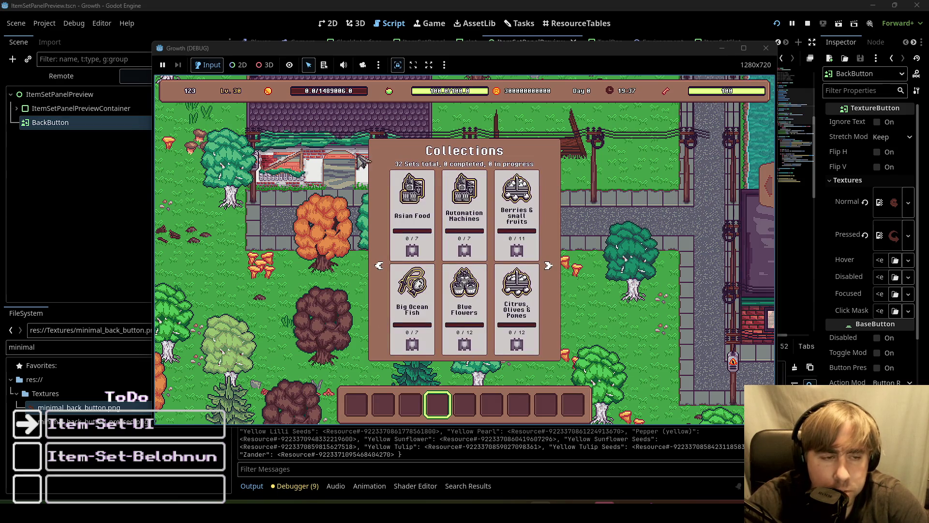
click(386, 178)
key(c)
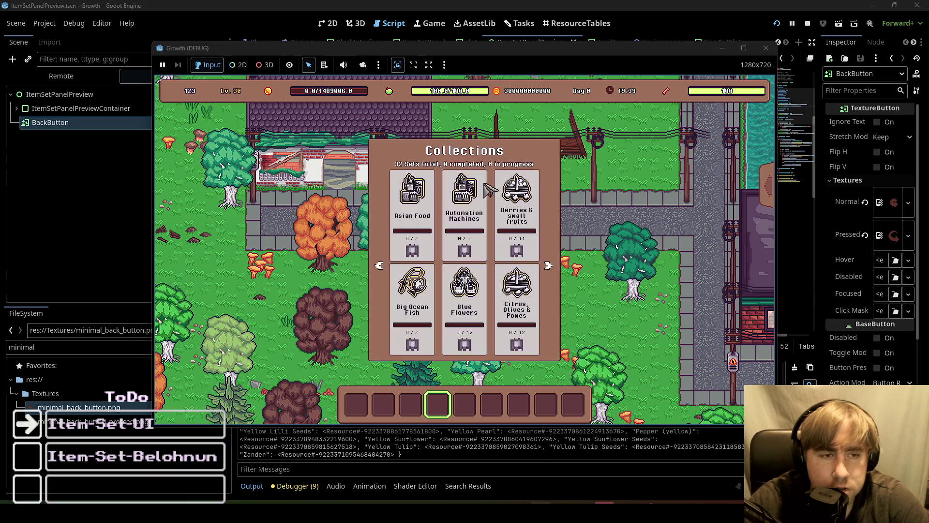
click(518, 198)
click(390, 161)
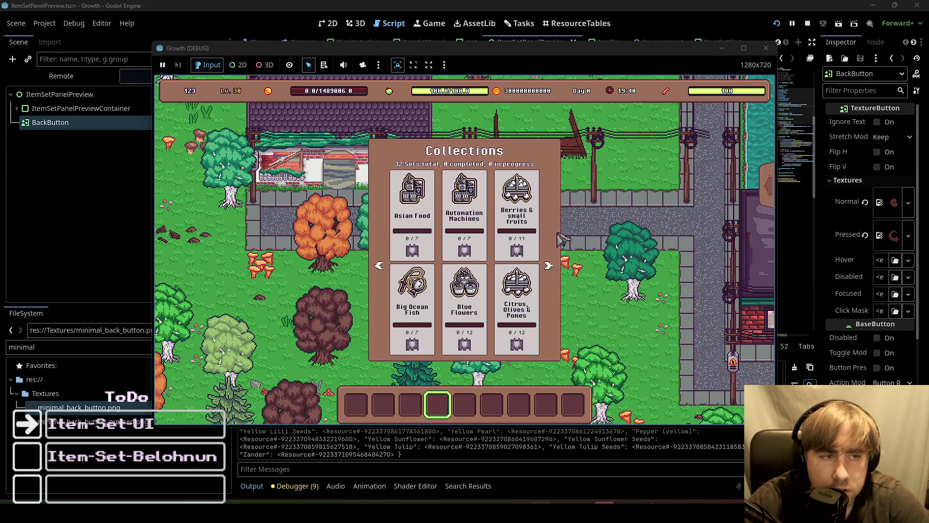
click(402, 172)
key(c)
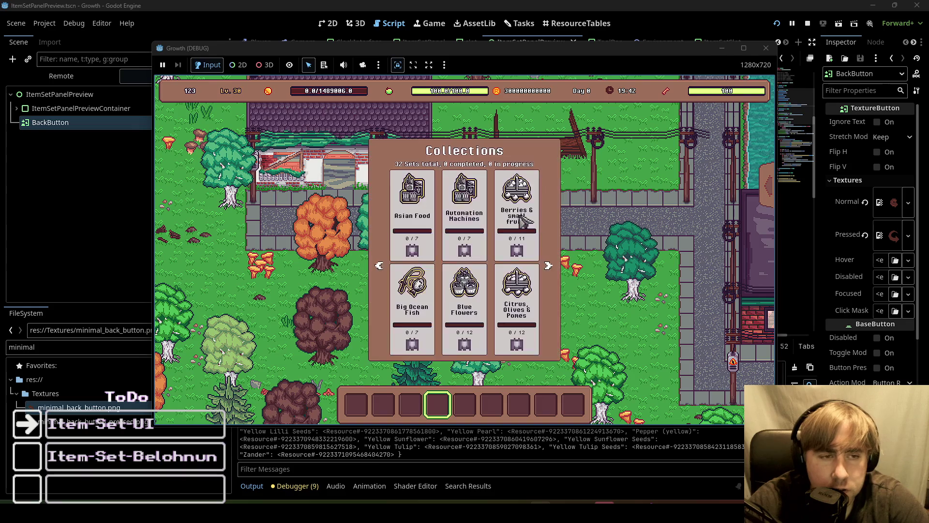
click(524, 218)
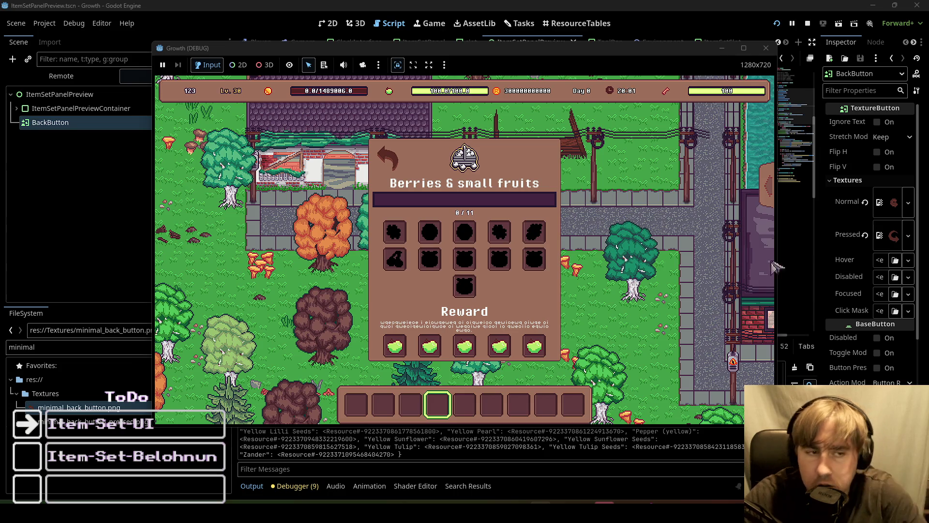
click(393, 167)
- Page through the Collections sets to view the Pink Flowers and Asian Food details
click(548, 266)
click(548, 266)
click(547, 266)
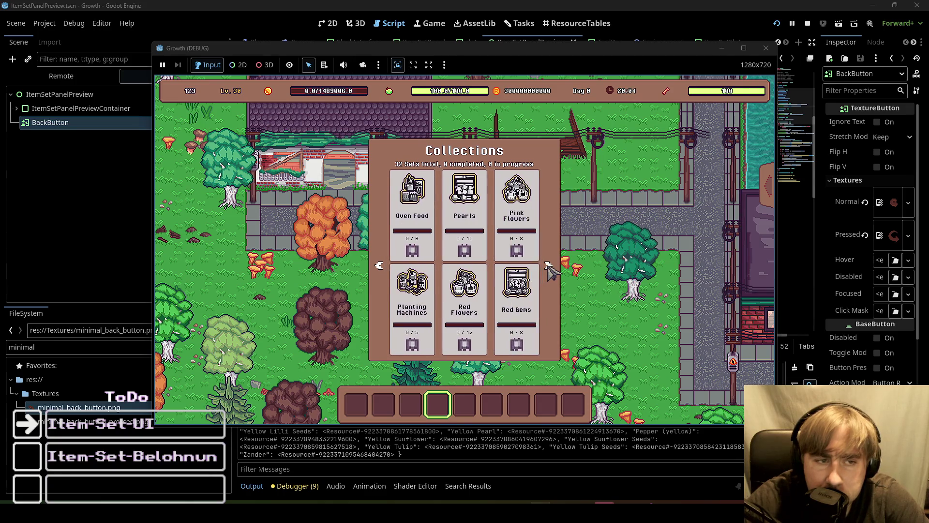
click(529, 207)
click(387, 156)
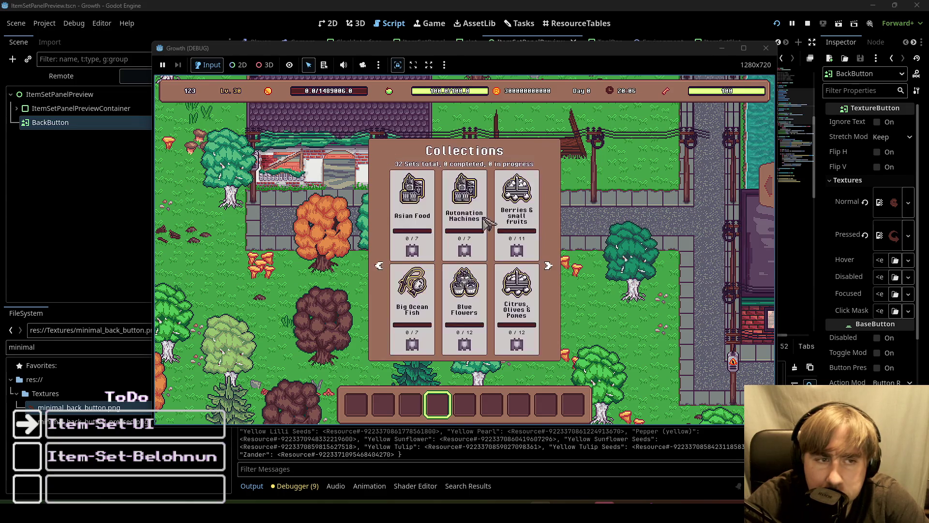
click(547, 266)
click(548, 266)
click(548, 266)
click(548, 266)
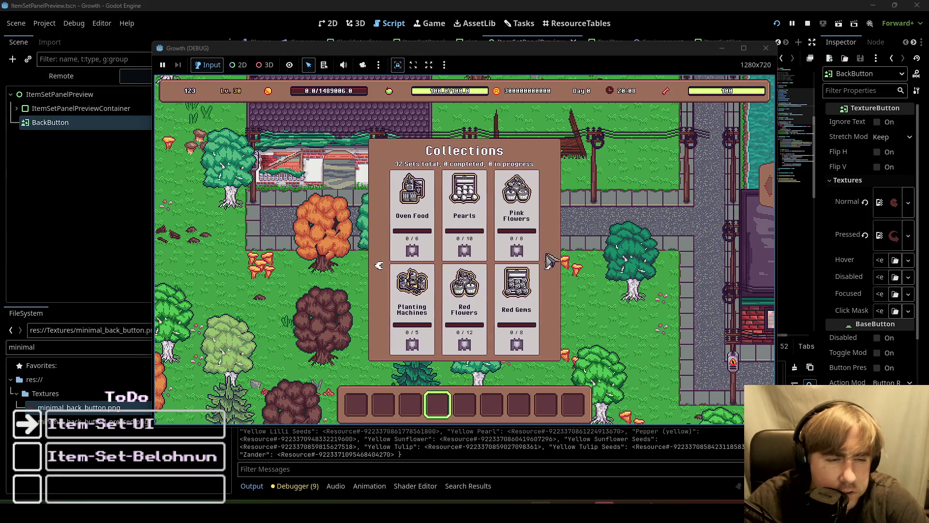
click(520, 191)
click(387, 158)
click(394, 158)
key(c)
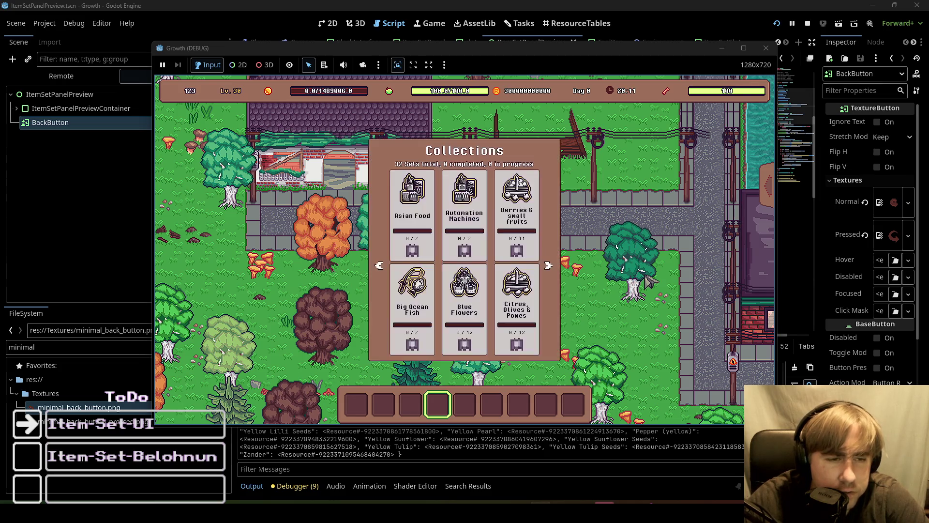
click(387, 157)
key(c)
key(c)
key(c)
click(485, 242)
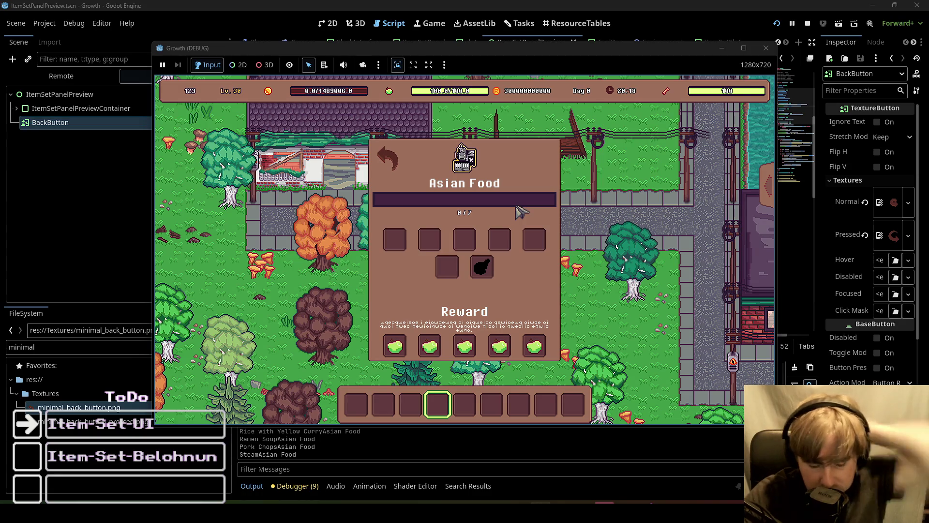
key(c)
- Walk the character over and buy one Avocado Seeds from the Building Menu shop
key(s)
key(d)
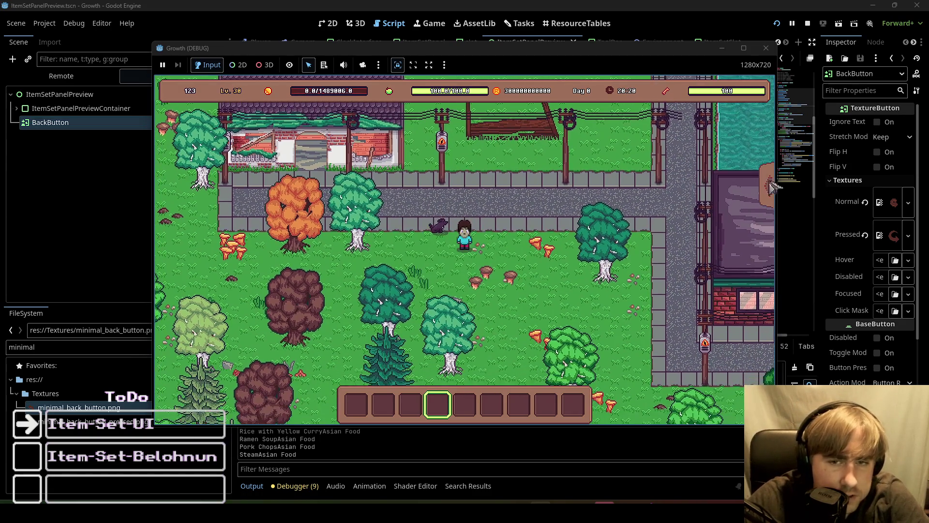
key(b)
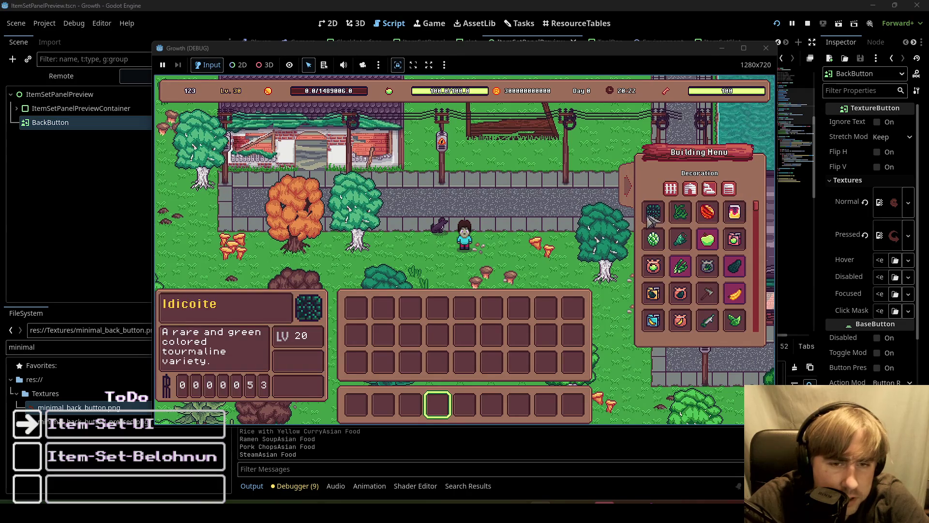
mouse_move(685, 247)
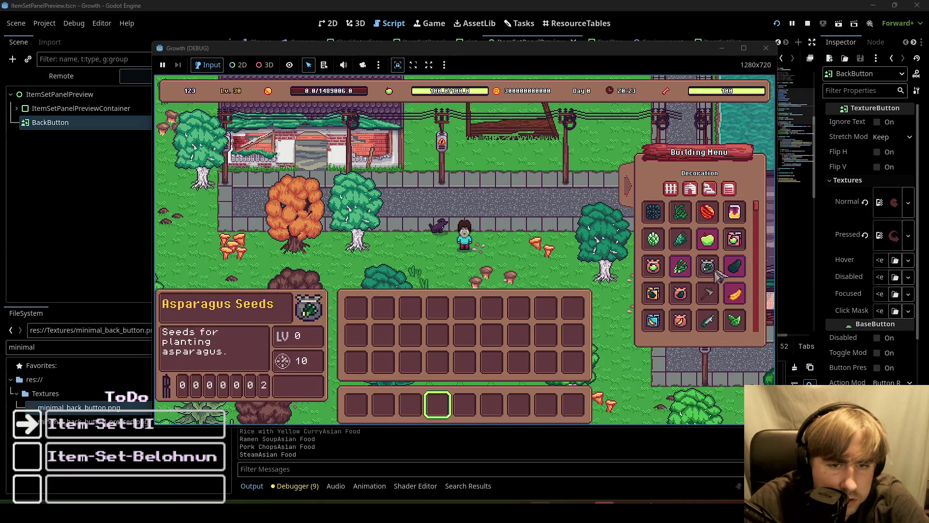
click(680, 293)
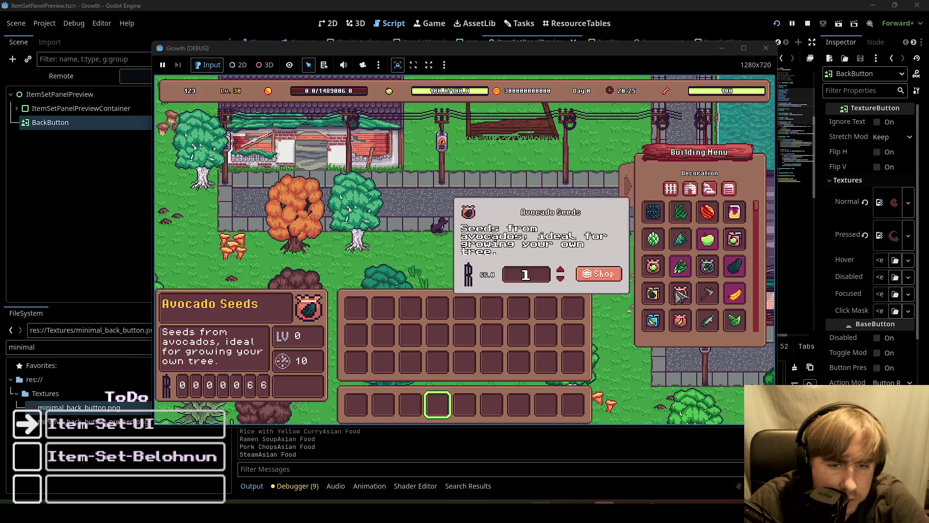
click(605, 276)
- Buy one Ametrine from the Building Menu shop
key(c)
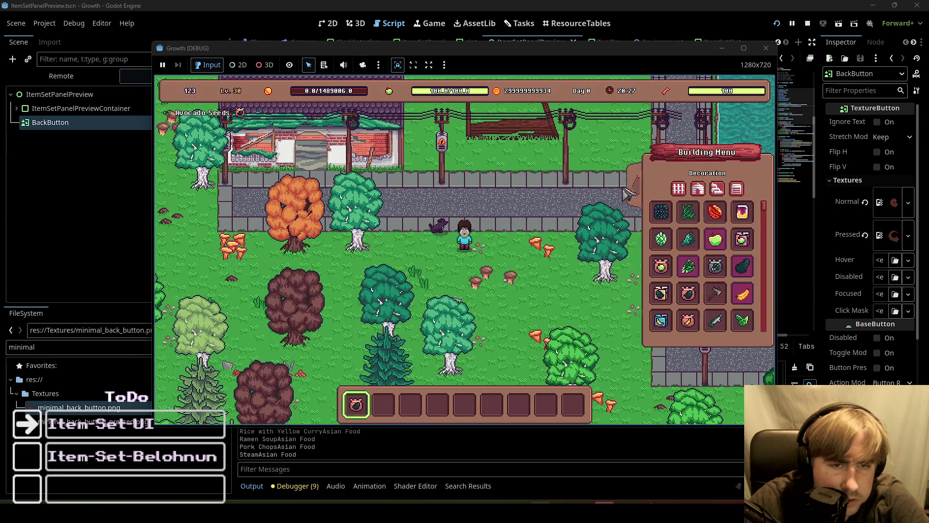
key(c)
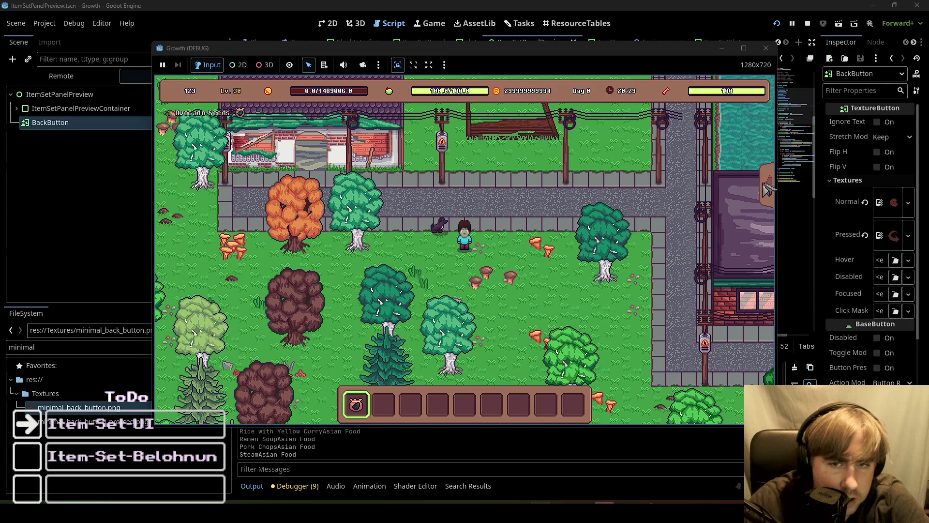
key(b)
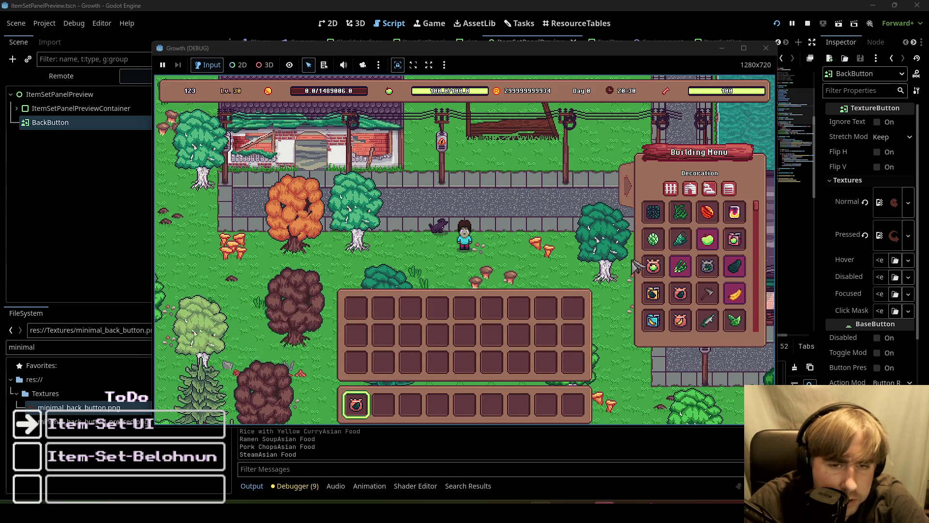
click(735, 213)
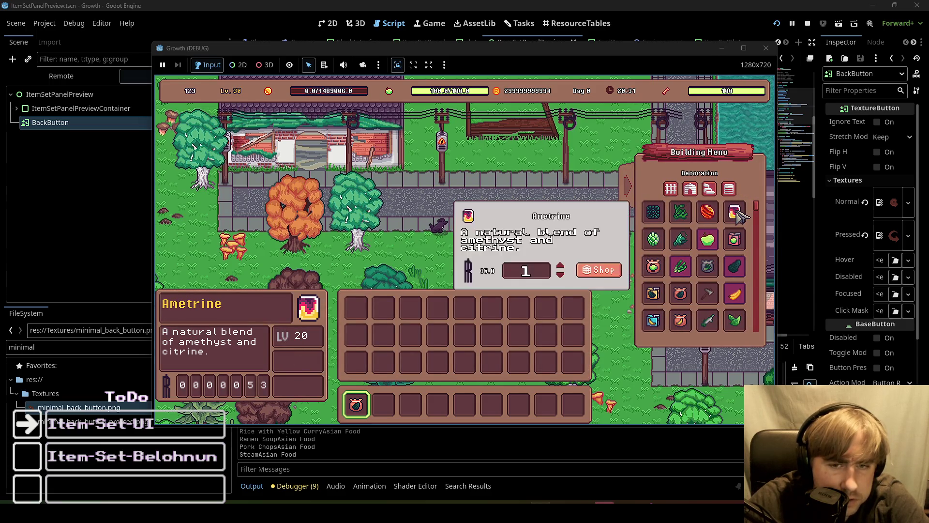
click(592, 269)
- Page forward in Collections to the Special Gems set and view its details
key(c)
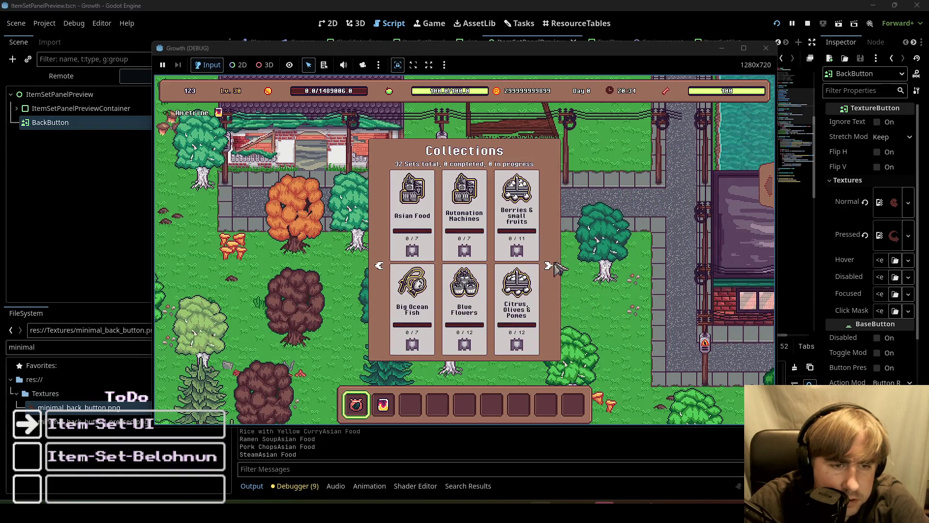
click(549, 265)
click(549, 265)
click(549, 265)
click(549, 265)
click(549, 266)
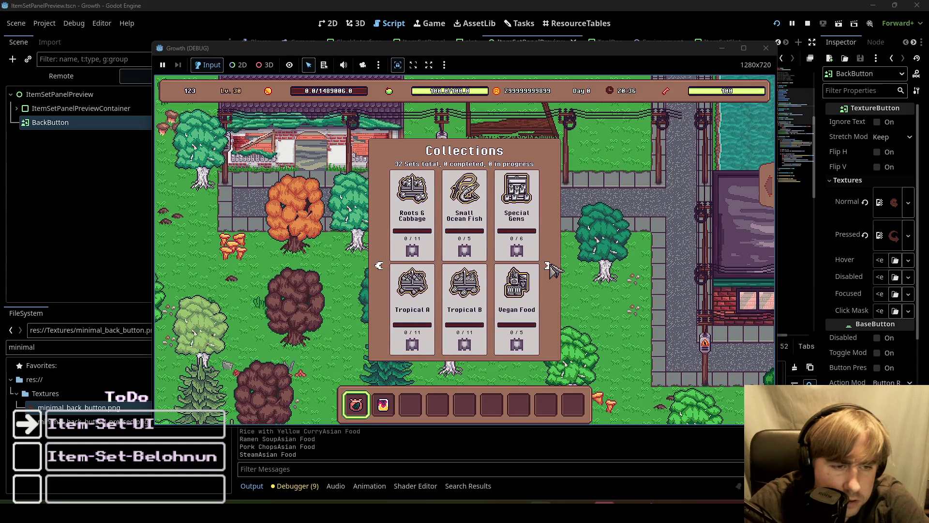
click(531, 227)
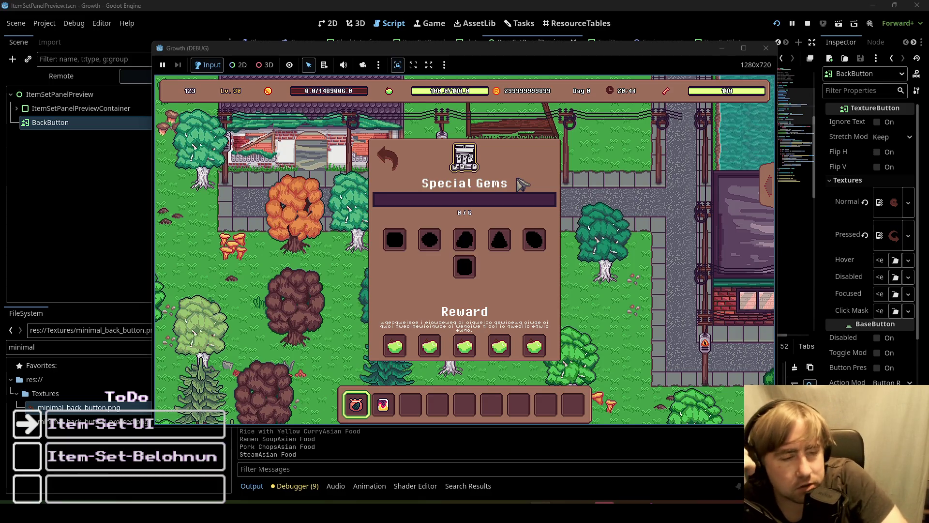
key(Escape)
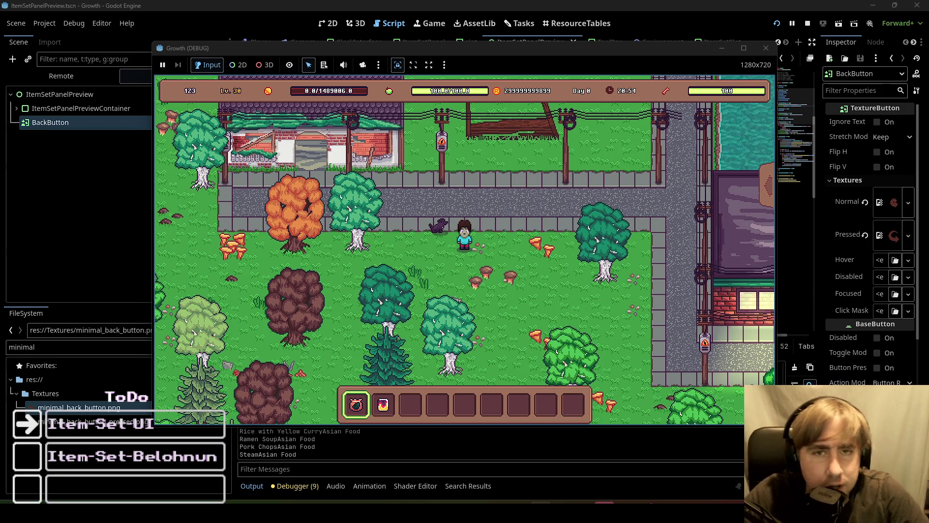
- Enlarge the Growth (DEBUG) window, then close it to stop the game
click(743, 48)
click(895, 5)
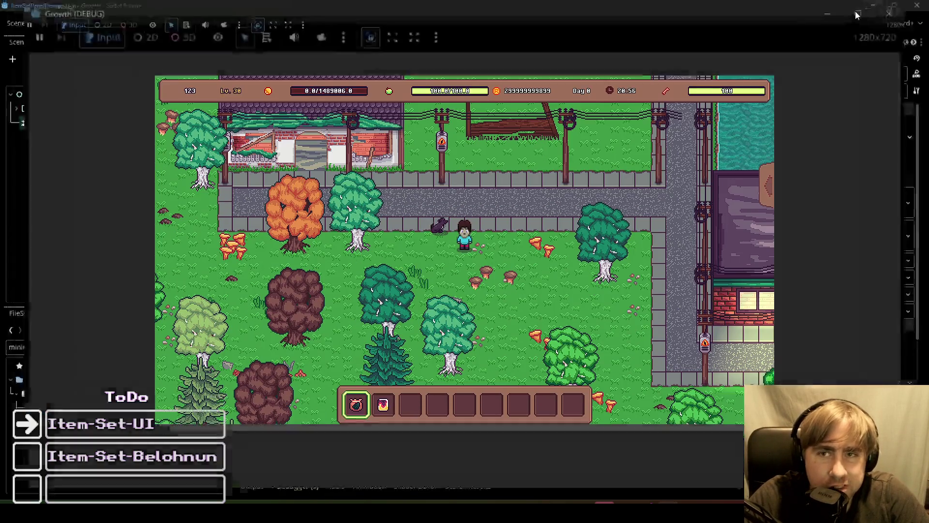
click(766, 46)
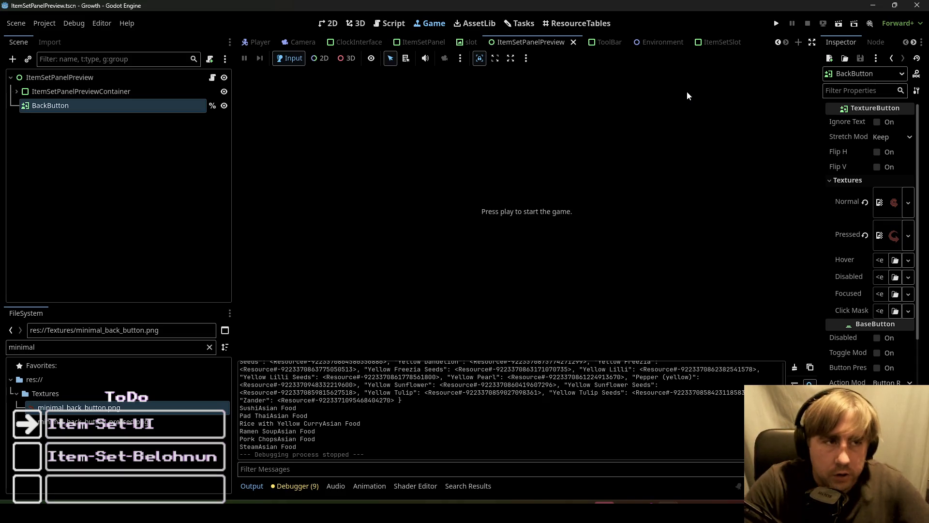
- Switch from the 2D view to the script editor and open GlobalData.gd
click(329, 23)
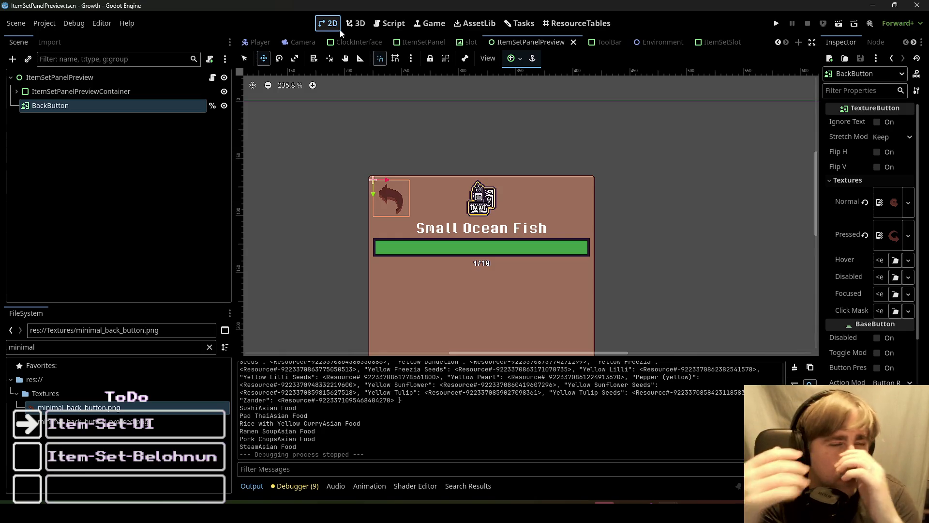
click(391, 23)
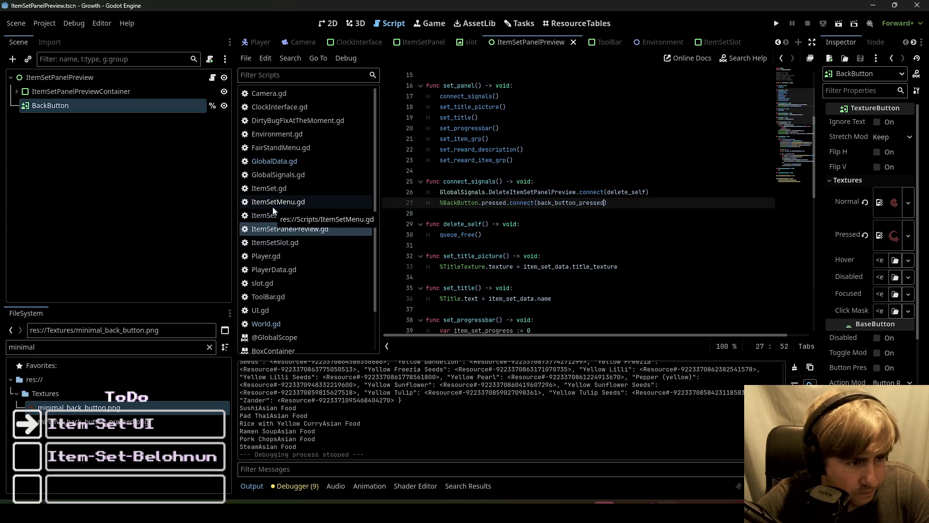
click(274, 160)
- Go to item_preview_follow_mouse and show the script's unused-variable warnings
scroll(454, 191, up, 10)
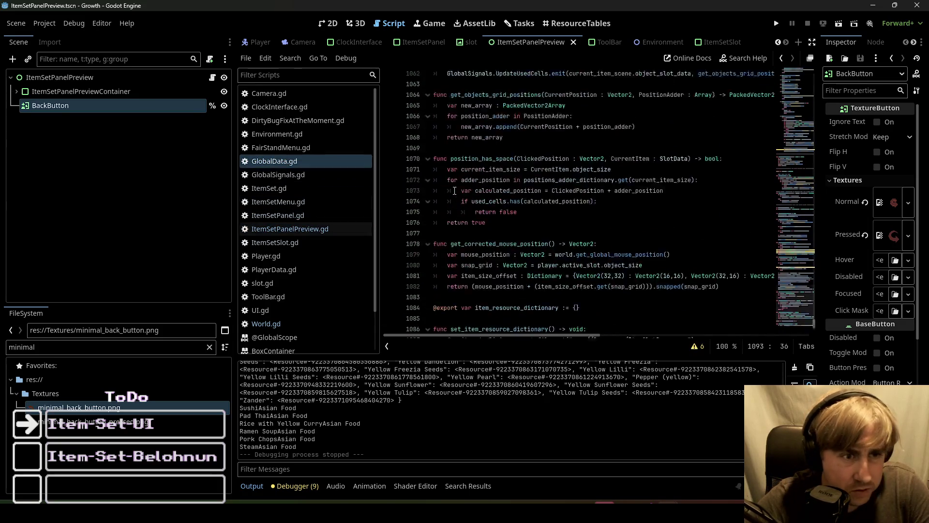
scroll(455, 192, up, 5)
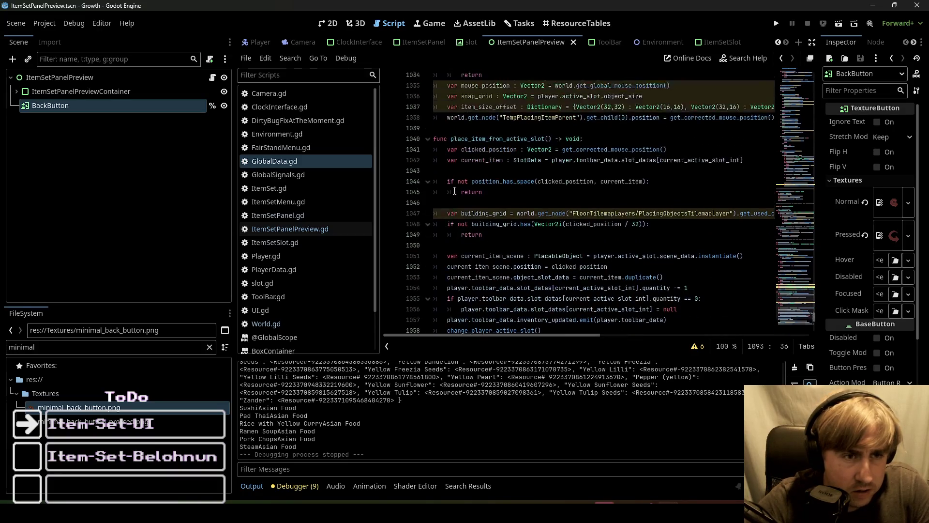
click(458, 192)
click(468, 213)
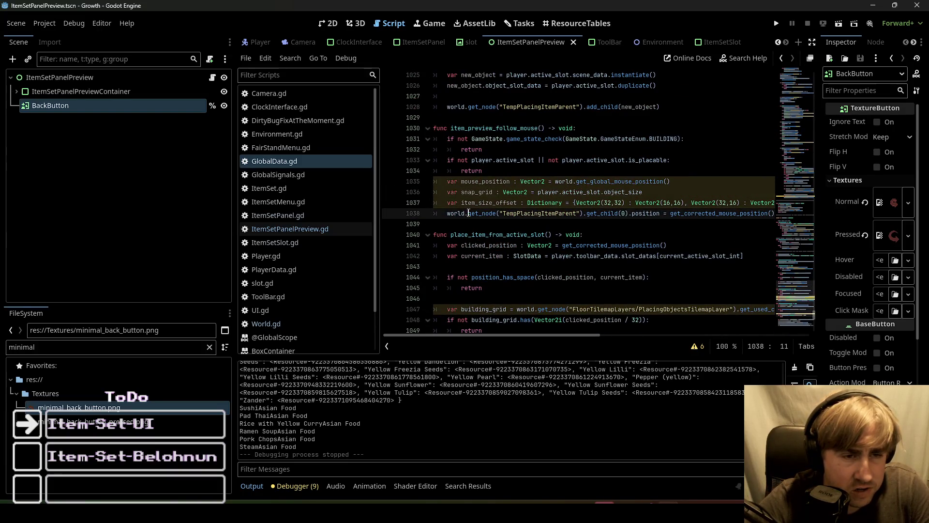
click(466, 191)
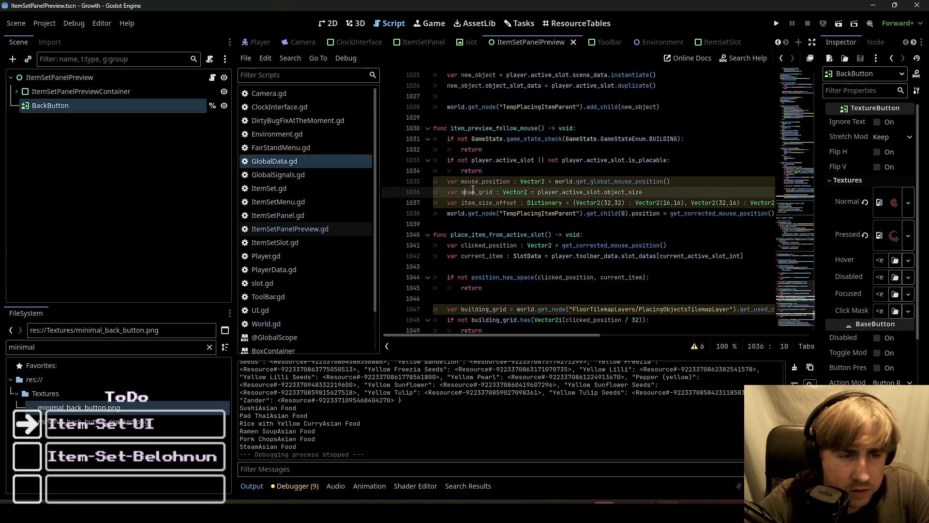
click(510, 205)
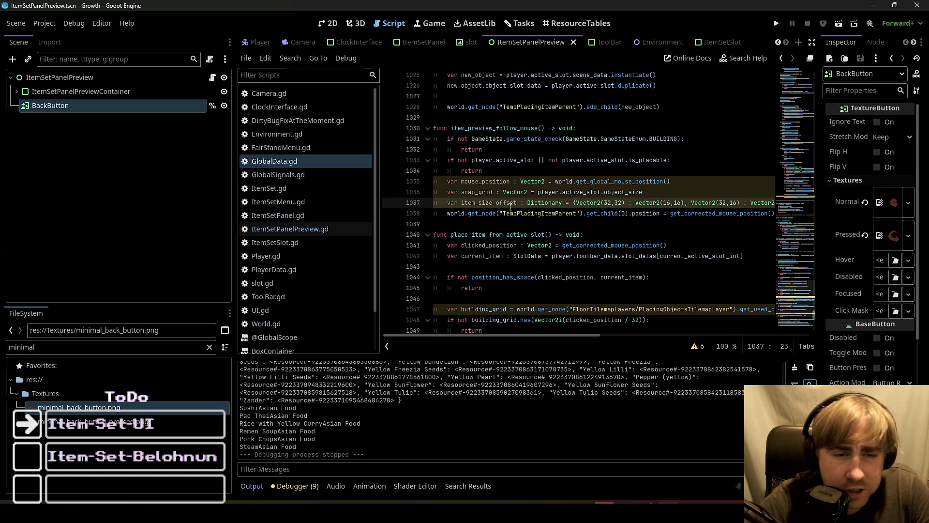
click(693, 347)
scroll(482, 343, down, 1)
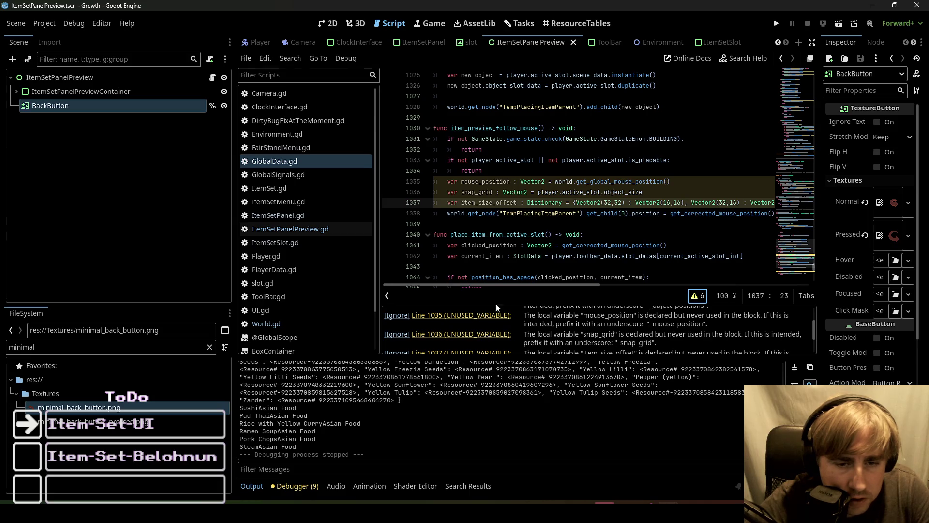
- Comment out the mouse_position, snap_grid and item_size_offset lines with Ctrl+K
click(531, 203)
click(552, 182)
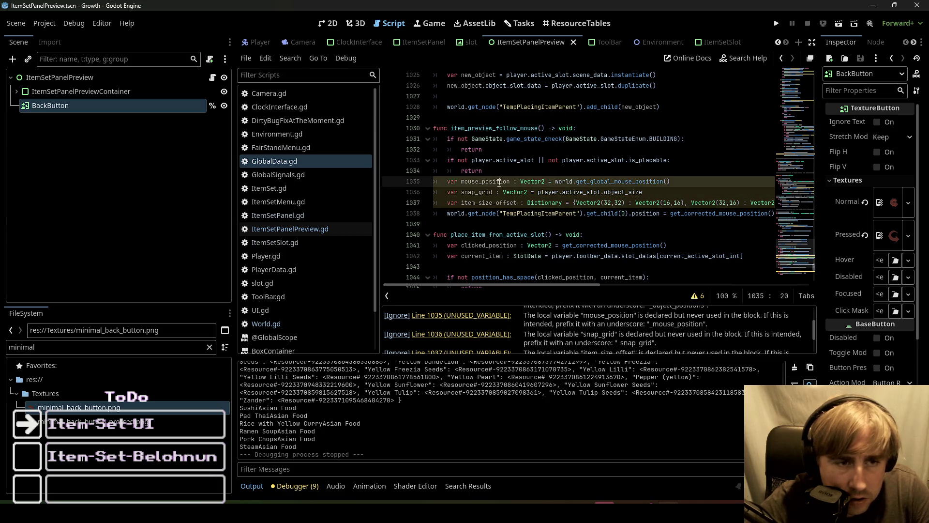
double_click(499, 182)
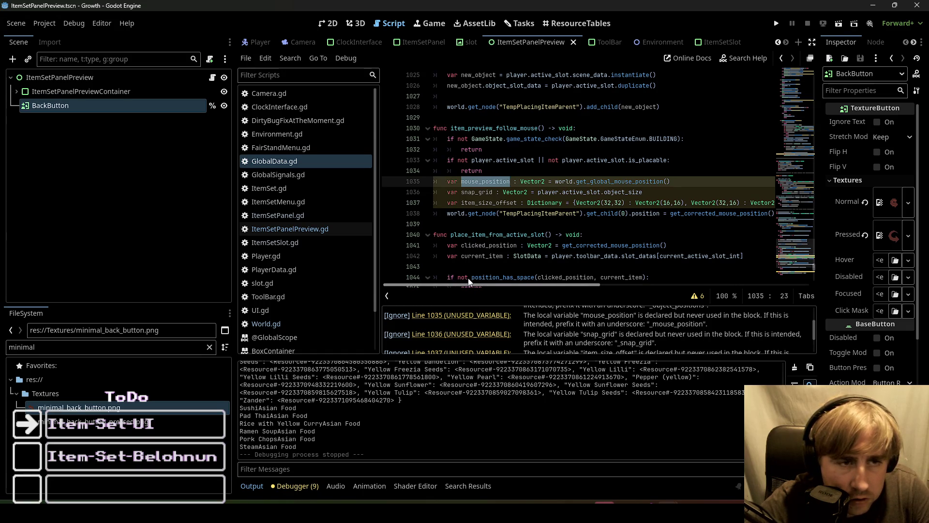
scroll(476, 282, right, 1)
drag(477, 282, 464, 277)
double_click(711, 213)
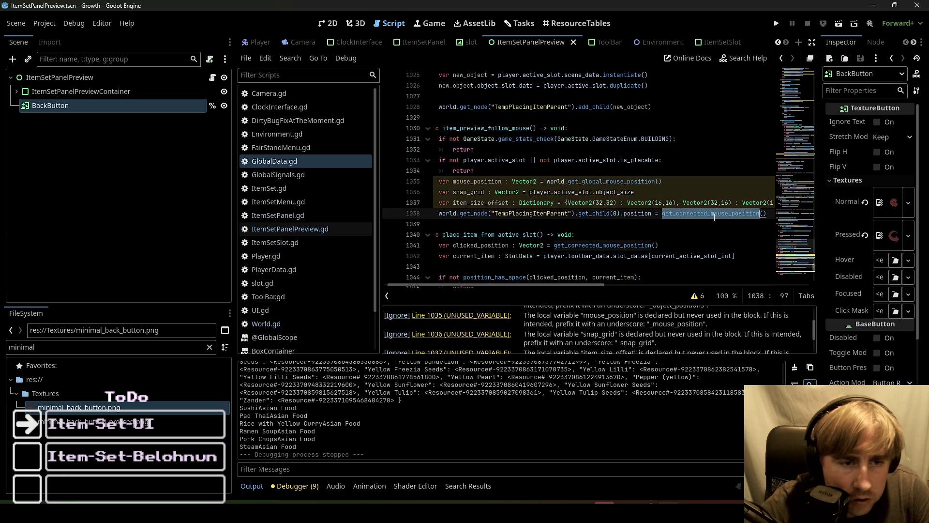
mouse_move(711, 214)
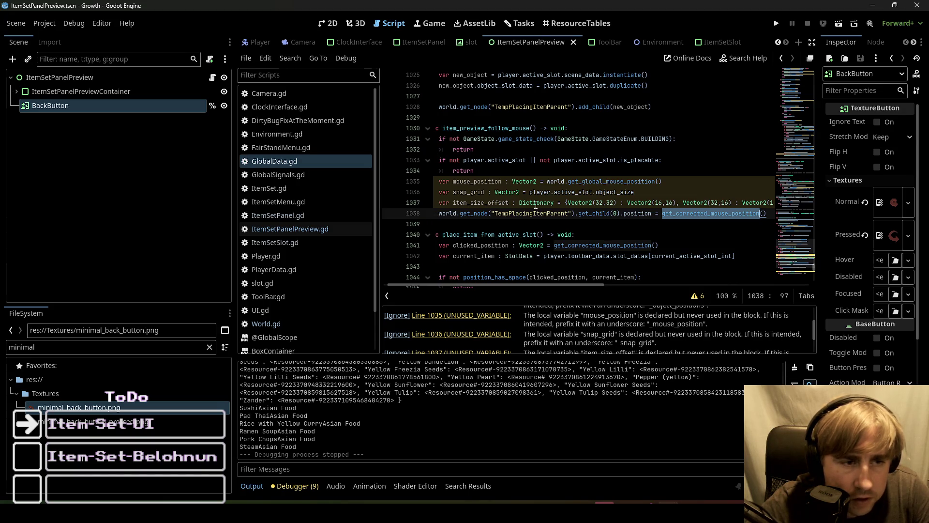
mouse_move(772, 202)
mouse_down()
mouse_move(494, 202)
mouse_move(384, 182)
mouse_up()
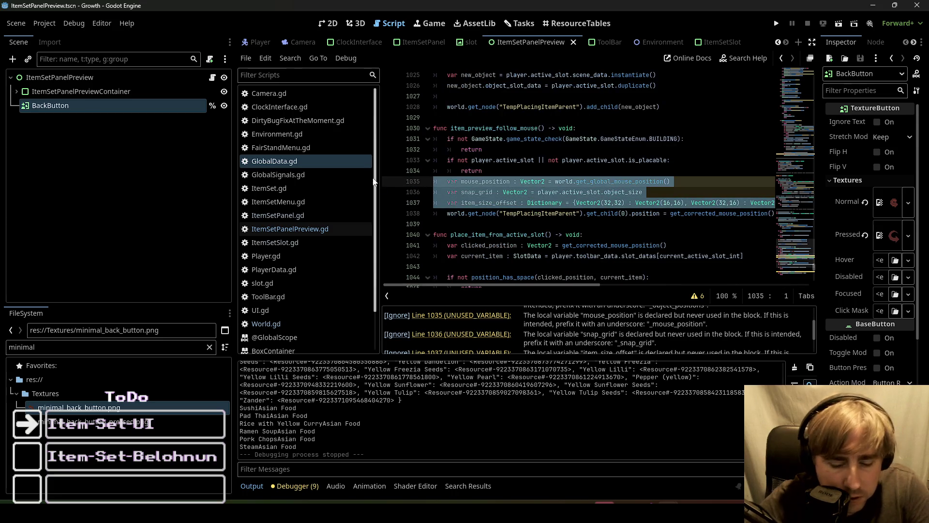
key(ctrl+k)
- Check the commented lines 1033–1037 and hide the warnings list
click(479, 160)
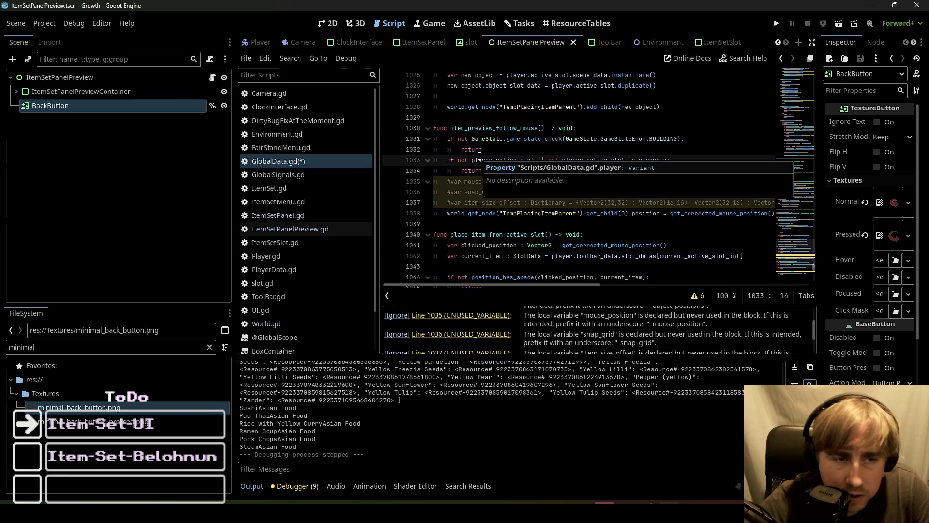
click(484, 202)
scroll(484, 202, down, 2)
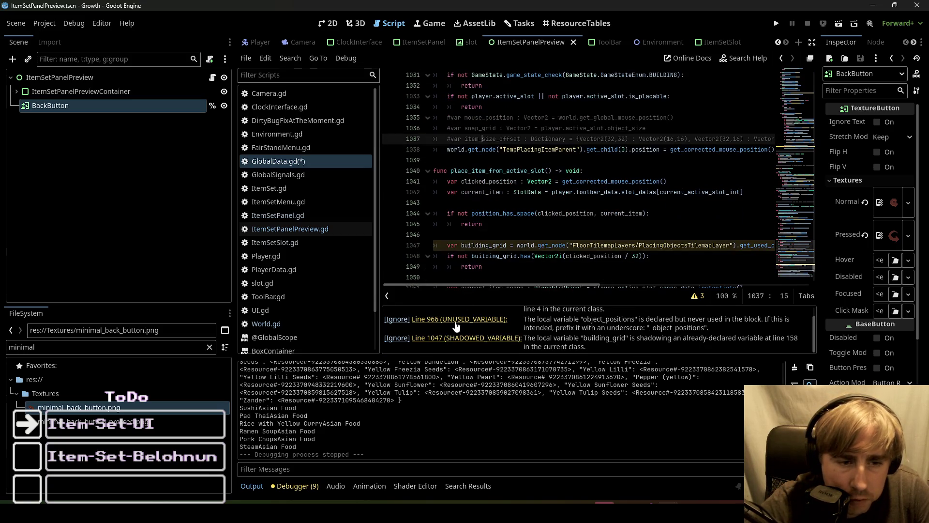
click(691, 297)
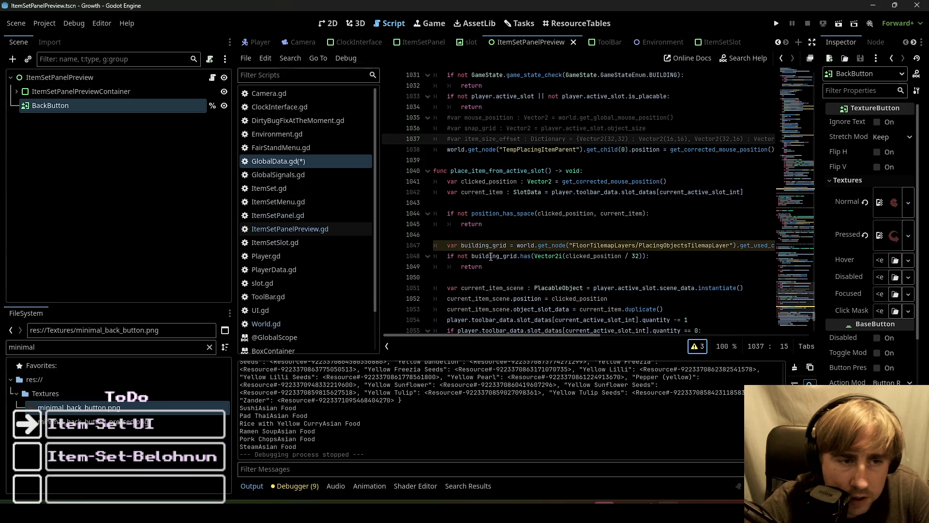
- Review the commented-out lines in item_preview_follow_mouse and save GlobalData.gd
scroll(490, 256, down, 1)
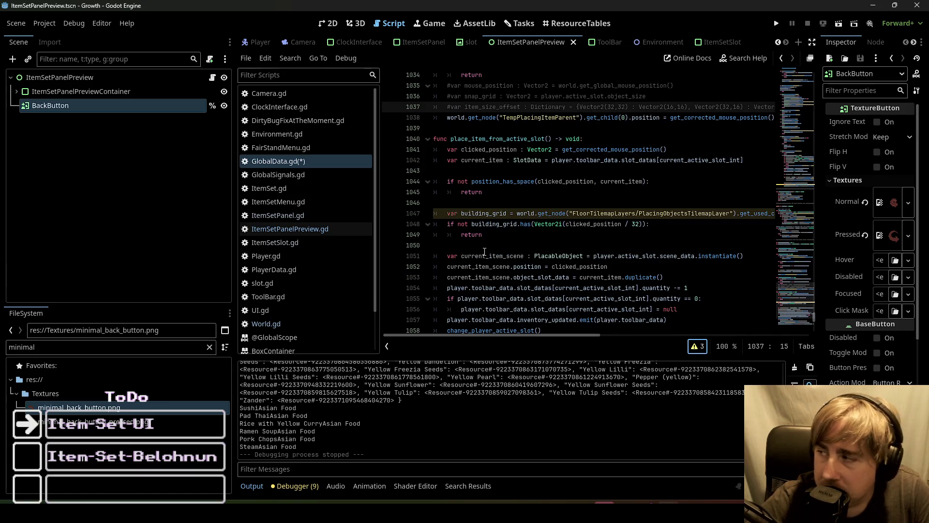
scroll(477, 247, up, 4)
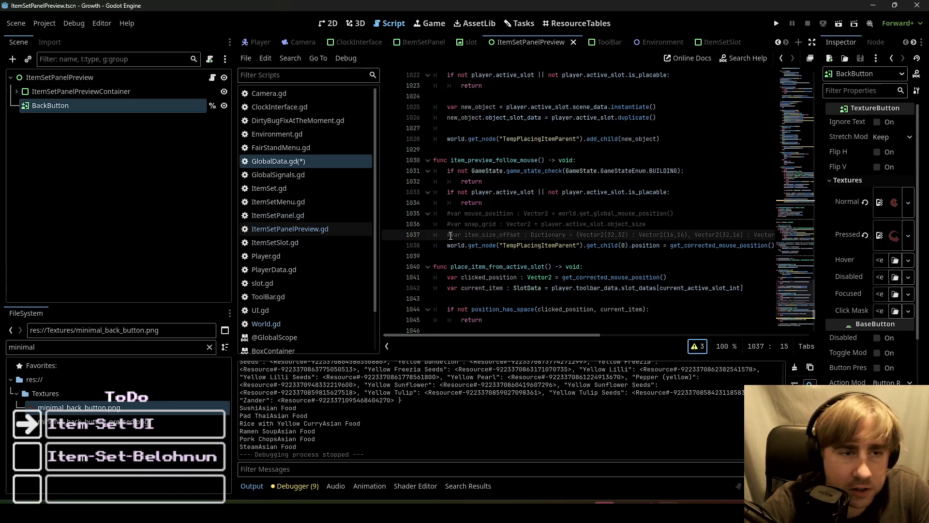
click(475, 224)
click(478, 179)
scroll(477, 179, up, 9)
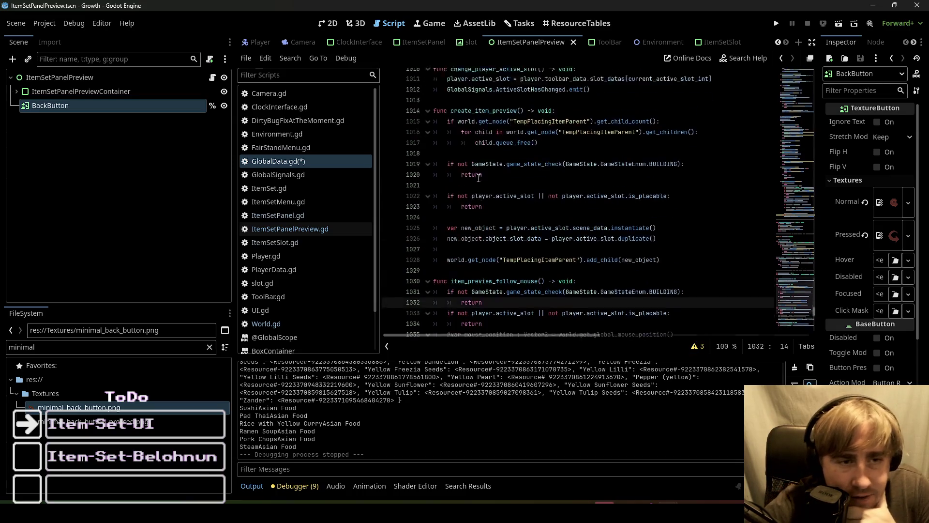
scroll(476, 179, up, 10)
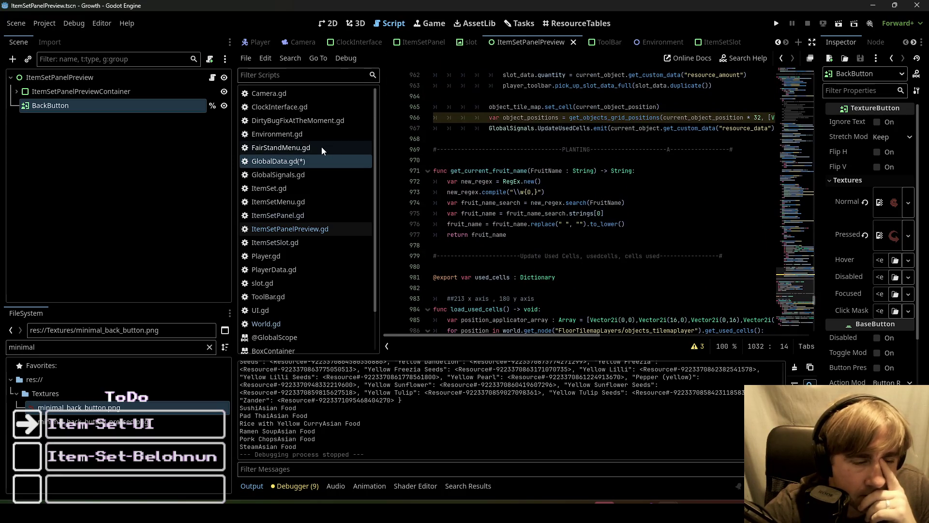
click(305, 164)
key(ctrl+s)
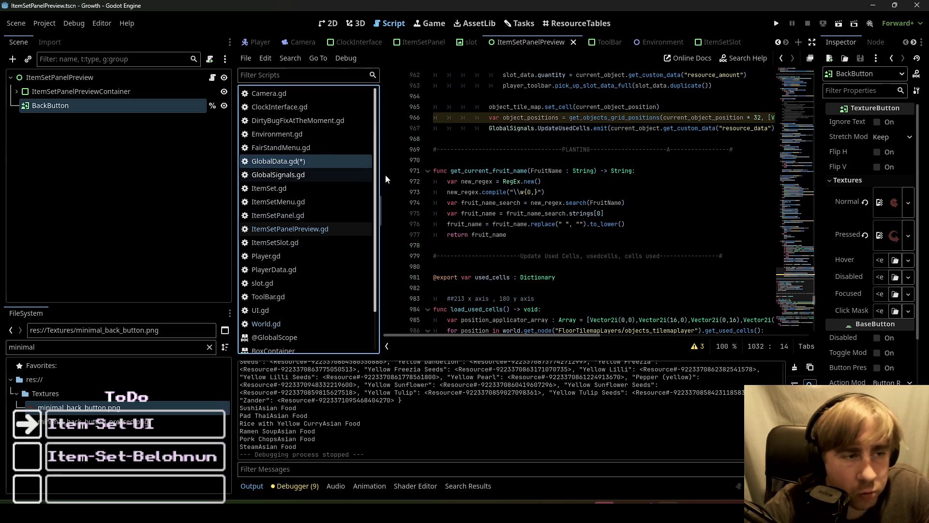
- Open GlobalSignals.gd, step through its signal declarations, and widen the Inspector dock
scroll(312, 155, down, 2)
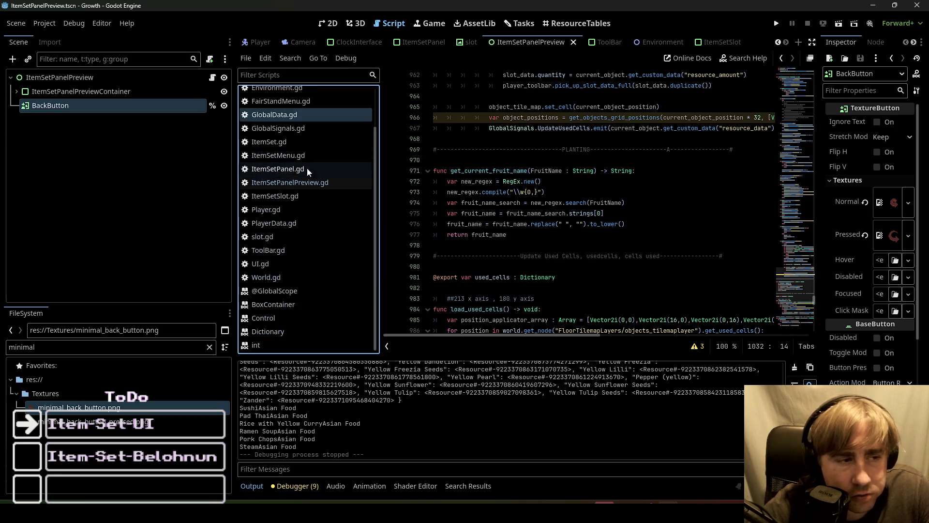
click(278, 128)
scroll(476, 146, up, 2)
click(476, 128)
key(Down)
key(Down)
key(Down)
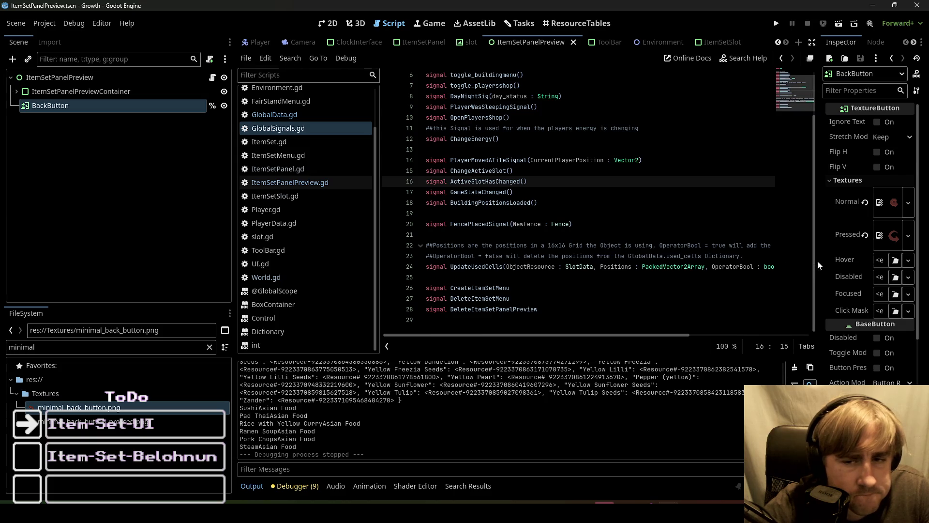
drag(820, 260, 686, 261)
click(608, 278)
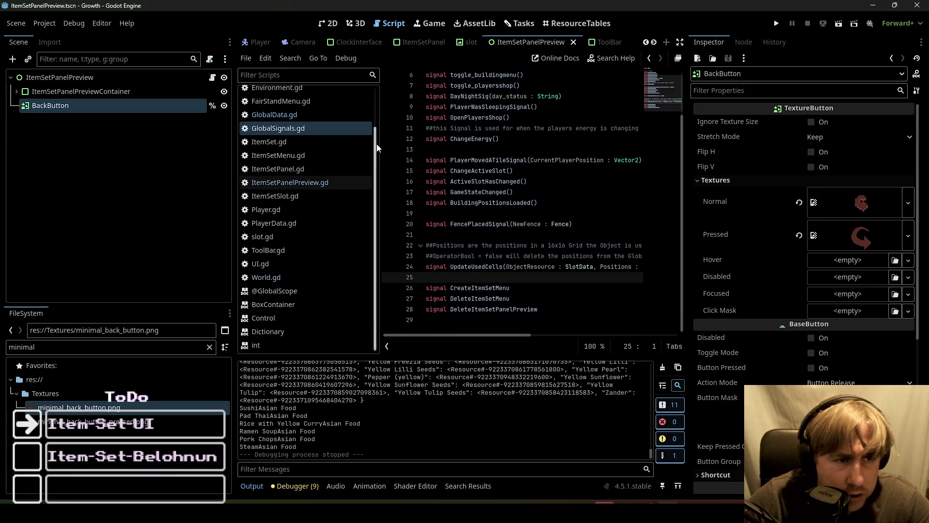
- Return to the script editor via the 2D view, narrow the Inspector, and reshow GlobalSignals.gd
scroll(376, 144, up, 2)
scroll(339, 131, down, 2)
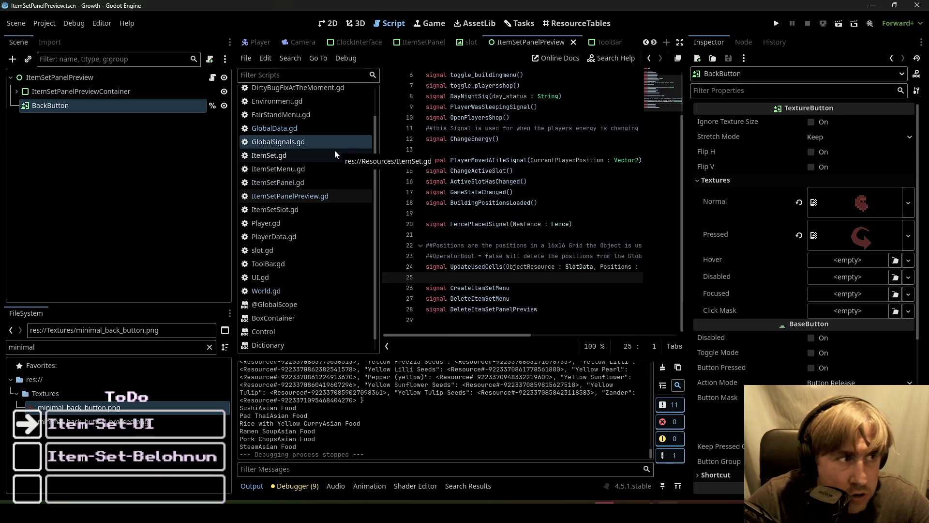
click(329, 23)
click(375, 24)
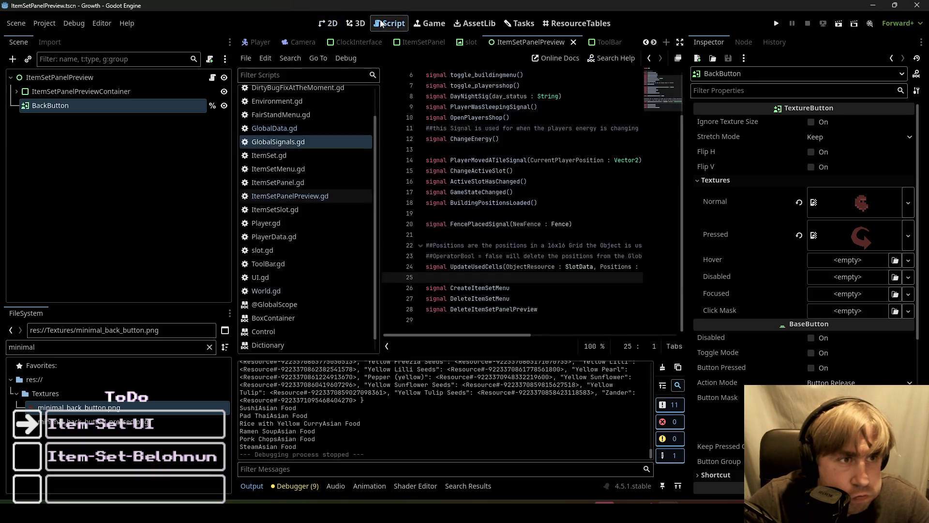
drag(685, 155, 750, 155)
click(332, 144)
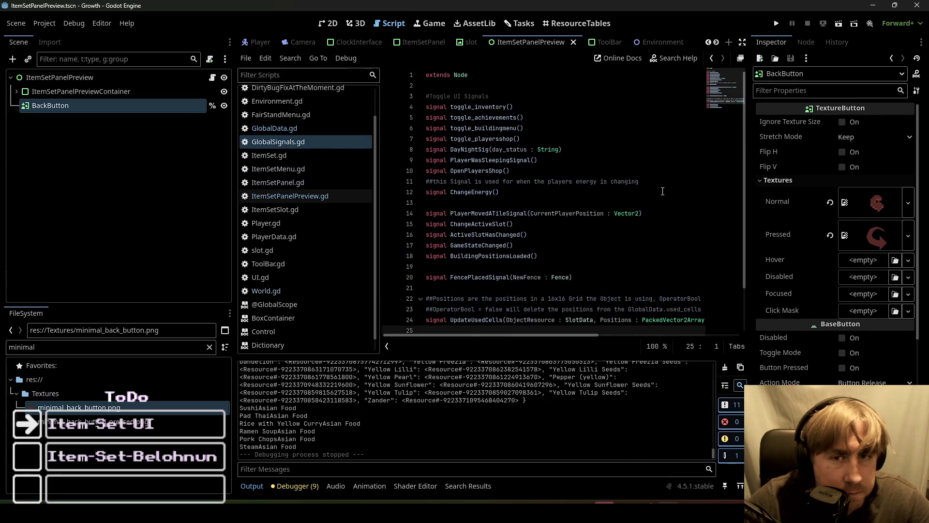
scroll(532, 194, down, 2)
- Filter the FileSystem dock for 'Inventory' and open Inventory.tscn in the 2D view
click(290, 75)
text(Inve)
key(BackSpace)
key(BackSpace)
key(BackSpace)
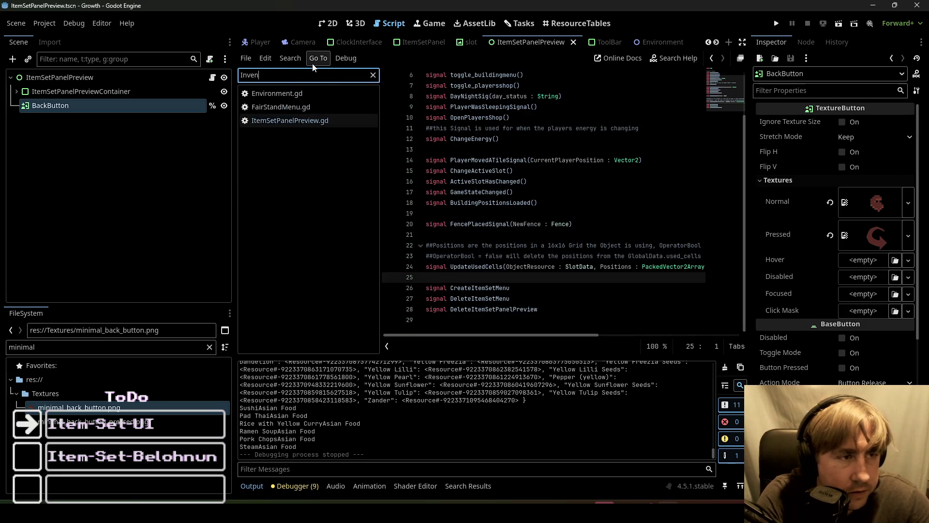
click(121, 347)
key(ctrl+a)
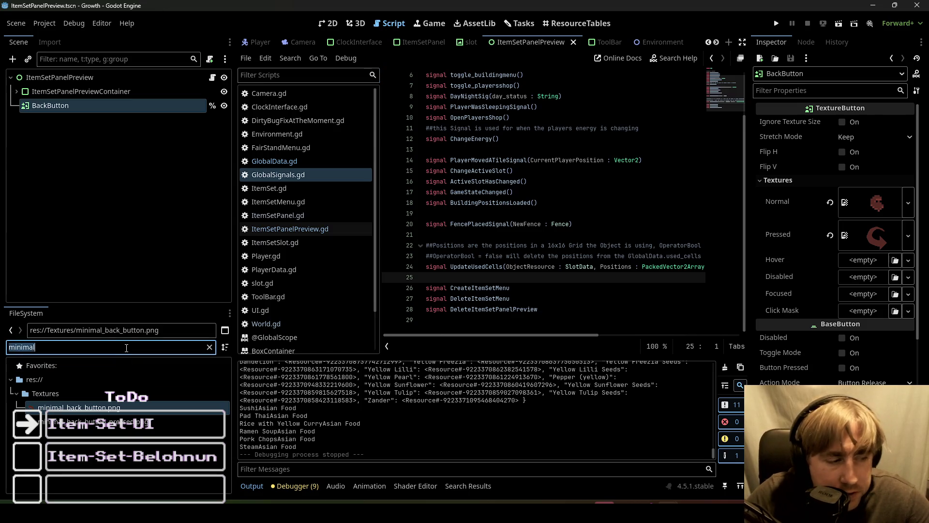
text(Inventory)
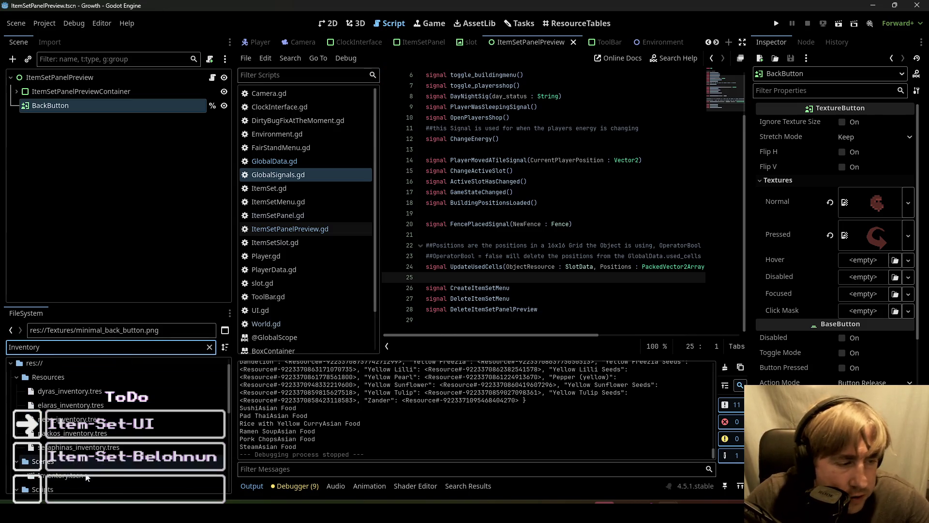
scroll(57, 444, down, 3)
double_click(58, 443)
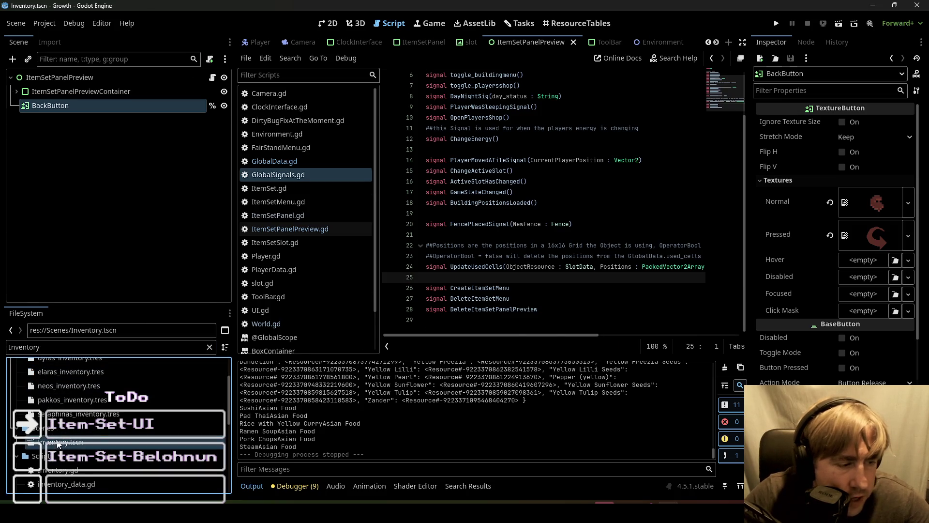
click(328, 23)
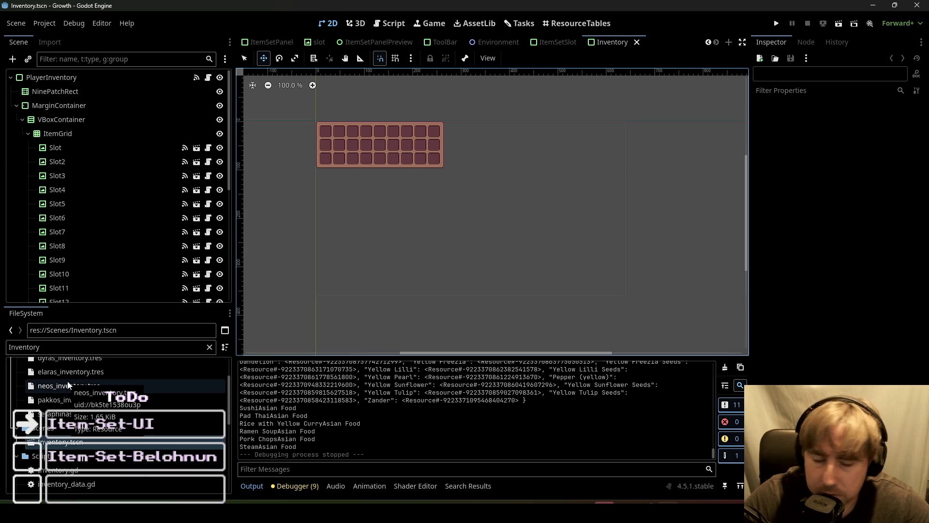
- Inspect dyras_inventory.tres and the Slot nodes, then open the attached Inventory.gd script
scroll(73, 382, up, 3)
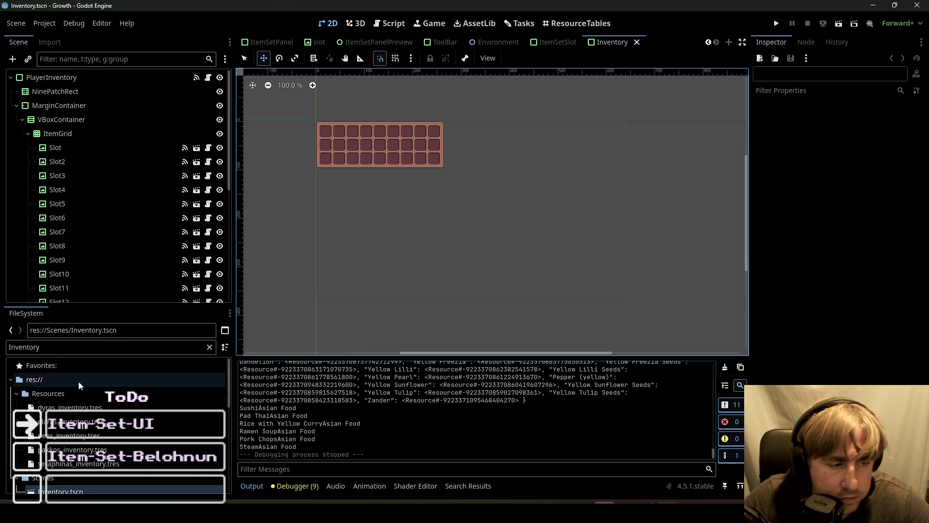
scroll(407, 300, down, 2)
scroll(315, 170, up, 6)
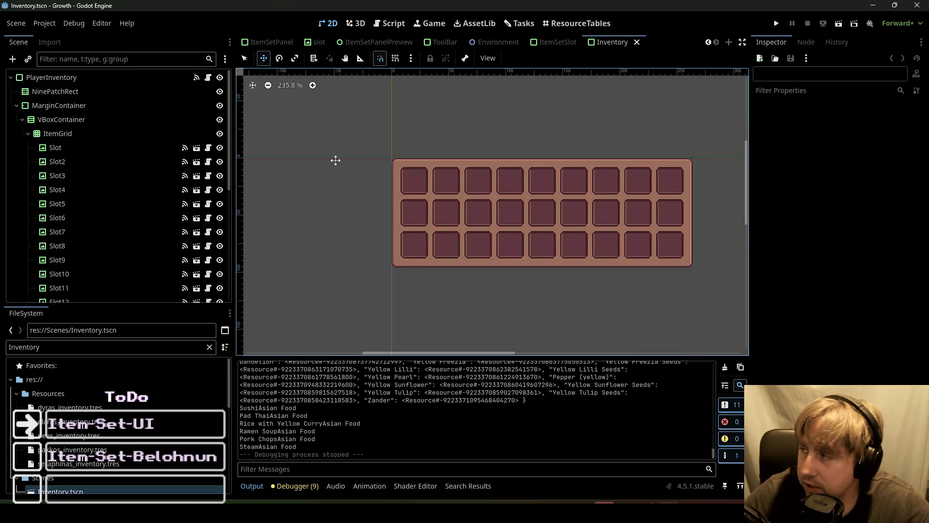
click(82, 407)
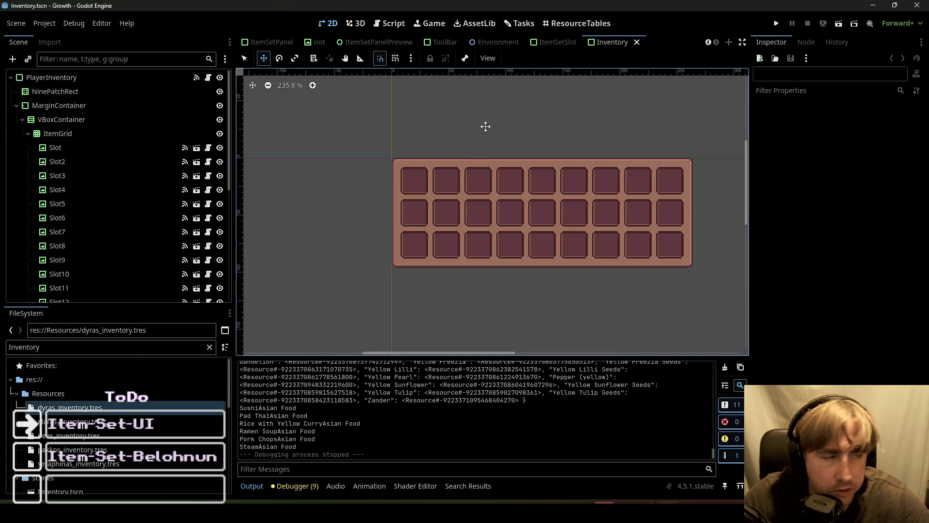
click(107, 189)
click(100, 162)
click(99, 149)
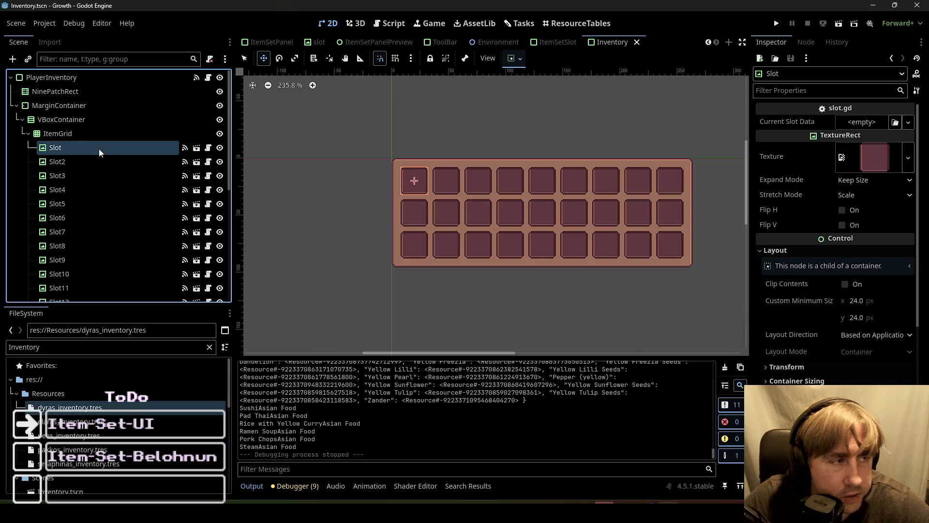
click(207, 78)
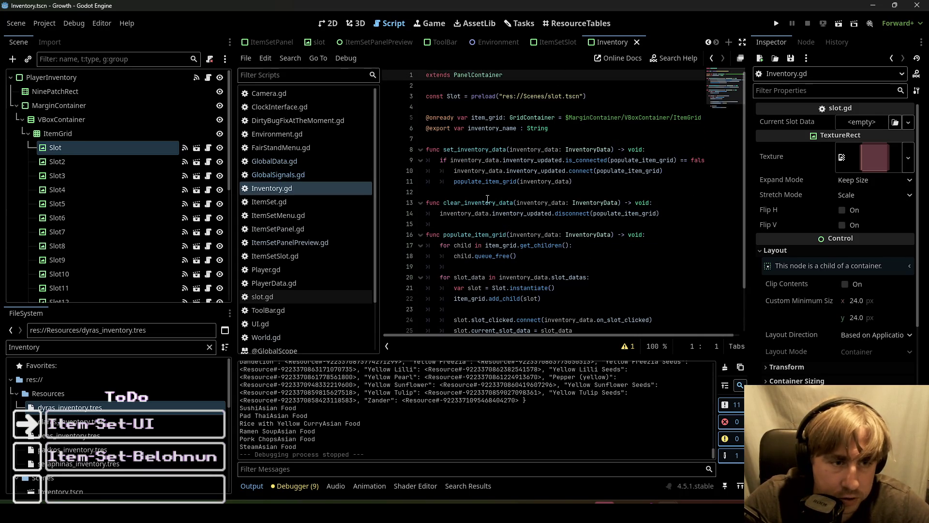
- Switch from the inventory functions to slot.gd and scroll through its code
scroll(487, 199, down, 2)
drag(435, 85, 503, 256)
drag(570, 310, 532, 70)
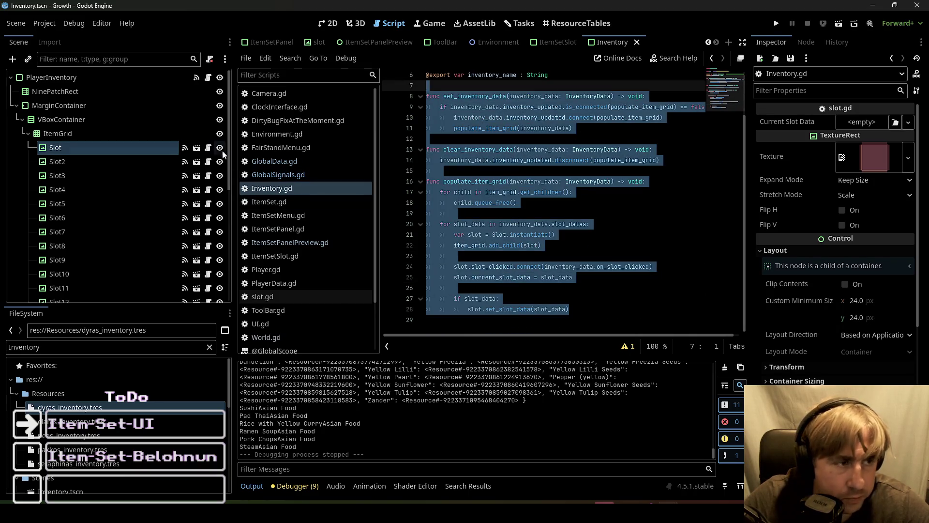
click(208, 148)
scroll(537, 206, down, 15)
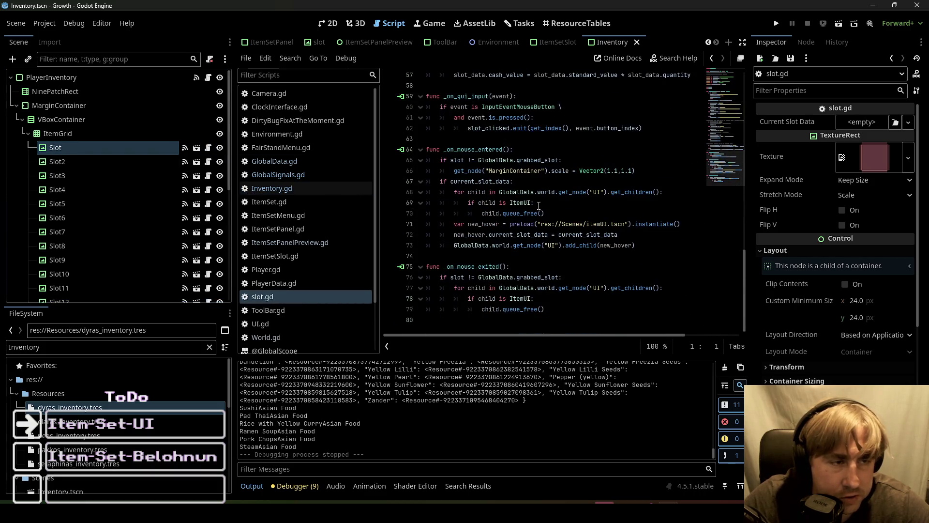
scroll(538, 207, up, 14)
scroll(553, 166, down, 4)
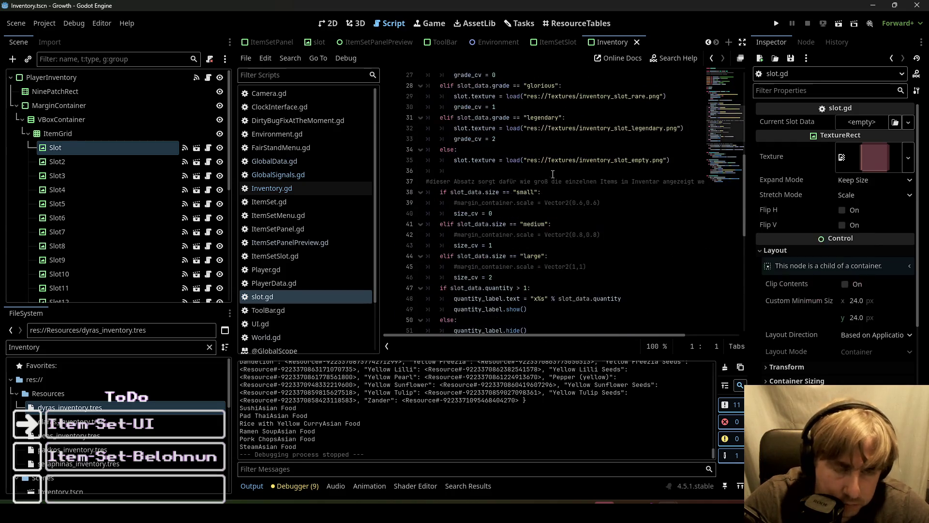
- Delete the two commented-out signal lines below the slot_clicked declaration
drag(604, 202, 498, 85)
scroll(544, 168, up, 4)
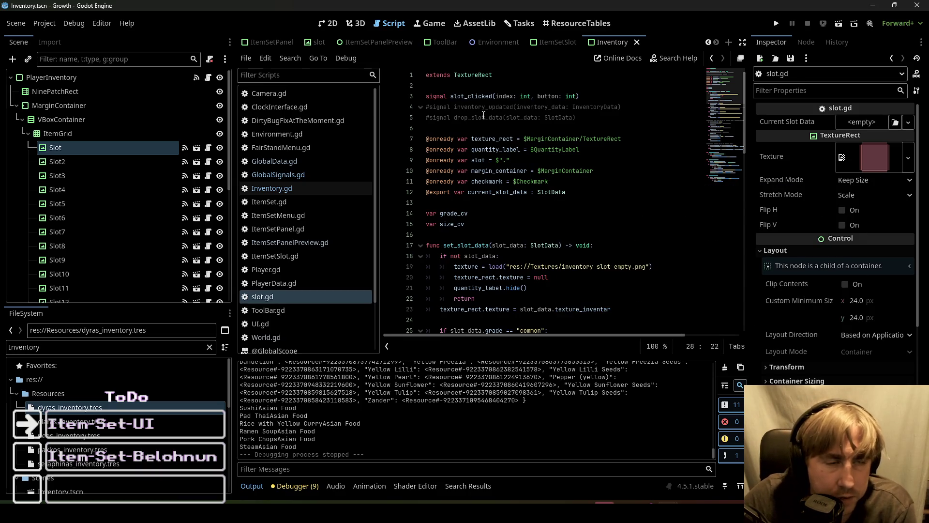
click(501, 117)
mouse_move(594, 121)
mouse_down()
mouse_move(435, 118)
mouse_move(421, 107)
mouse_up()
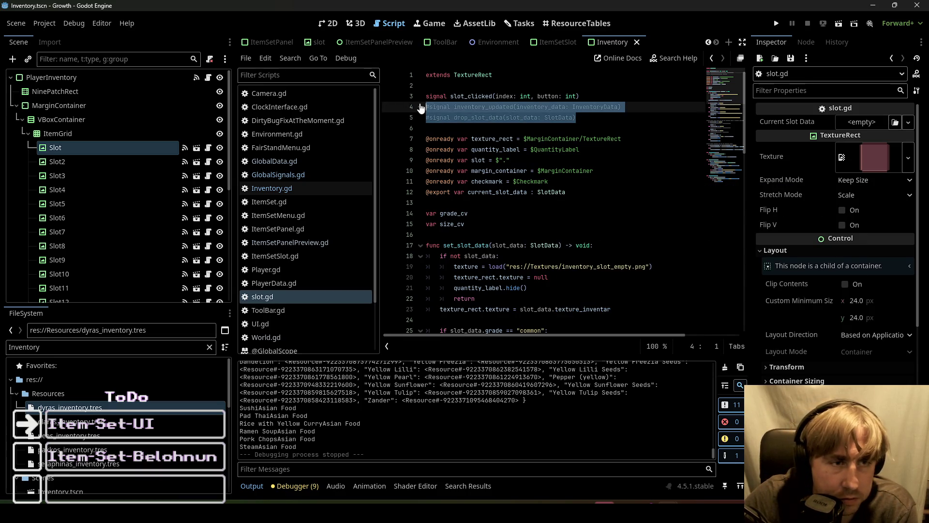
key(BackSpace)
key(BackSpace)
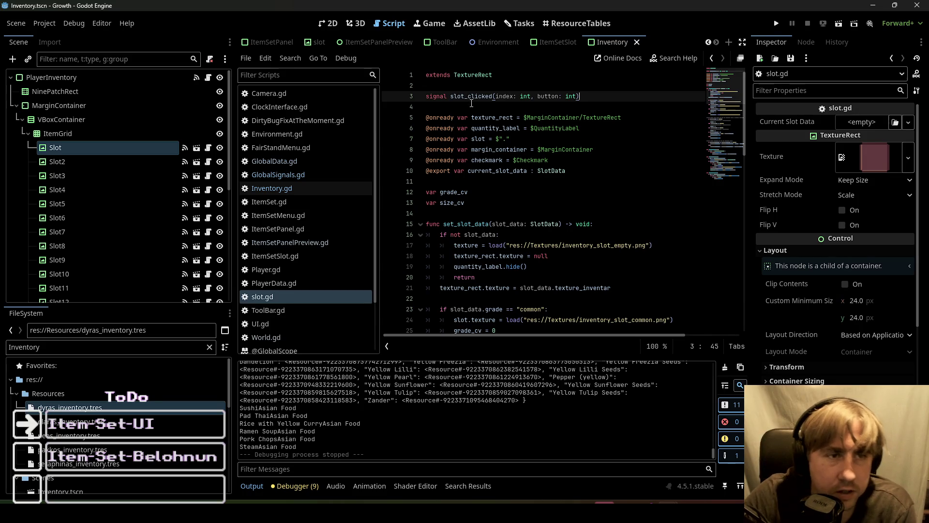
- Review the slot_clicked signal and slot.gd code, briefly checking the inventory's 2D view
double_click(486, 96)
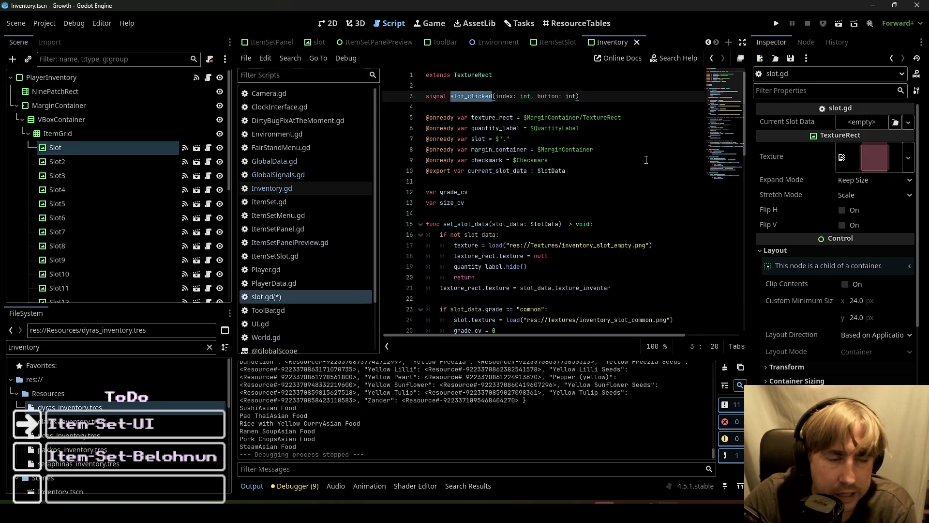
click(521, 97)
drag(551, 97, 579, 96)
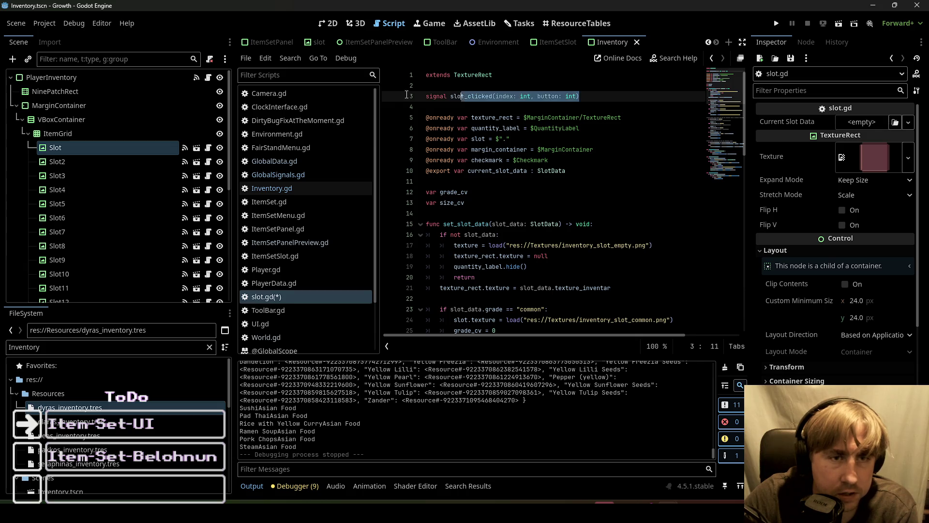
key(Down)
key(Down)
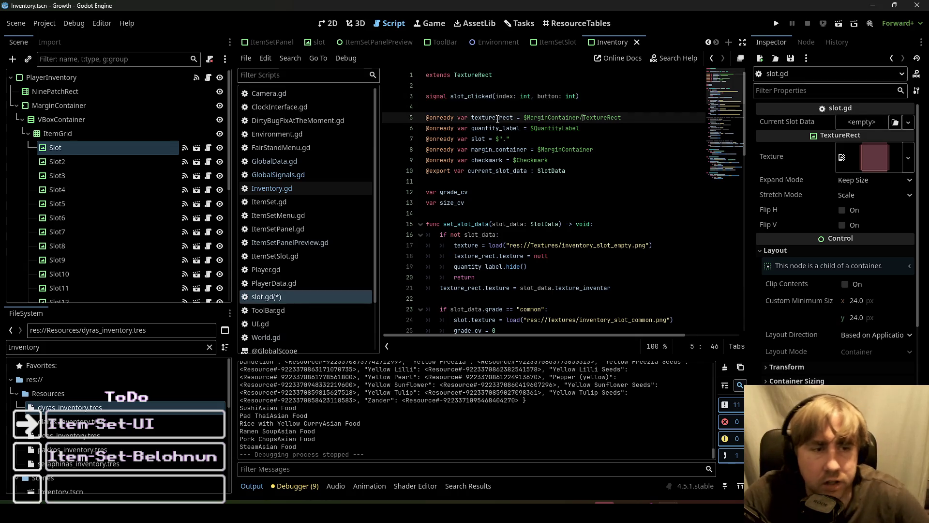
double_click(466, 95)
scroll(558, 161, down, 12)
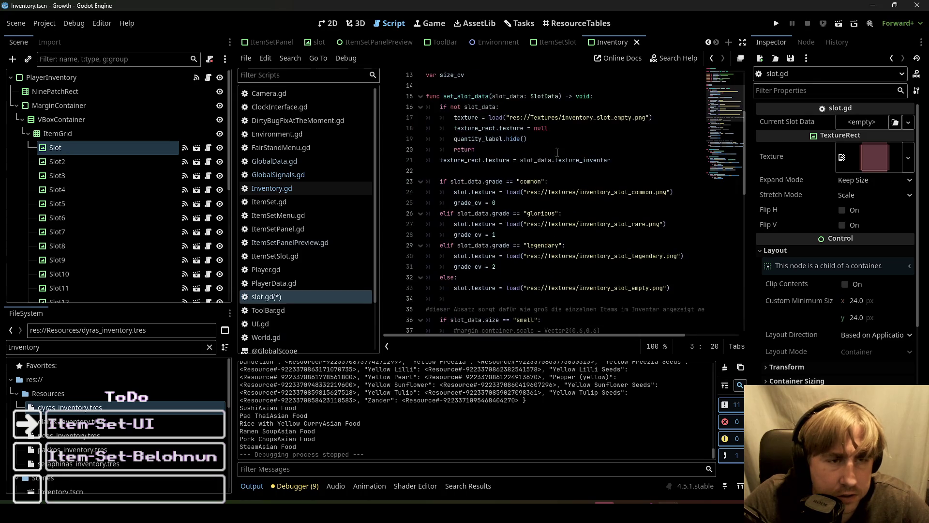
scroll(558, 160, down, 6)
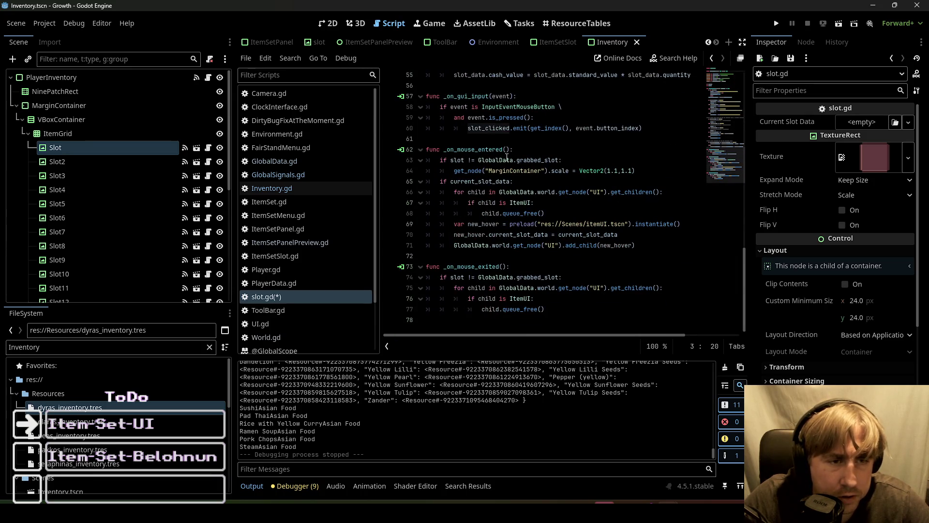
scroll(491, 127, up, 9)
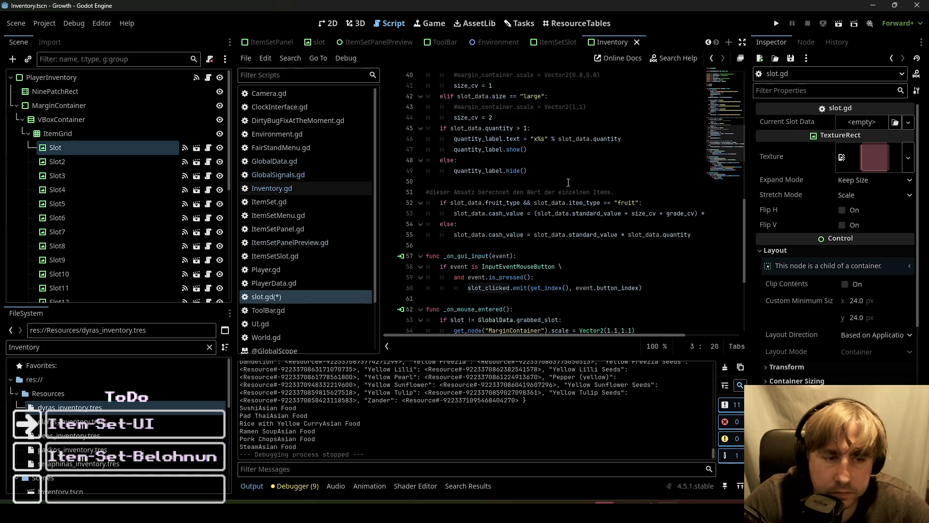
scroll(557, 174, up, 9)
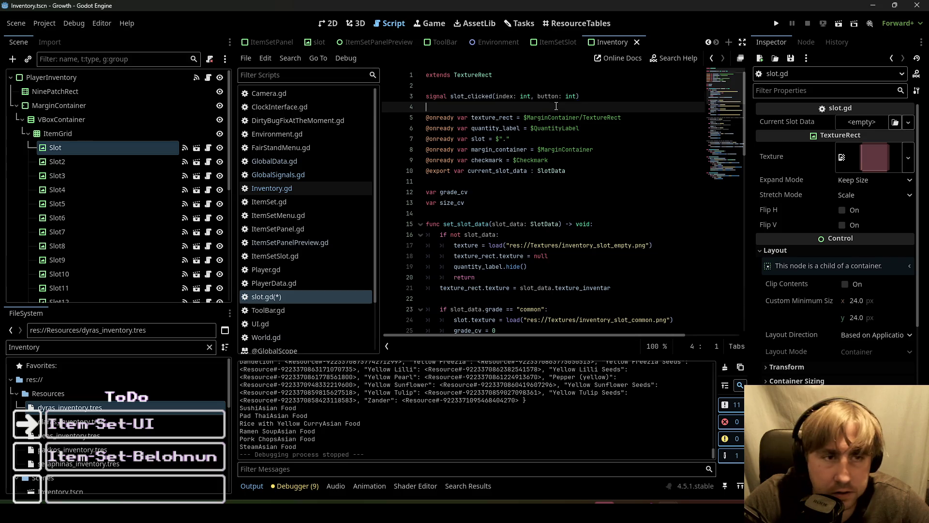
click(511, 150)
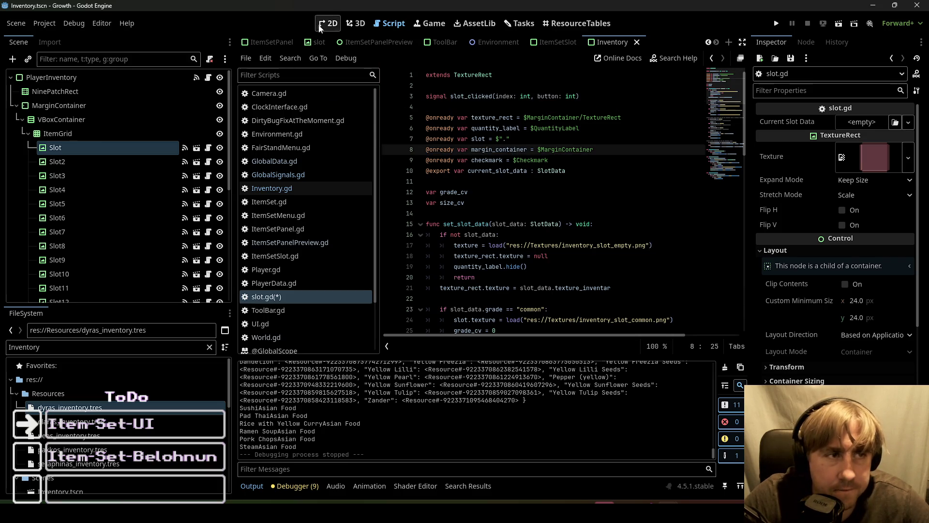
click(324, 23)
click(392, 28)
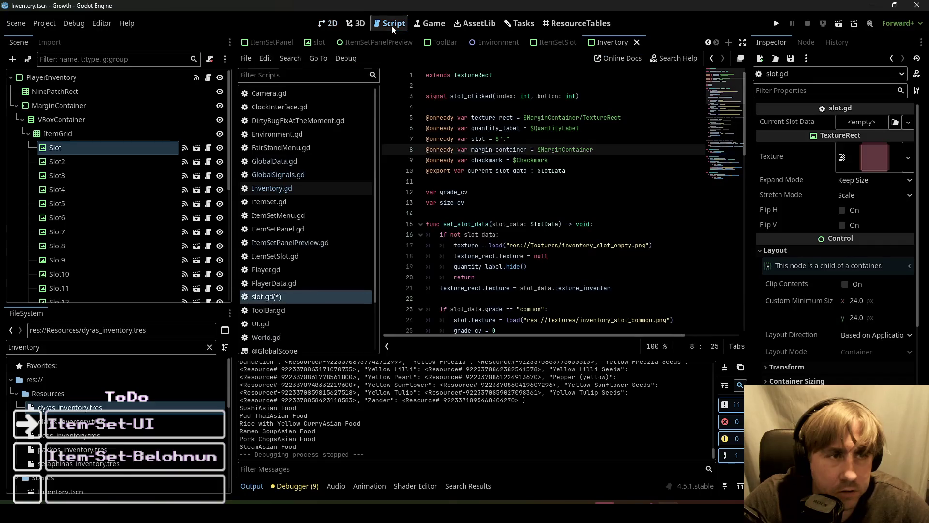
- Open GlobalData.gd and go to the start of the comment header on line 80
click(325, 162)
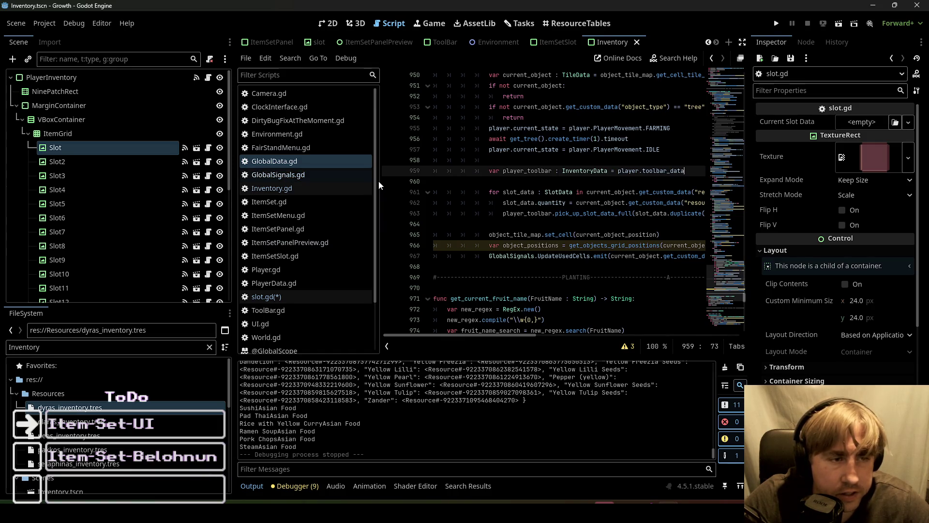
drag(380, 180, 297, 181)
scroll(739, 266, up, 3)
drag(748, 295, 748, 82)
scroll(528, 189, down, 10)
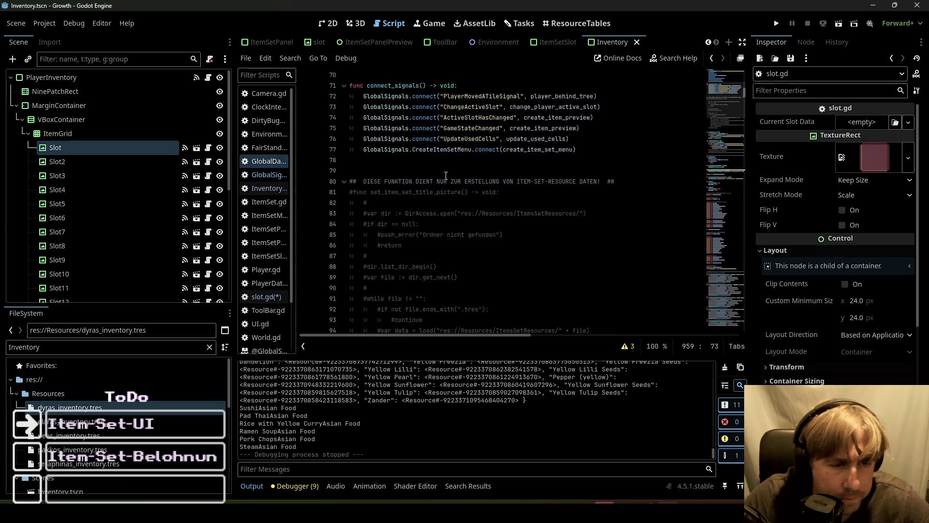
click(434, 149)
click(367, 170)
scroll(363, 165, down, 2)
click(352, 118)
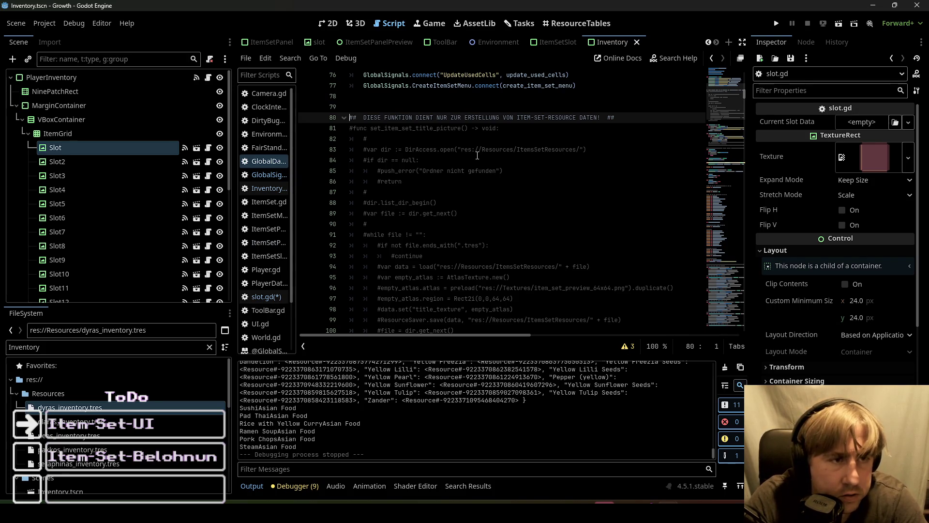
- Strip the extra '#' and the stray backslashes from the line-80 comment header
text(\\)
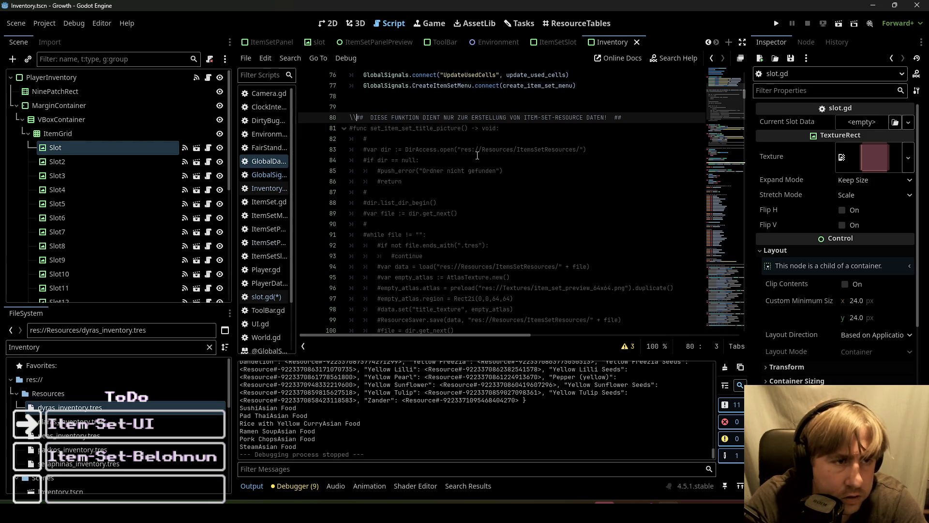
key(BackSpace)
key(BackSpace)
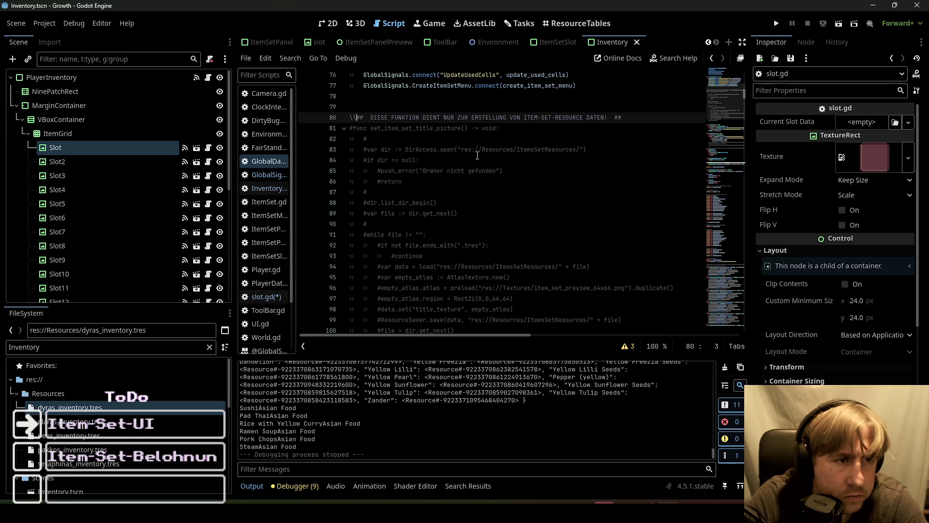
key(Delete)
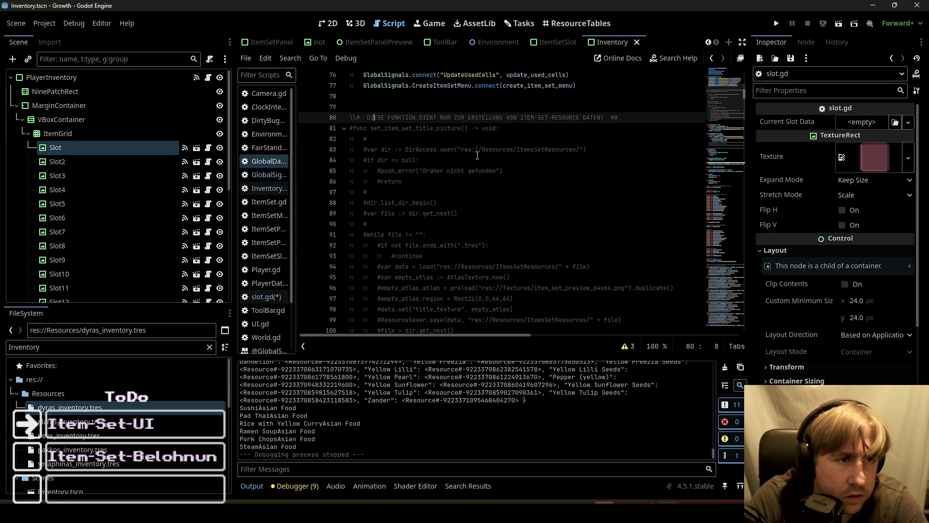
key(Right)
key(Right)
key(Right)
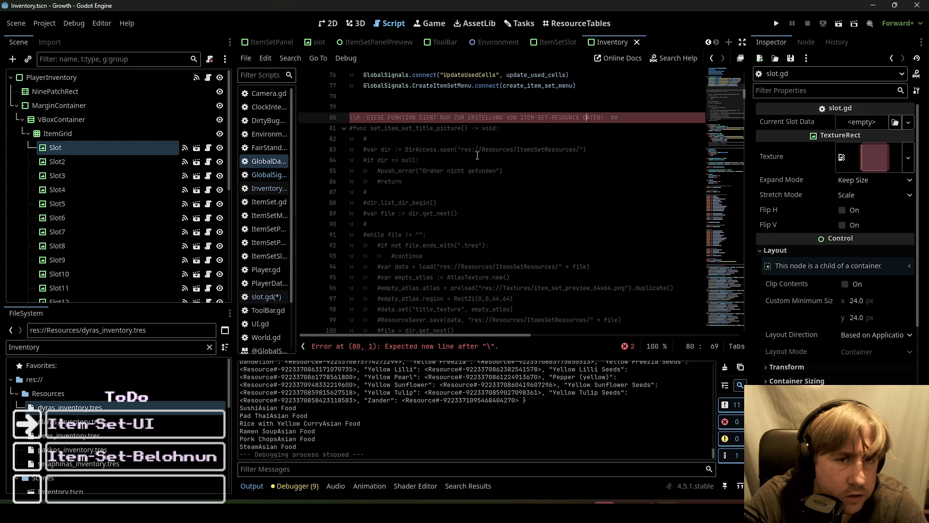
key(BackSpace)
key(BackSpace)
key(Home)
key(Delete)
key(Delete)
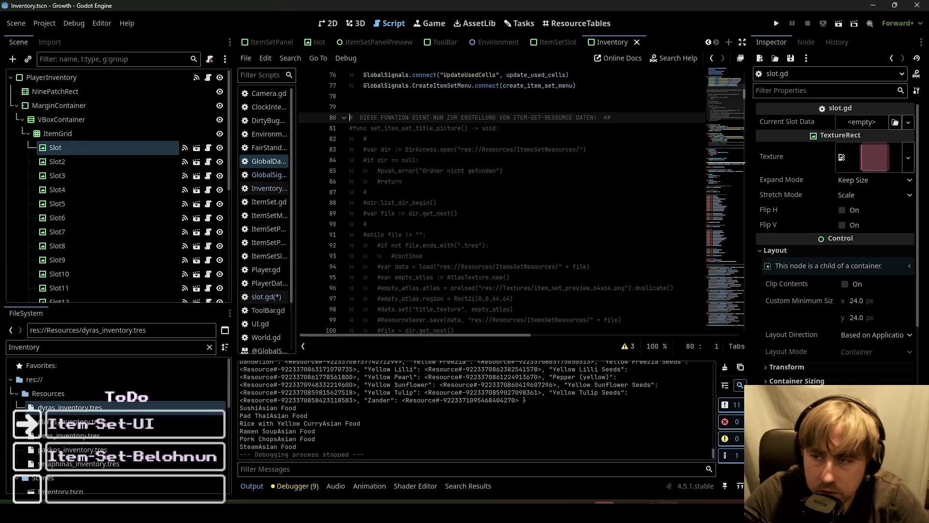
scroll(382, 191, down, 6)
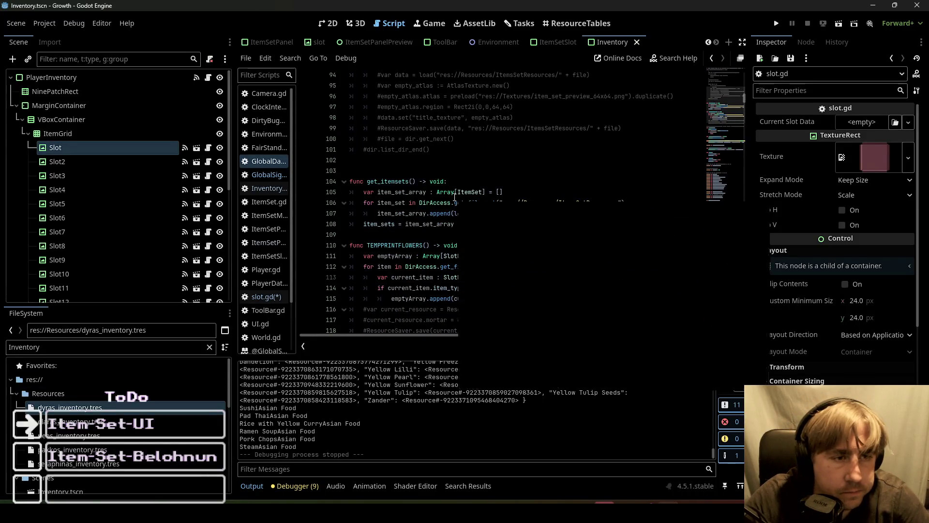
- Dismiss the Array documentation popup and widen the script list to show full file names
click(391, 182)
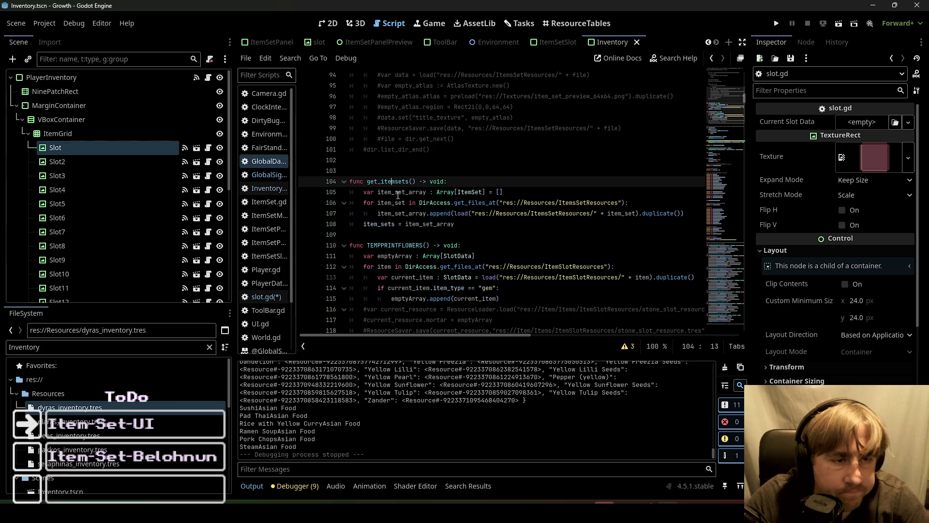
scroll(385, 200, down, 2)
scroll(740, 95, up, 9)
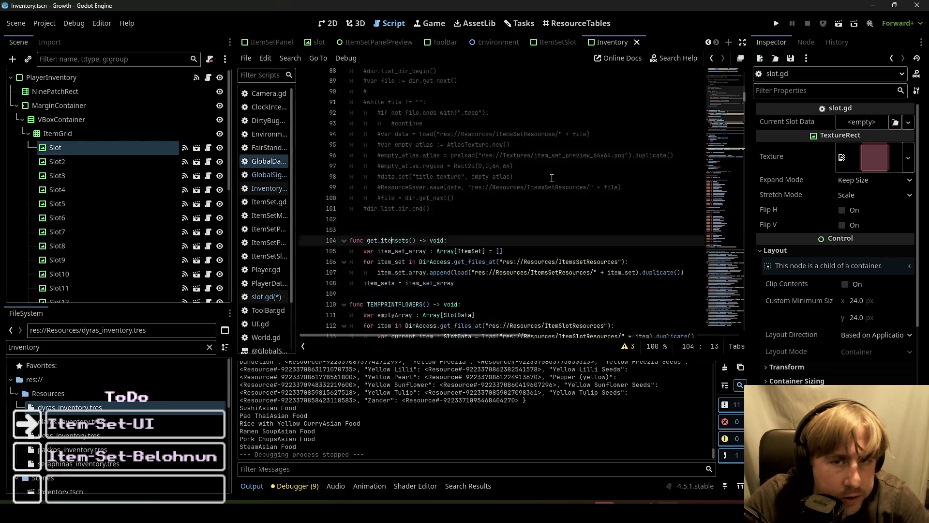
drag(746, 94, 746, 77)
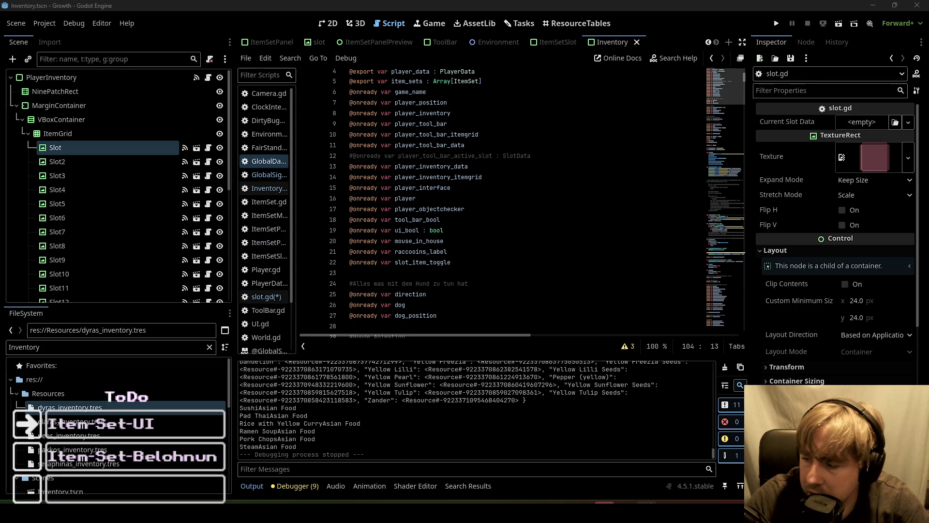
click(476, 273)
scroll(475, 271, up, 1)
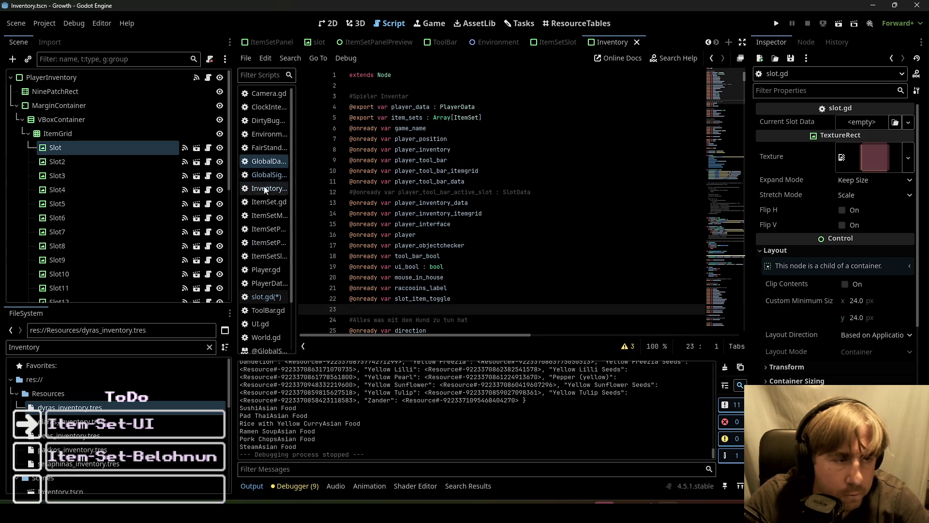
drag(297, 198, 380, 199)
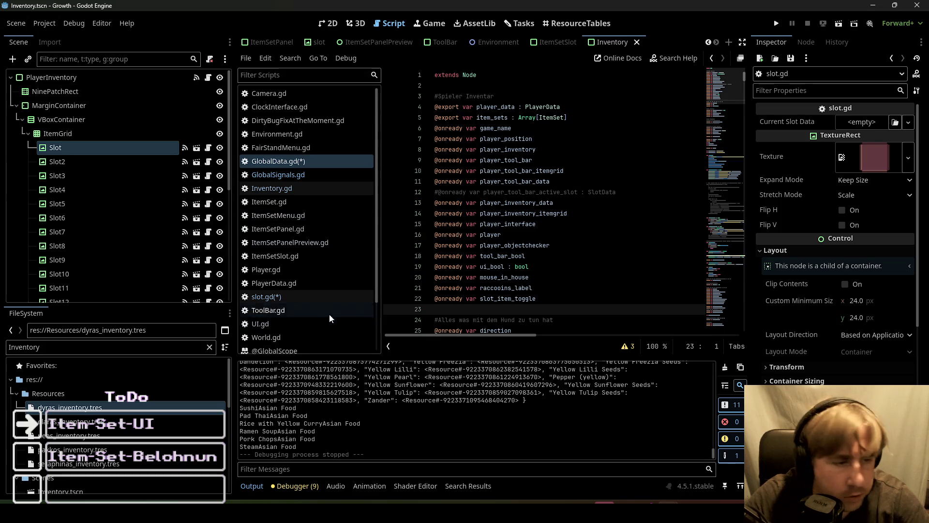
- Browse PlayerData.gd, slot.gd and Inventory.gd, saving along the way
click(329, 283)
click(329, 297)
key(ctrl+s)
click(274, 161)
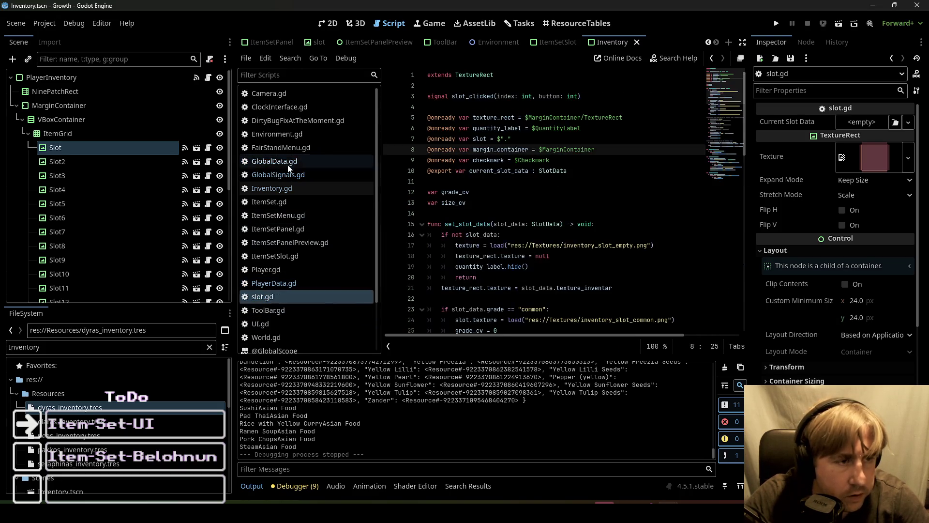
scroll(454, 192, down, 5)
scroll(455, 192, up, 5)
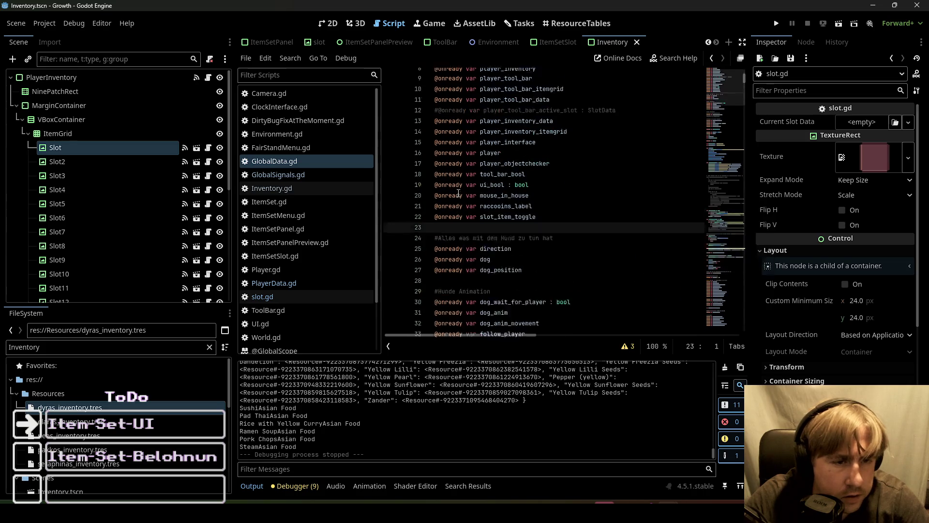
key(Down)
key(Down)
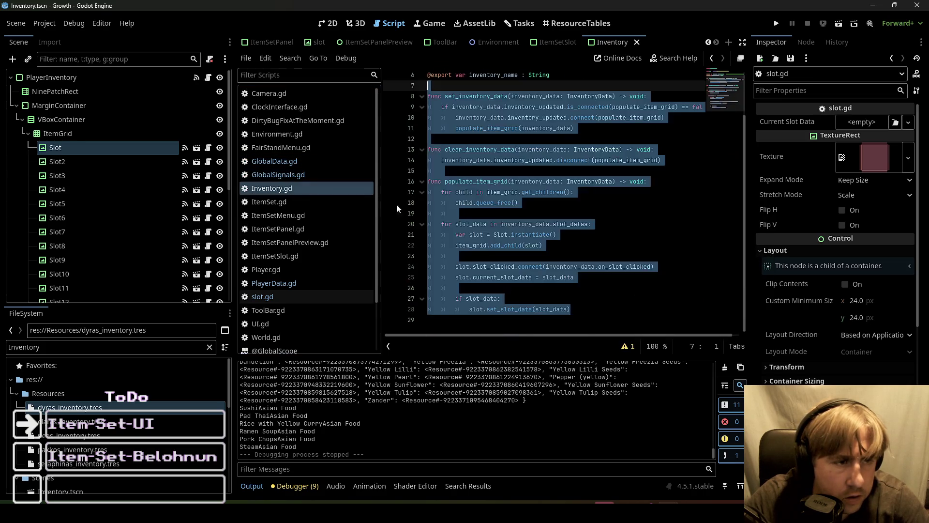
- Go to save_game_function in GlobalData.gd and list the script's 3 warnings
click(280, 162)
scroll(602, 197, down, 10)
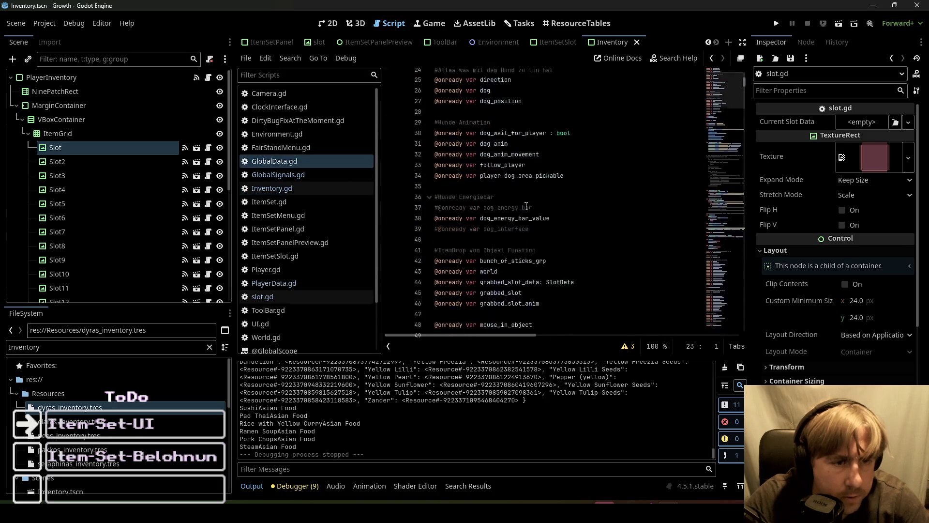
scroll(603, 197, down, 15)
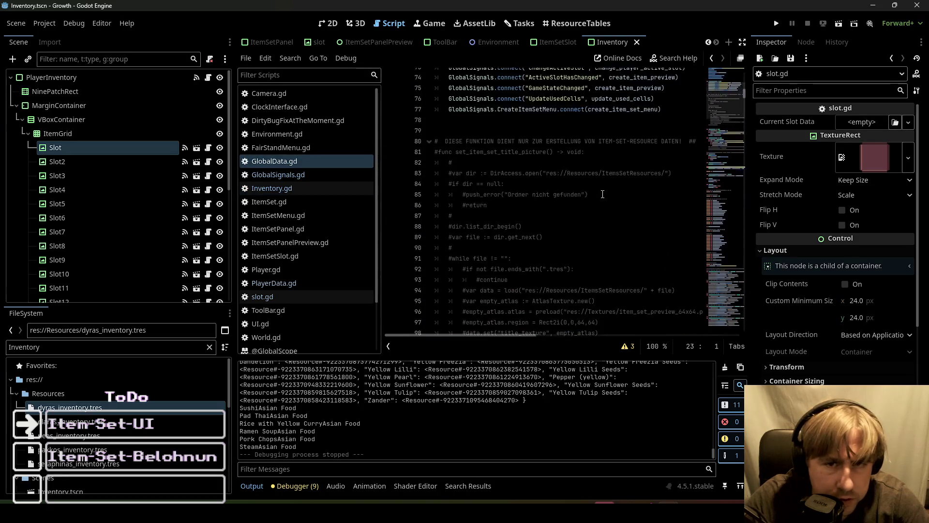
scroll(596, 194, down, 3)
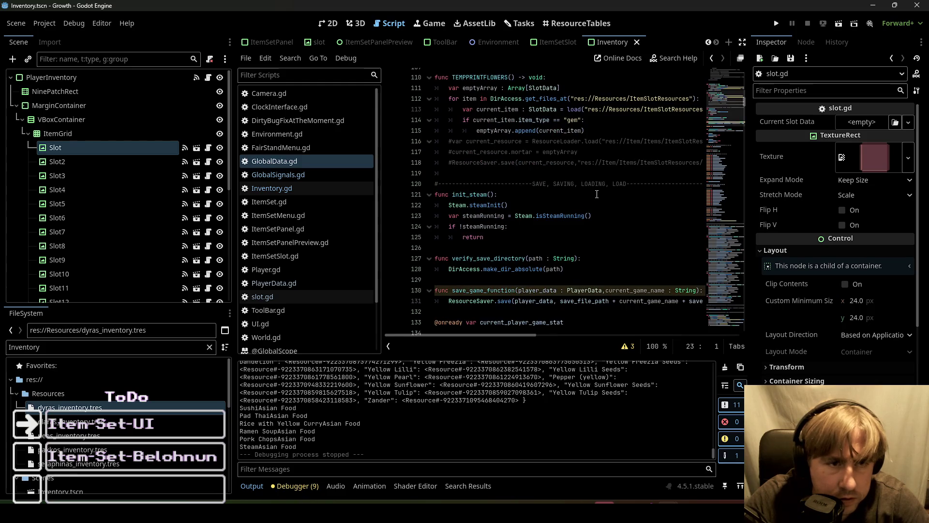
scroll(597, 194, down, 2)
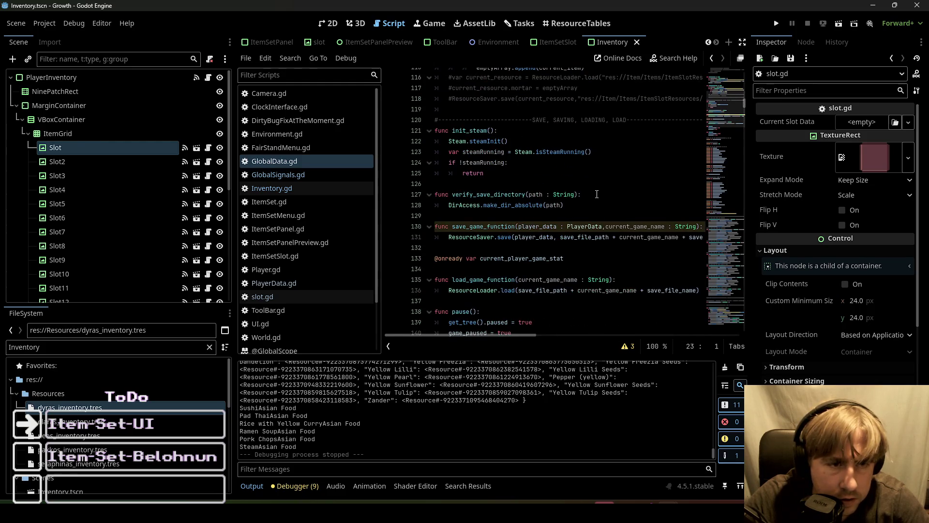
scroll(597, 194, down, 2)
click(464, 162)
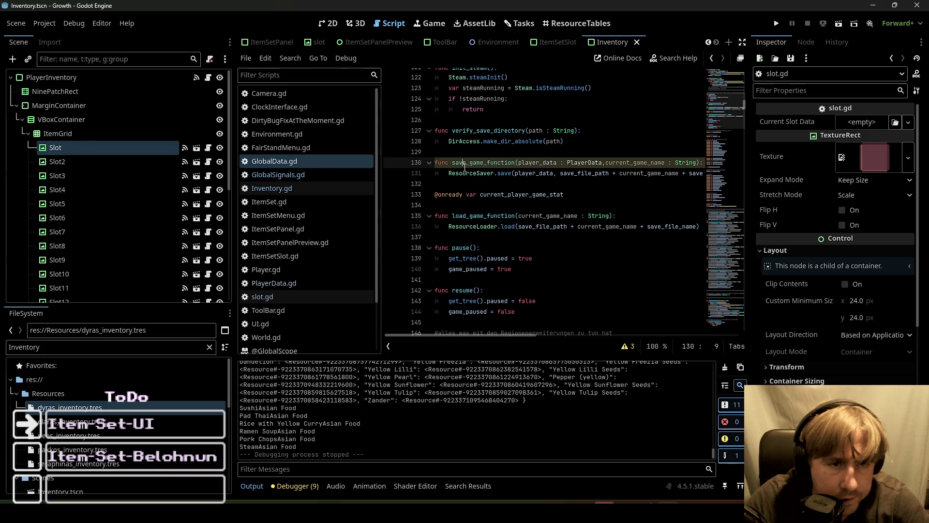
click(626, 346)
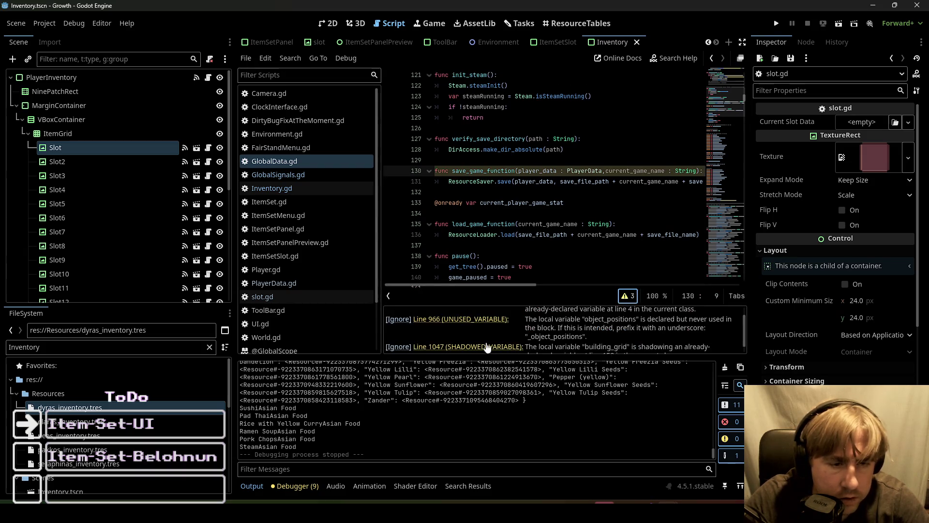
- Rename player_data to current_player_data on lines 130–131 and save GlobalData.gd
click(518, 171)
text(current)
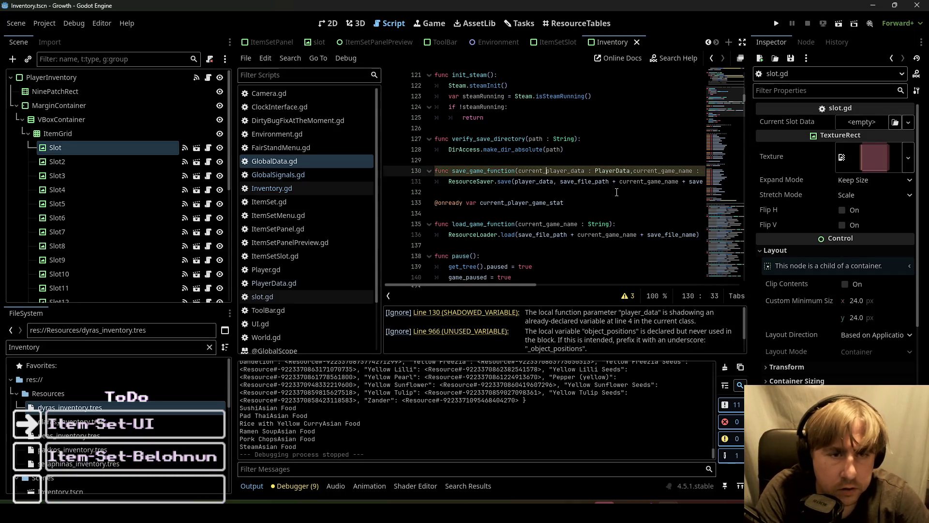
text(_)
click(517, 181)
key(ctrl+Left)
key(ctrl+shift+Right)
text(current_player_data)
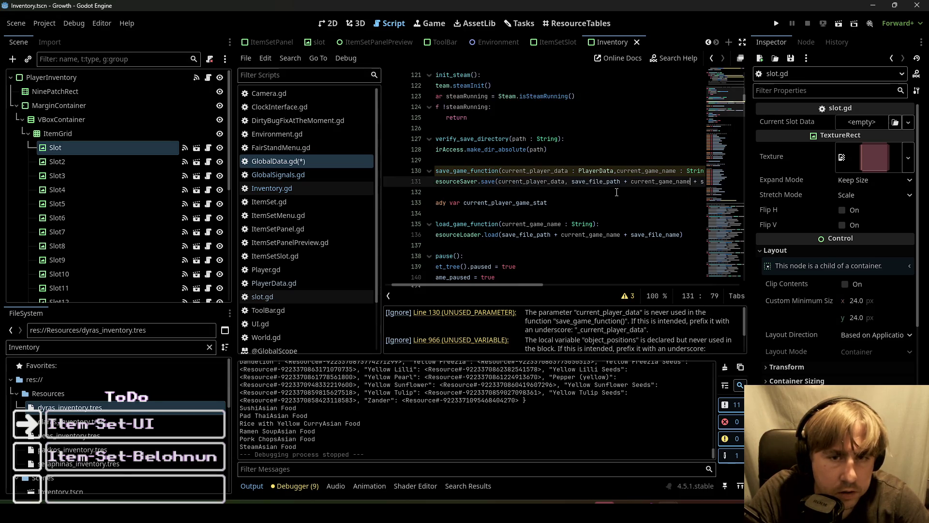
click(616, 192)
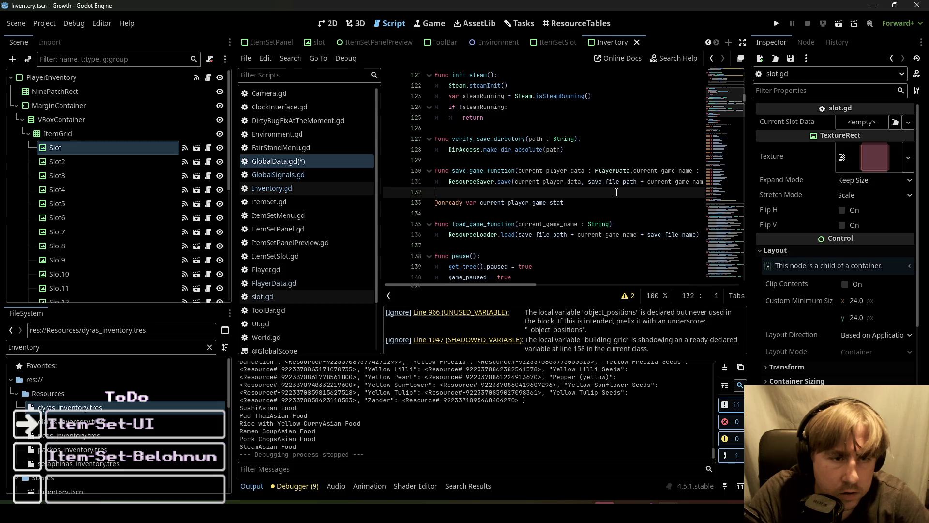
key(Down)
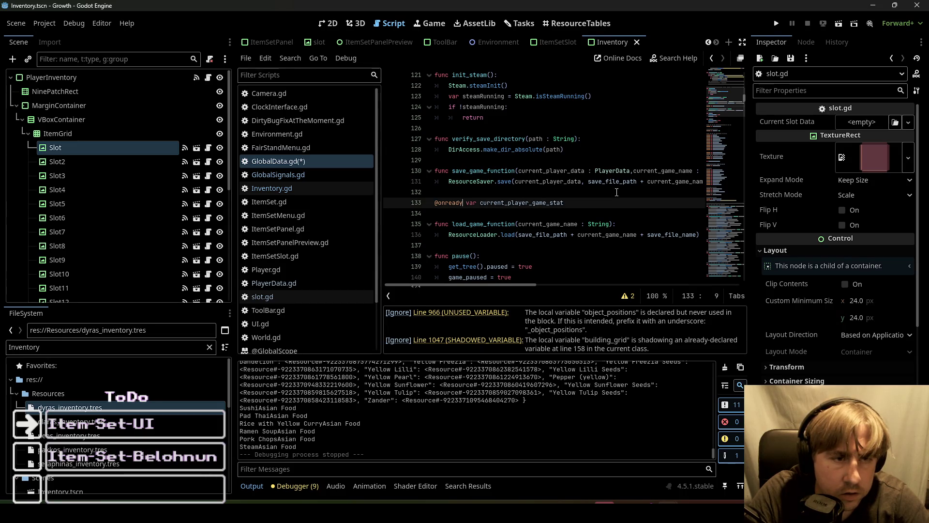
key(Up)
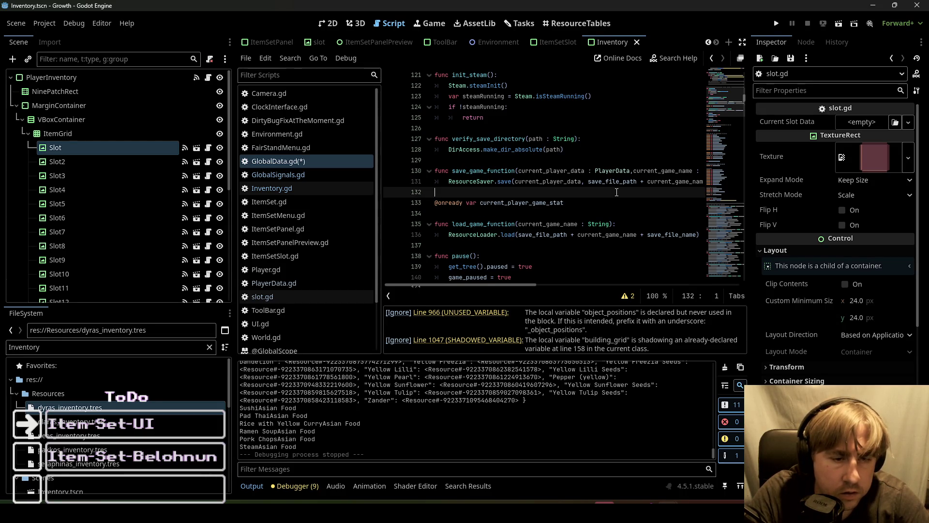
key(ctrl+s)
click(505, 202)
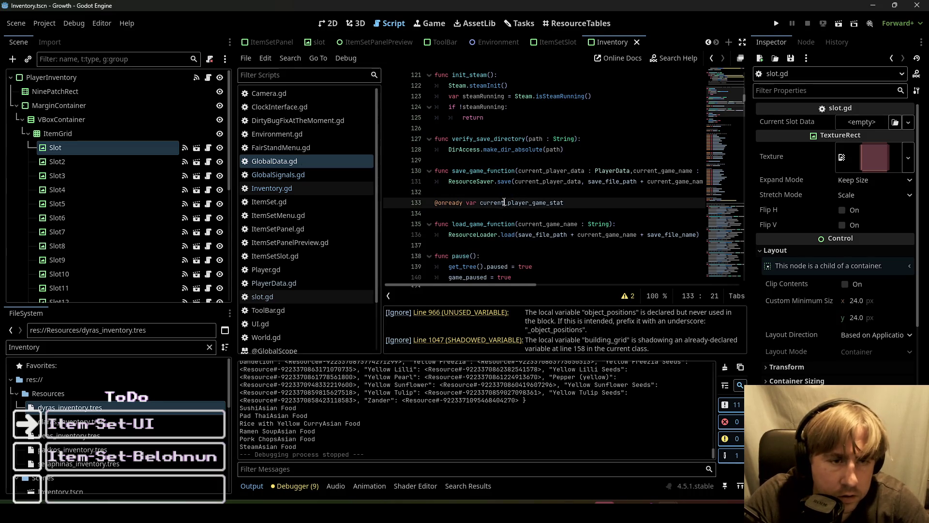
scroll(511, 202, up, 4)
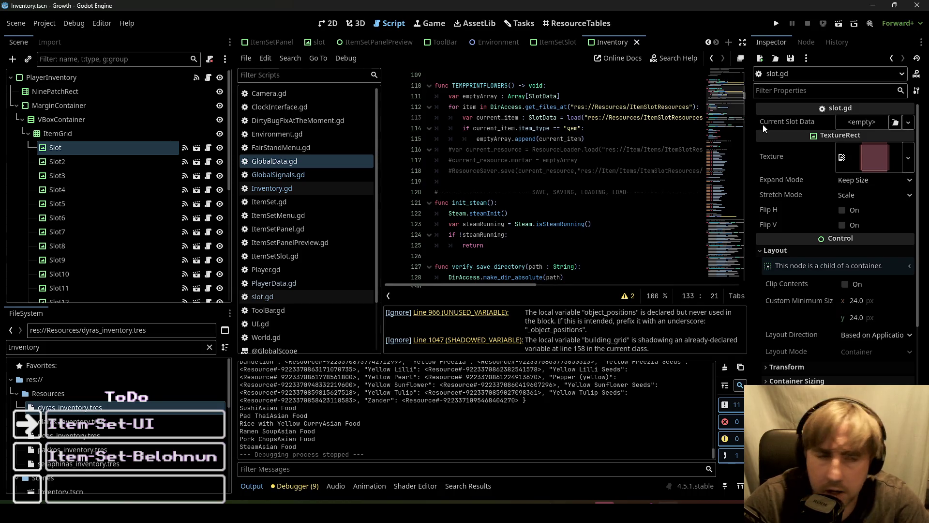
- Scroll down to load_game_function and drag the side-dock splitter left to widen the code editor
scroll(736, 129, down, 2)
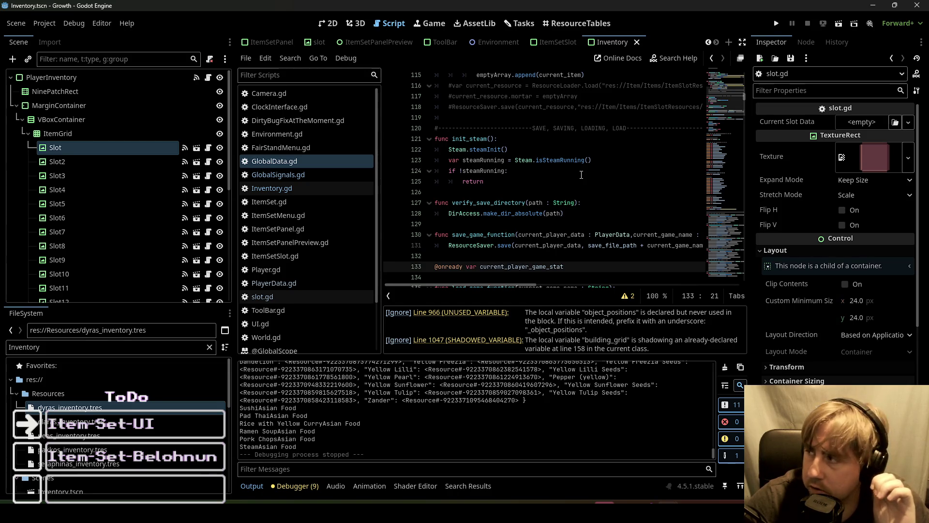
scroll(473, 234, down, 1)
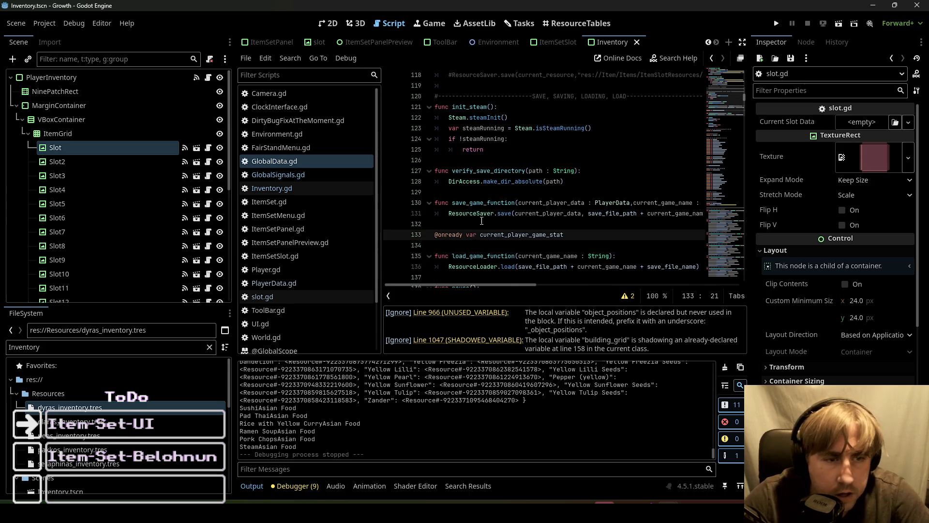
scroll(481, 221, down, 2)
click(474, 192)
scroll(469, 184, down, 6)
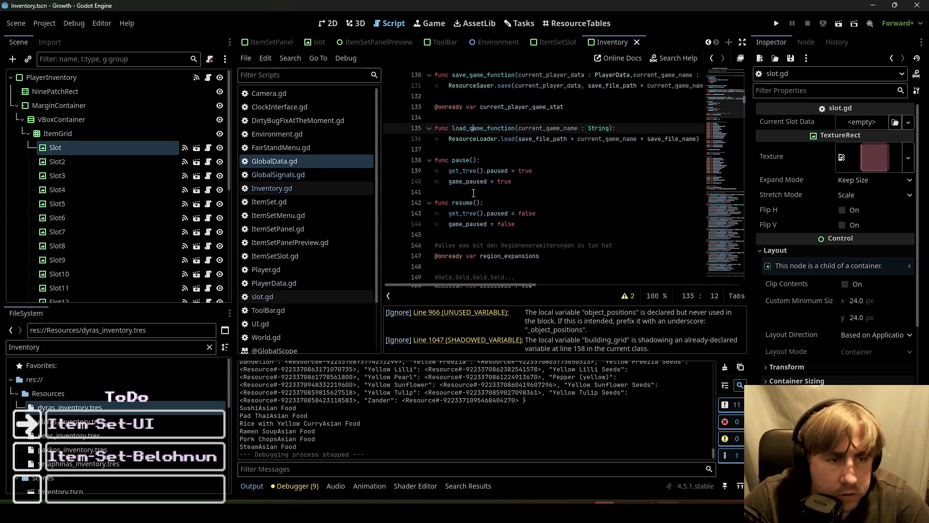
scroll(465, 177, down, 18)
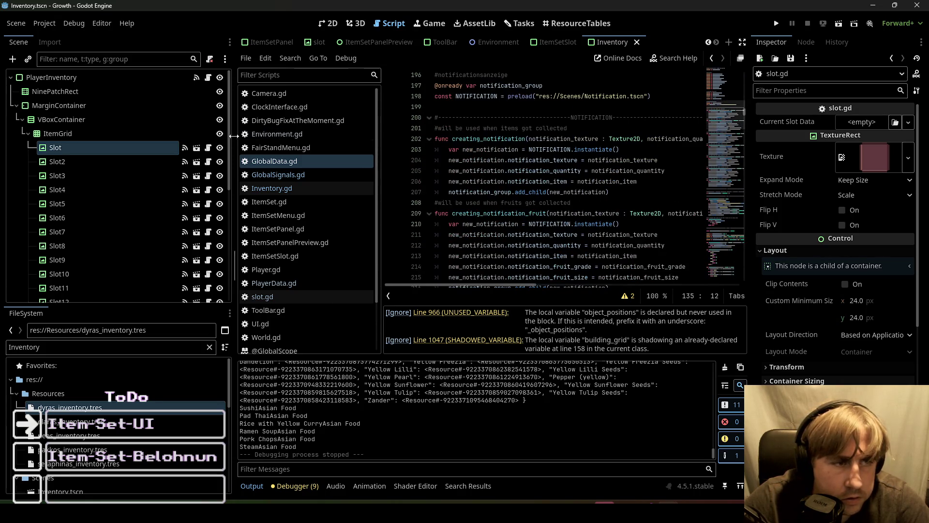
drag(235, 148, 127, 157)
scroll(628, 170, down, 18)
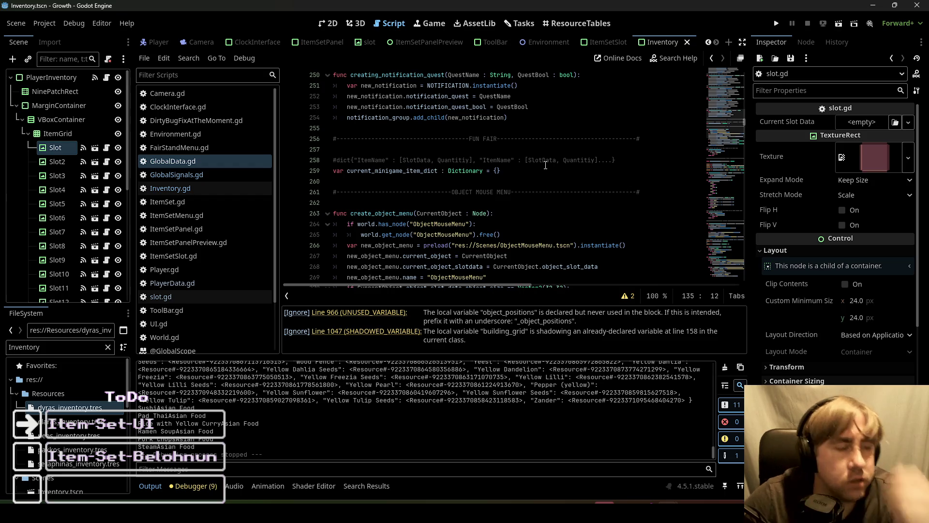
- Search GlobalData.gd for item_dict and locate its declaration on line 259
click(497, 171)
key(ctrl+f)
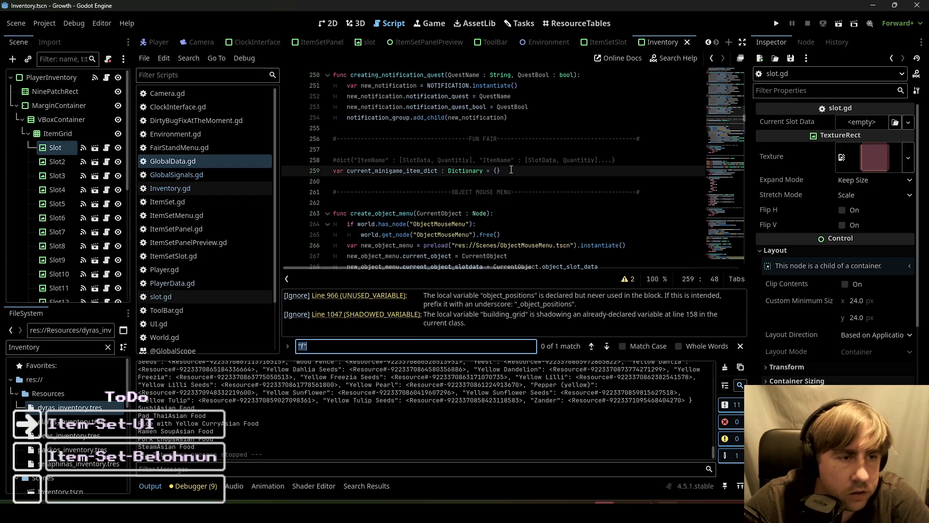
text(item_dictio)
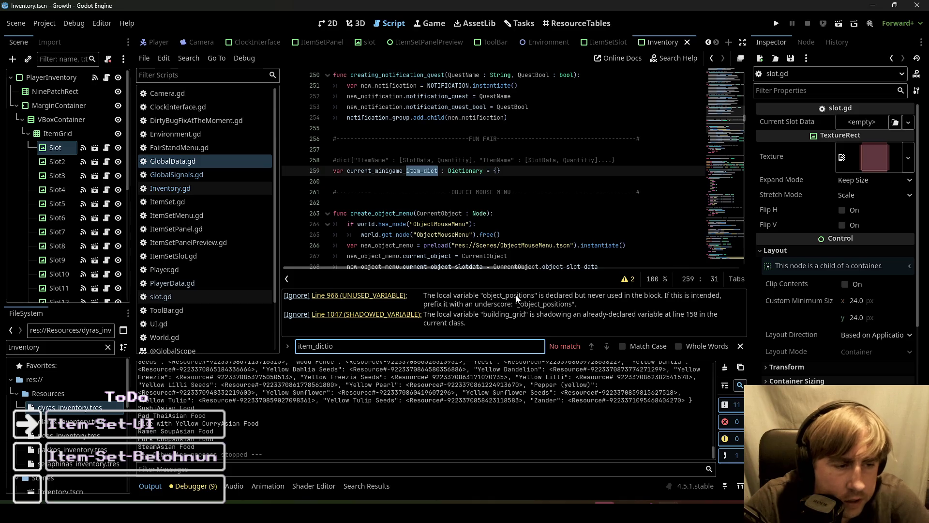
key(BackSpace)
key(BackSpace)
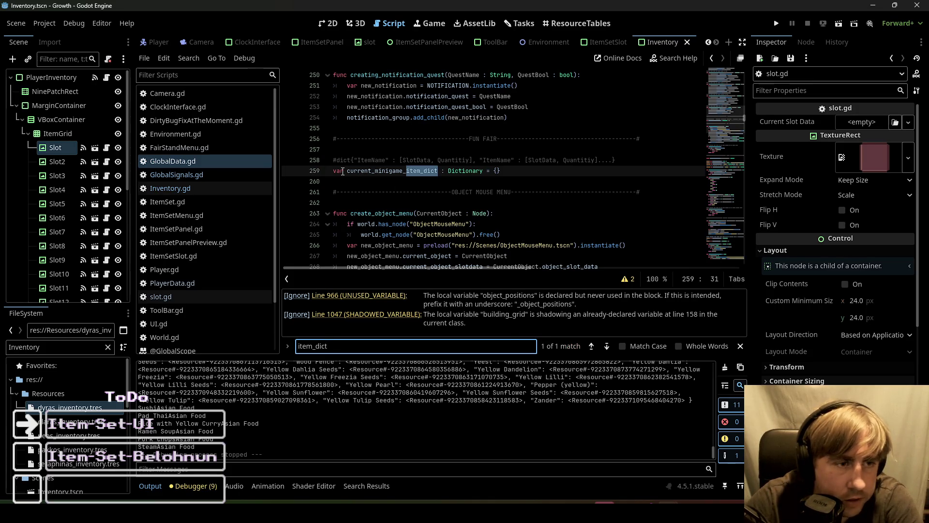
mouse_move(342, 171)
mouse_down()
mouse_move(503, 171)
mouse_move(333, 171)
mouse_up()
click(520, 171)
- Return to the top of GlobalData.gd and review the _ready calls like connect_signals
scroll(739, 120, up, 4)
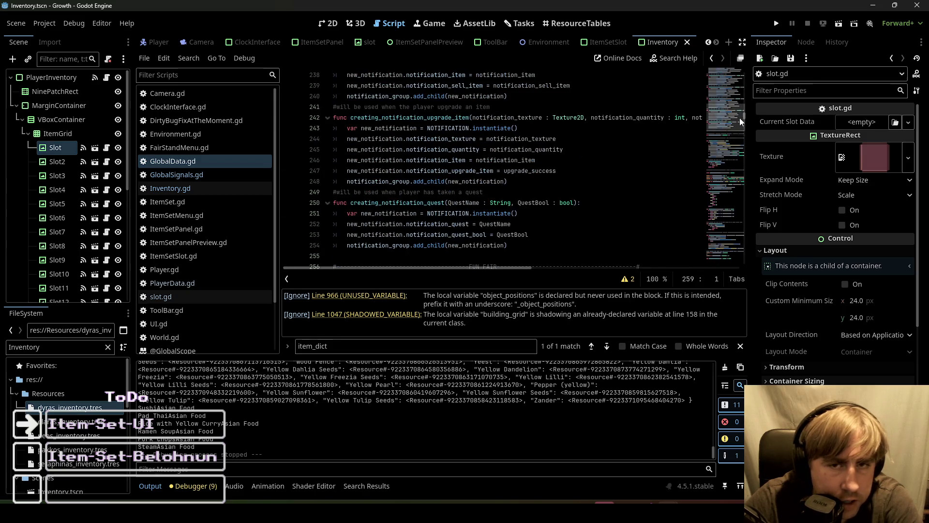
drag(740, 117, 739, 78)
scroll(672, 125, down, 15)
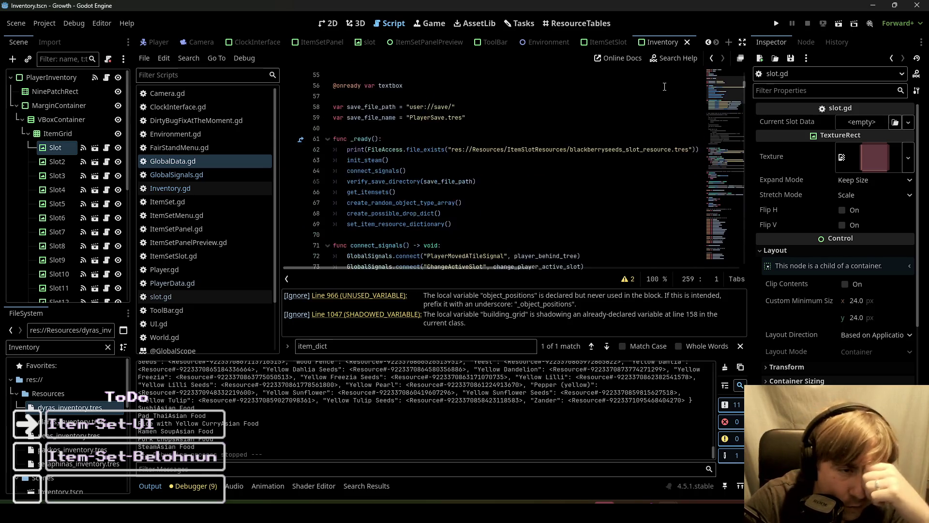
scroll(556, 92, down, 3)
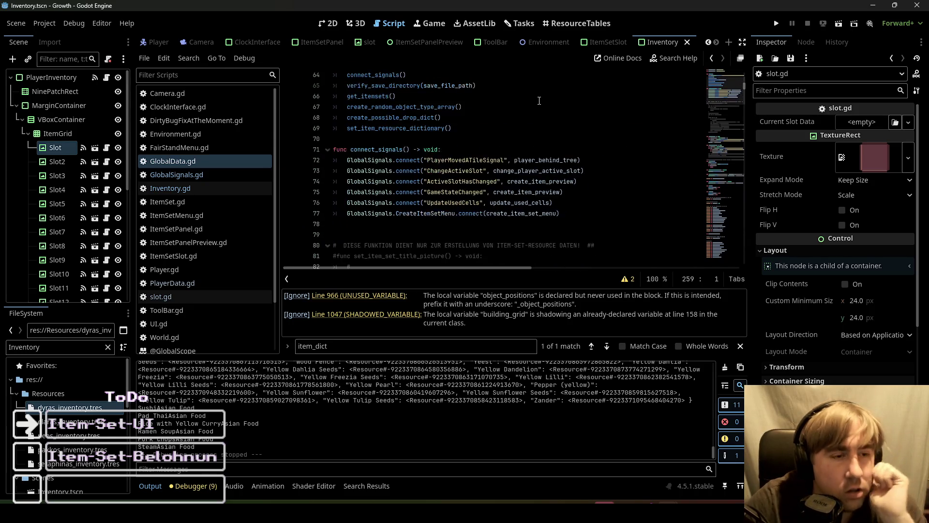
scroll(539, 101, down, 2)
scroll(510, 133, down, 2)
scroll(509, 133, up, 6)
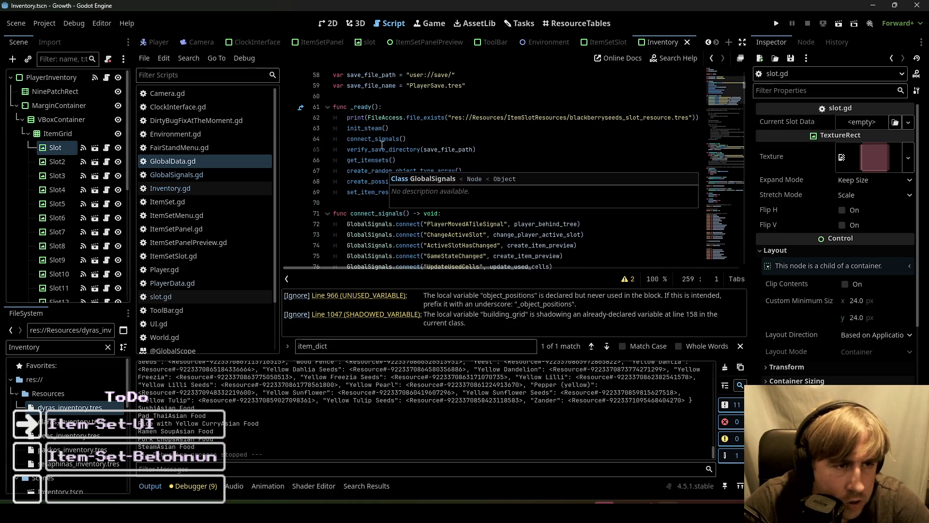
click(359, 127)
double_click(371, 182)
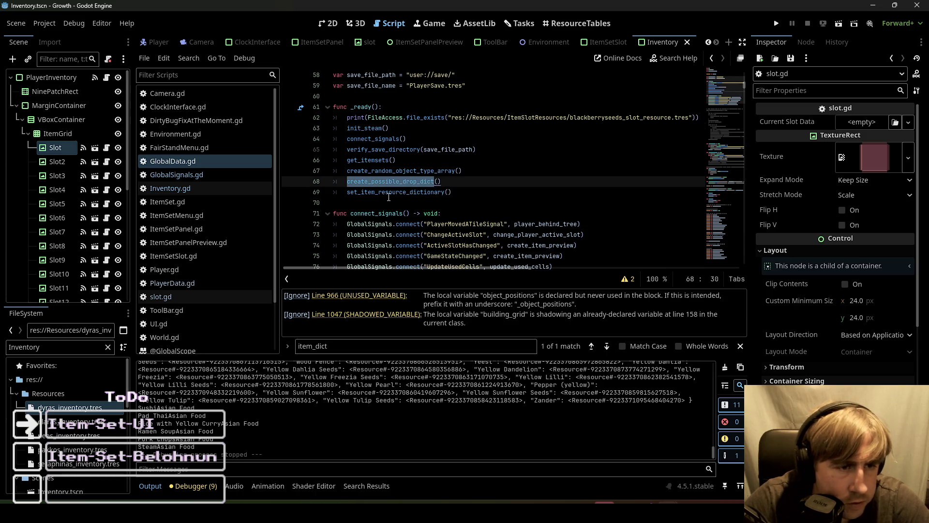
click(388, 194)
click(374, 171)
key(Up)
key(Up)
key(Up)
scroll(188, 217, down, 2)
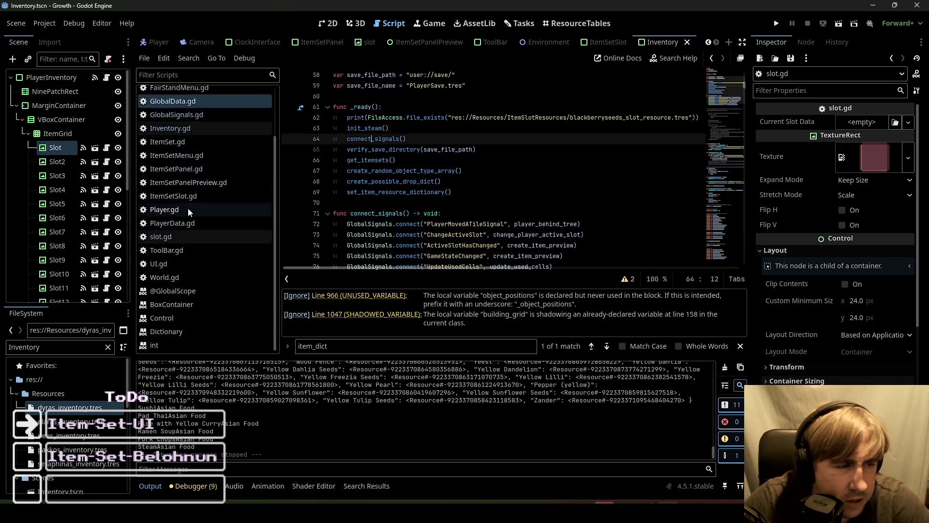
- Copy collected_items from PlayerData.gd and start a Find in Files search for it
click(183, 225)
click(379, 160)
double_click(388, 117)
key(ctrl+c)
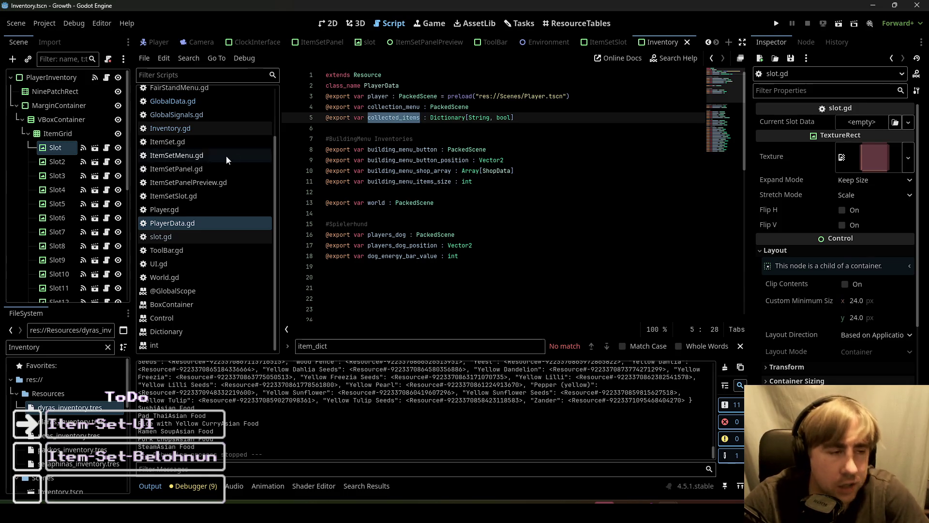
click(188, 101)
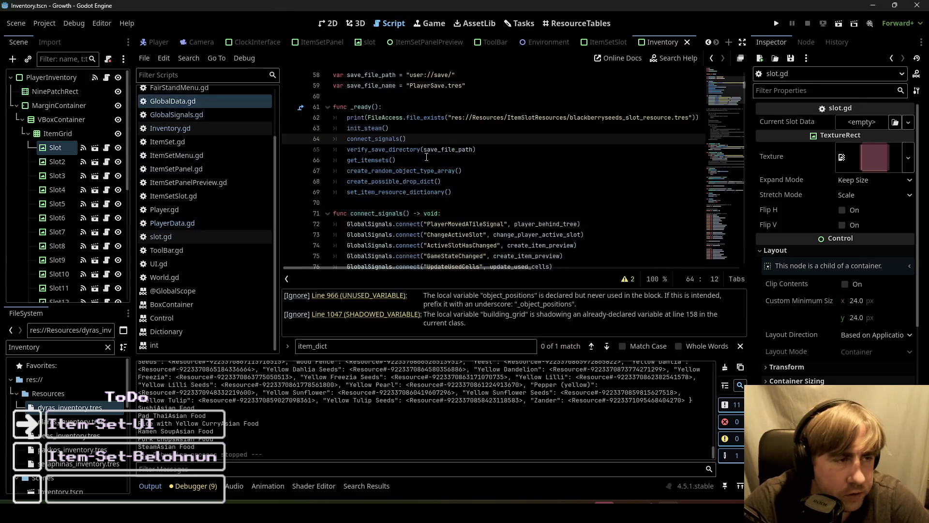
key(ctrl+f)
key(ctrl+v)
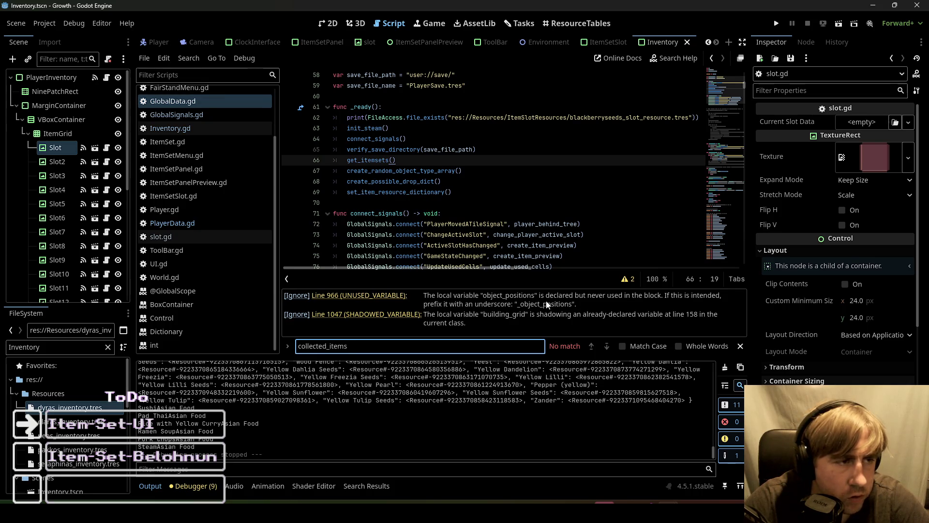
key(ctrl+shift+f)
key(ctrl+v)
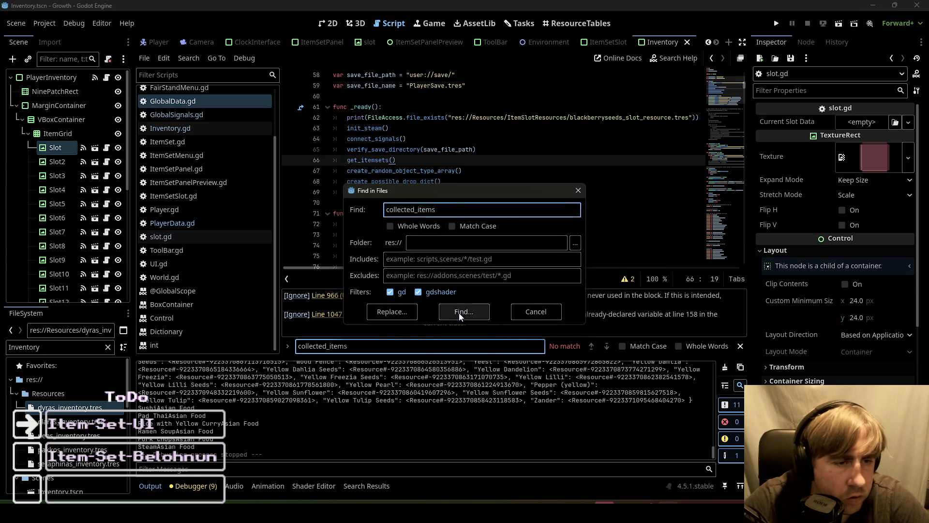
- Run the project search, finding 6 collected_items matches in 5 files
click(461, 308)
scroll(401, 411, down, 2)
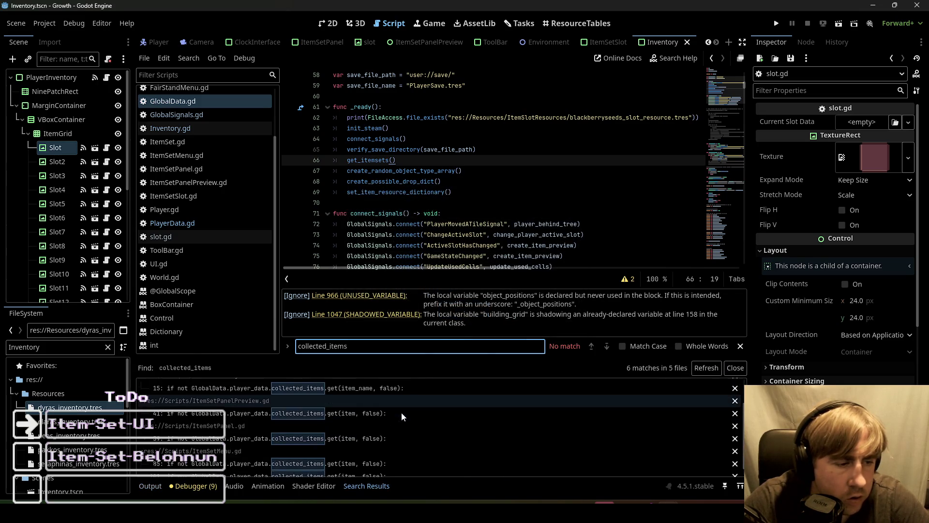
scroll(392, 408, up, 2)
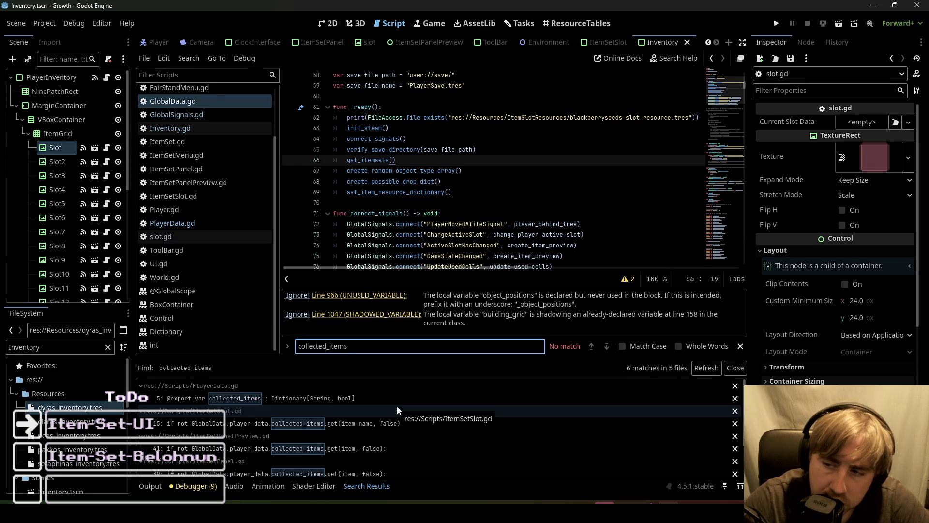
- Delete the stray blank line 79 after connect_signals and save GlobalData.gd
click(400, 192)
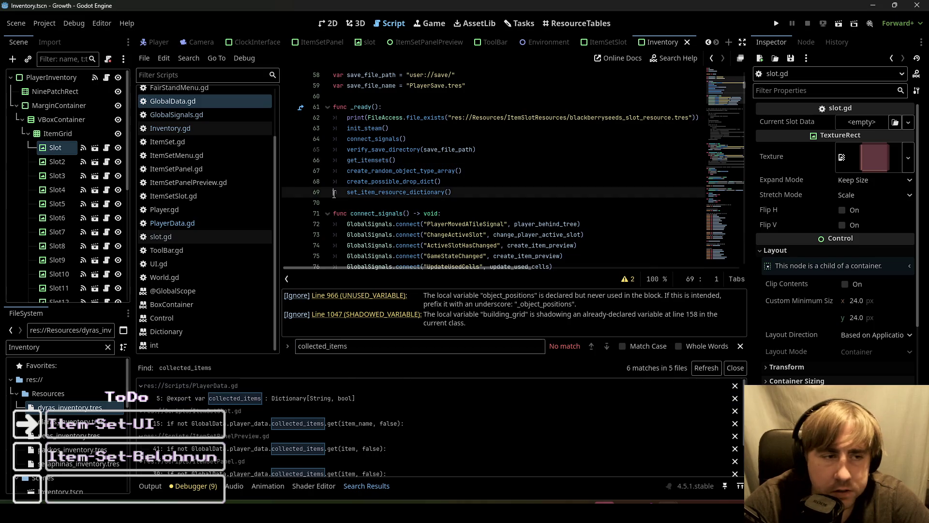
scroll(399, 189, down, 3)
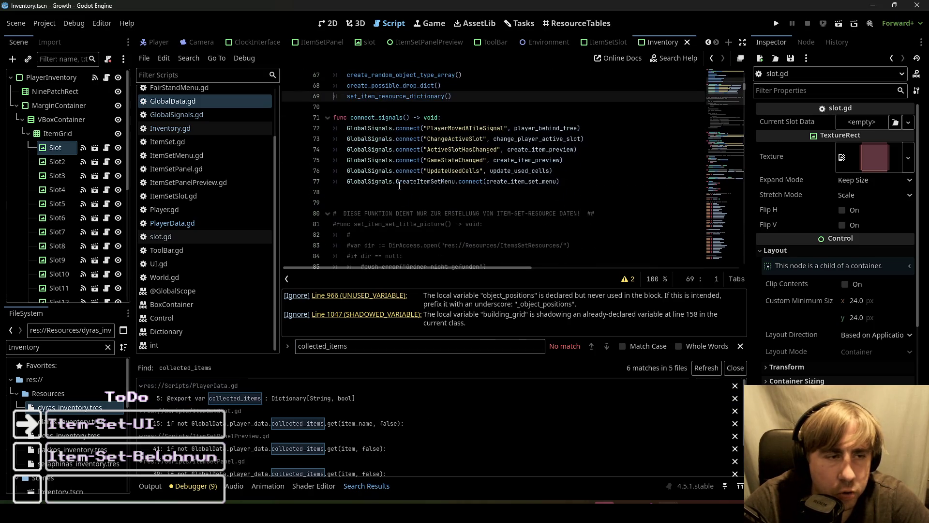
click(388, 112)
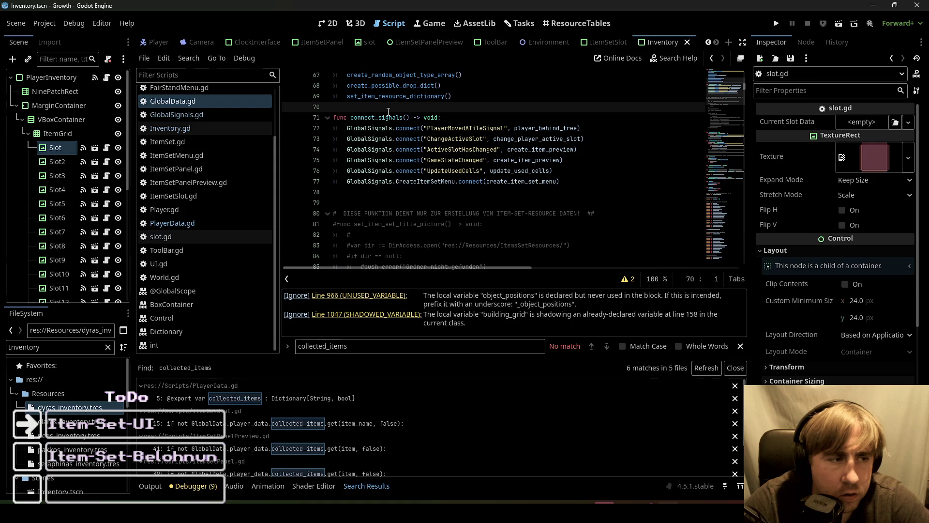
click(358, 203)
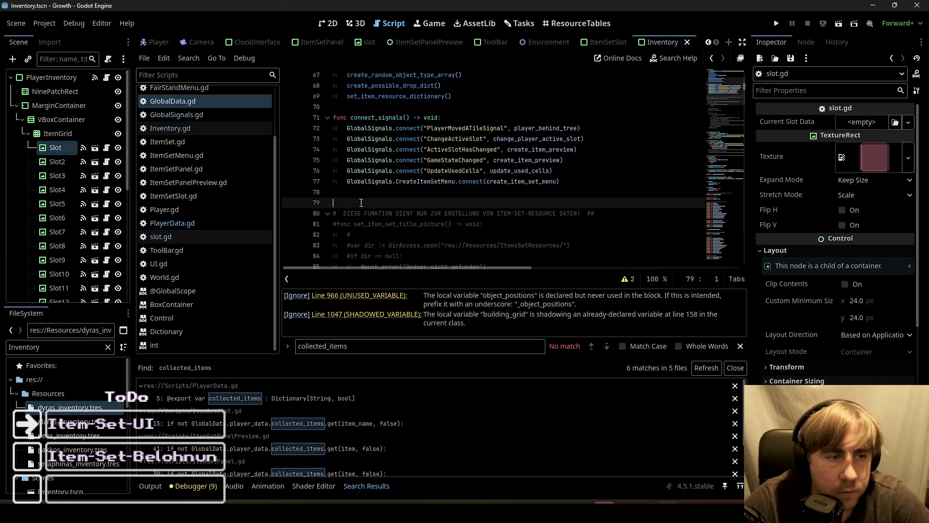
key(BackSpace)
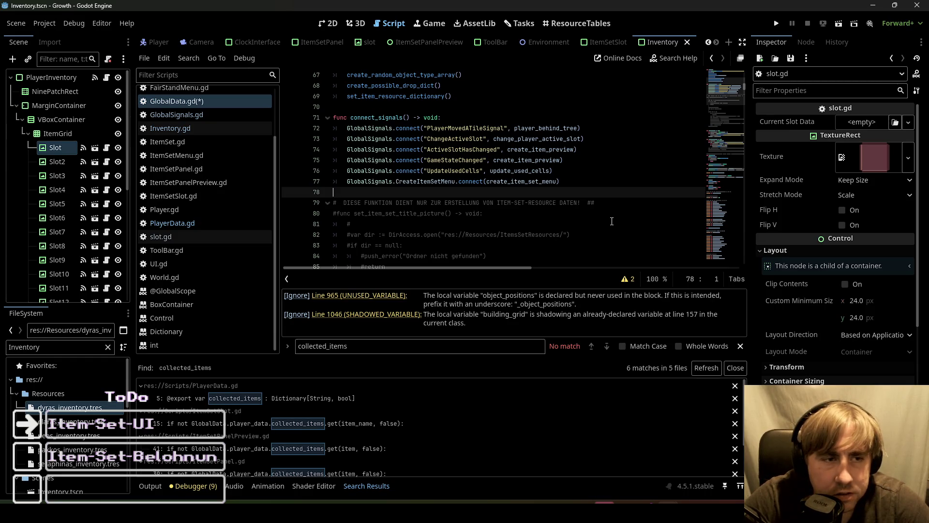
scroll(612, 221, up, 5)
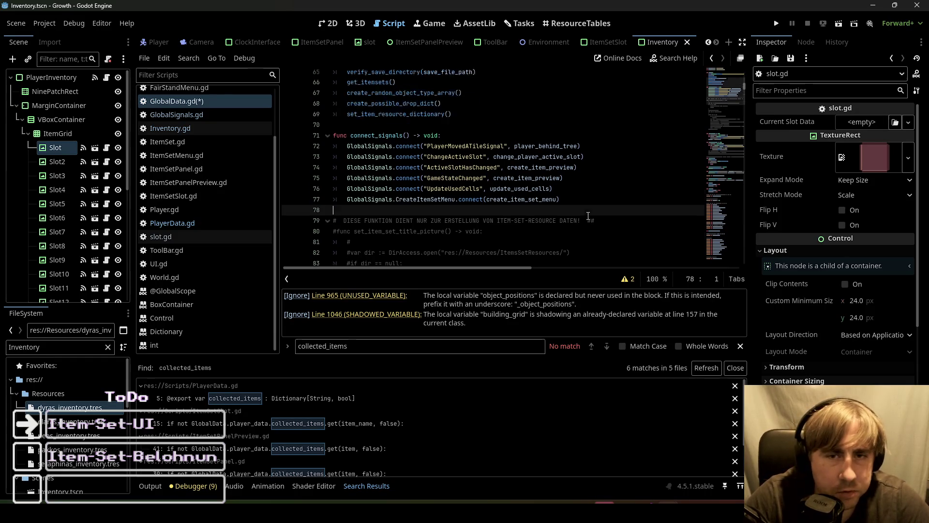
click(219, 103)
click(416, 117)
key(ctrl+s)
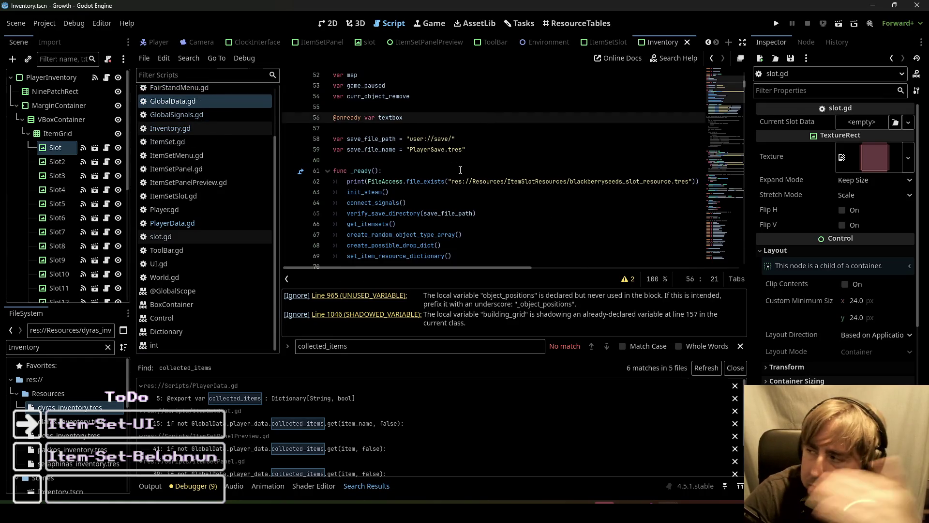
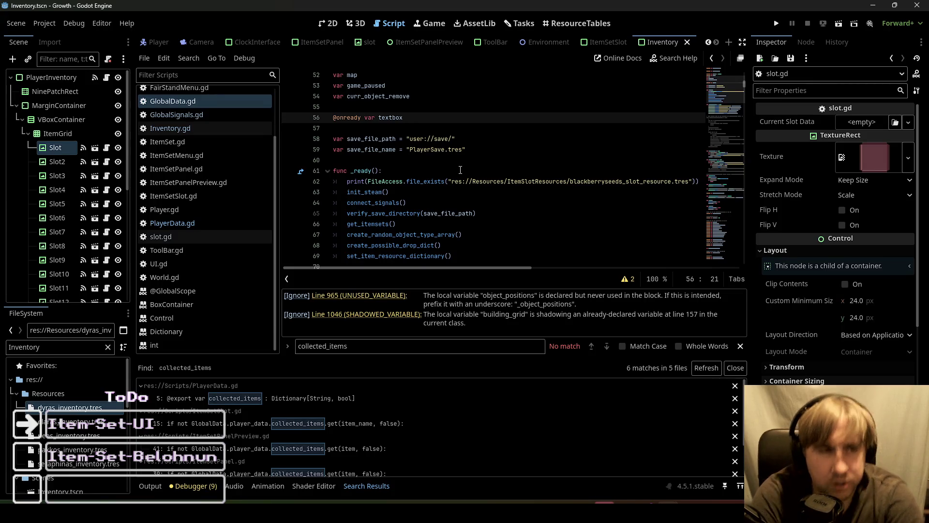
- Inspect the save_file_path and save_file_name variables in slot.gd
scroll(392, 181, down, 4)
scroll(392, 182, up, 3)
double_click(371, 106)
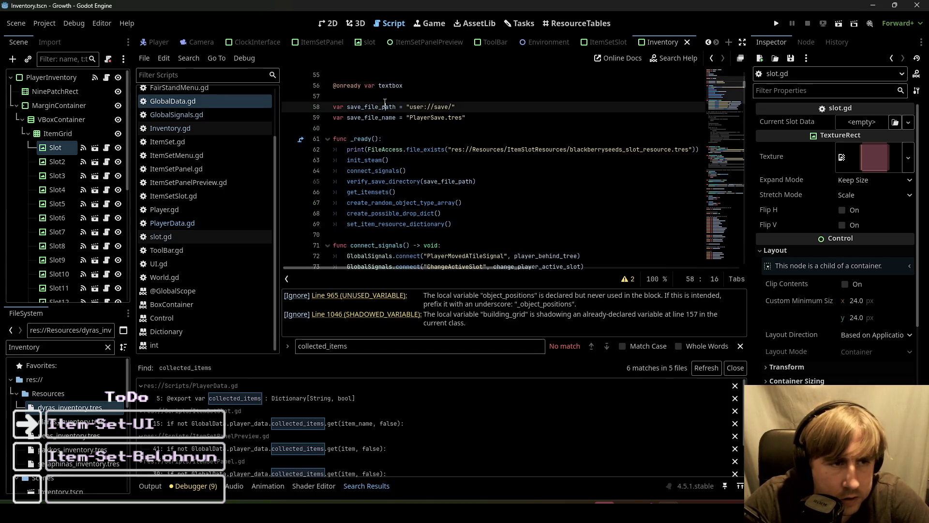
double_click(371, 117)
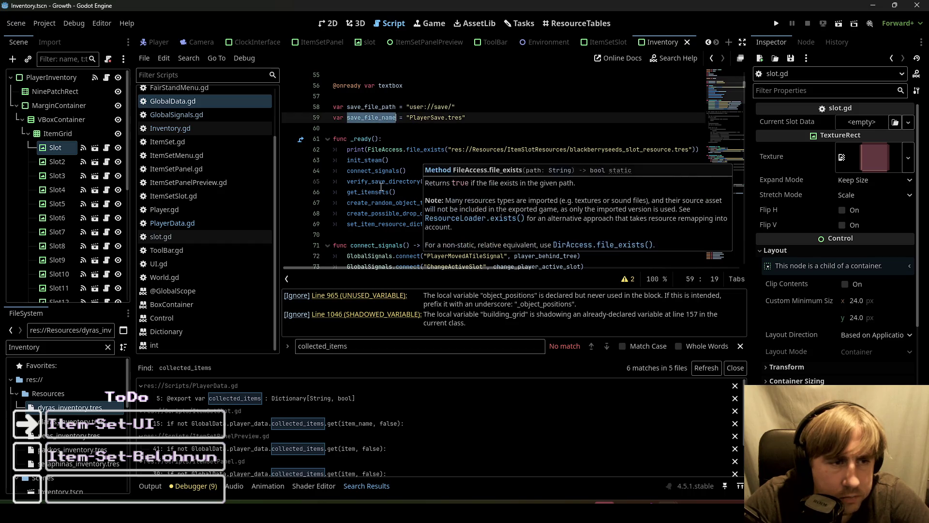
- Jump to GlobalData.gd's save code and inspect save_game_function's arguments on lines 129-130
ctrl+click(406, 182)
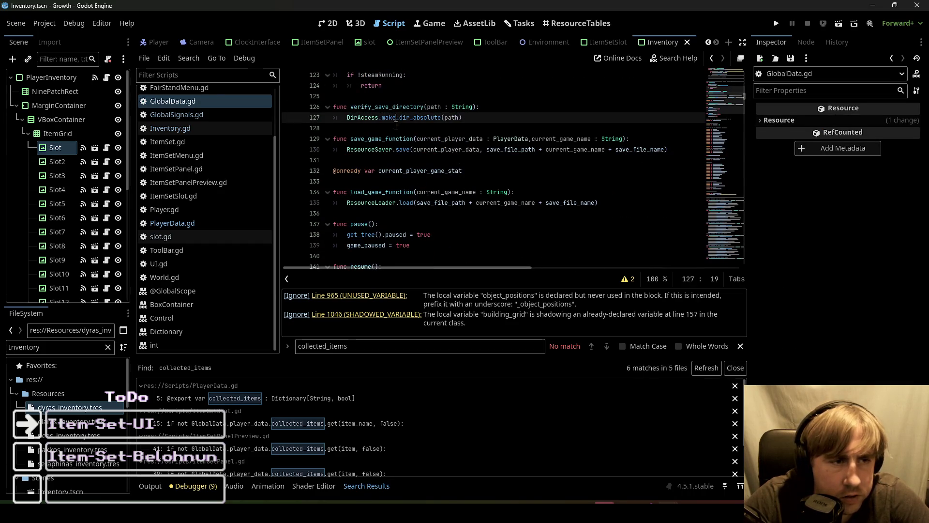
click(416, 117)
click(426, 139)
drag(434, 149, 443, 152)
double_click(447, 150)
double_click(512, 149)
double_click(566, 150)
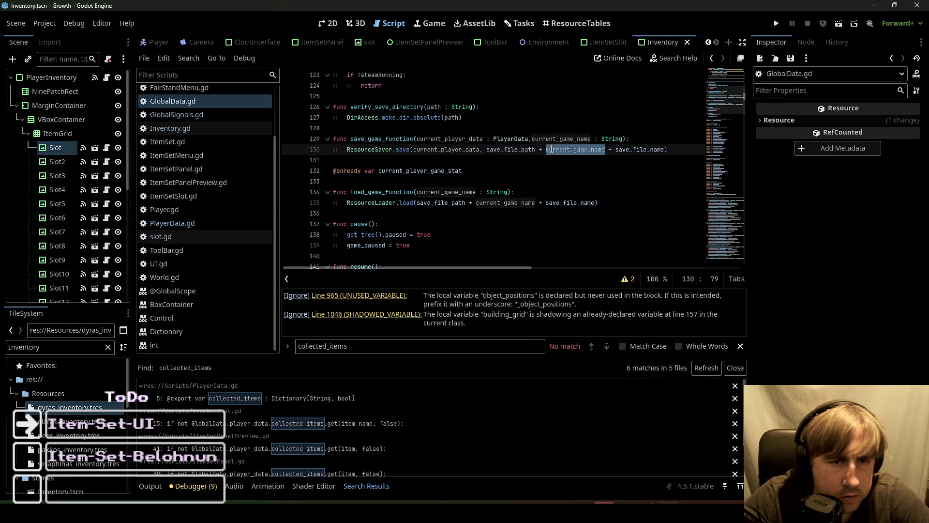
double_click(641, 150)
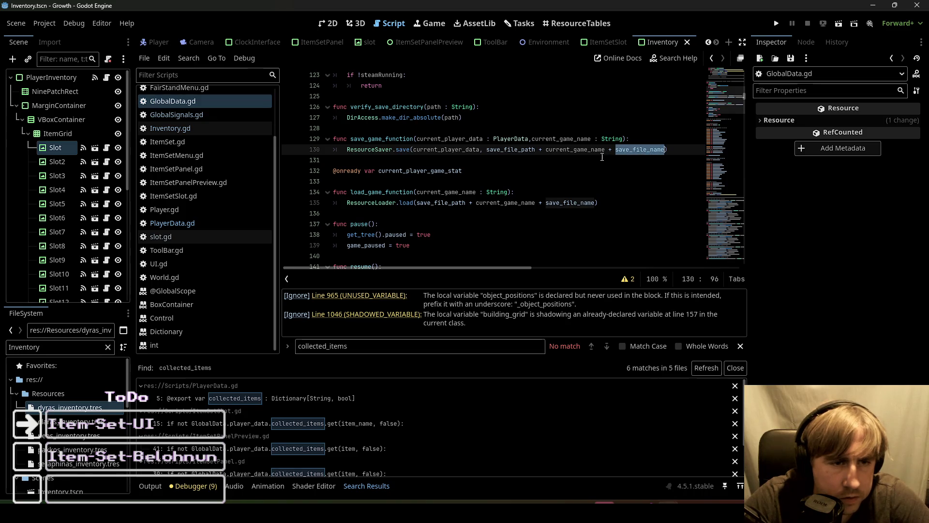
double_click(449, 139)
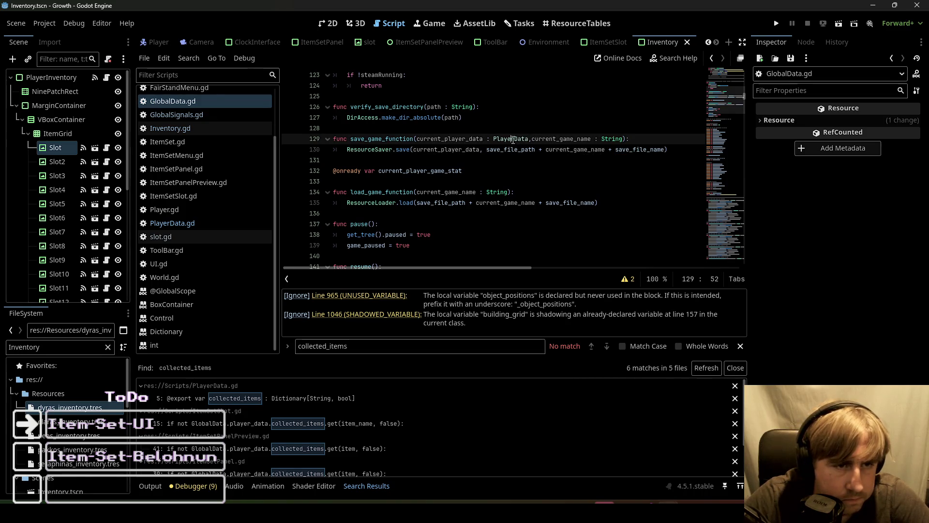
- Select the save_game_function name in GlobalData.gd
scroll(468, 182, up, 3)
scroll(468, 181, up, 3)
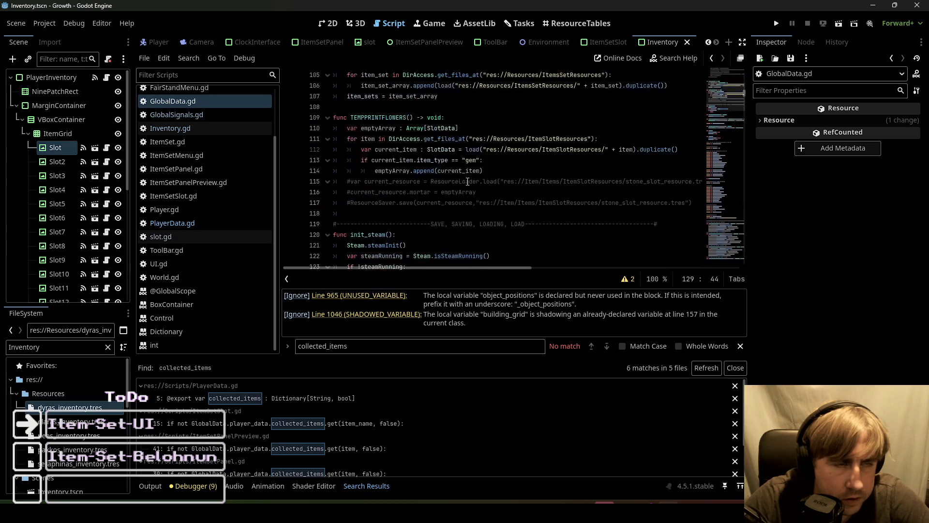
scroll(467, 182, down, 5)
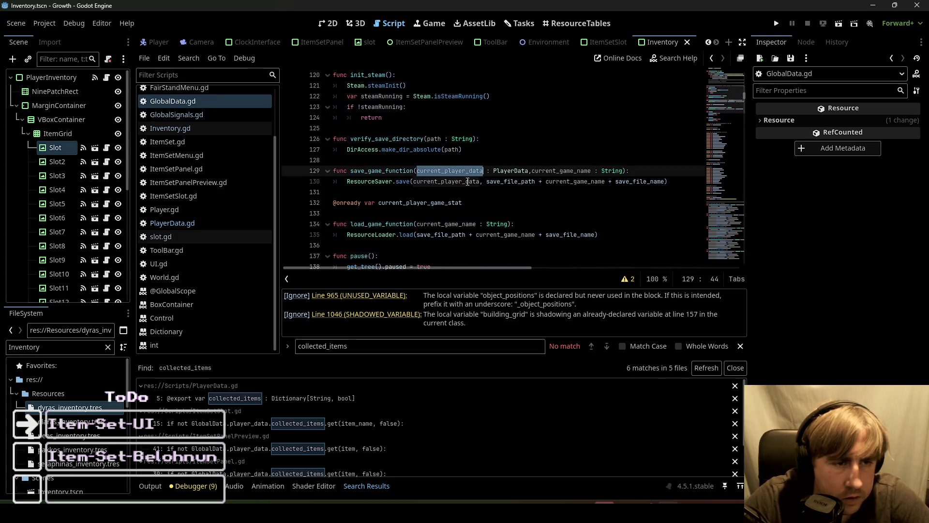
click(470, 192)
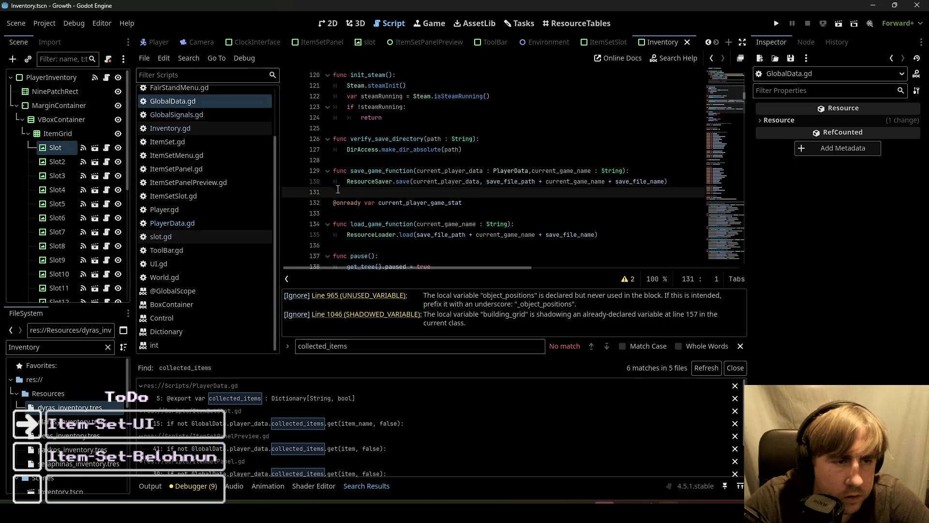
double_click(383, 170)
- Search all scripts for save_game_function, listing 5 matches across 4 files
key(ctrl+shift+f)
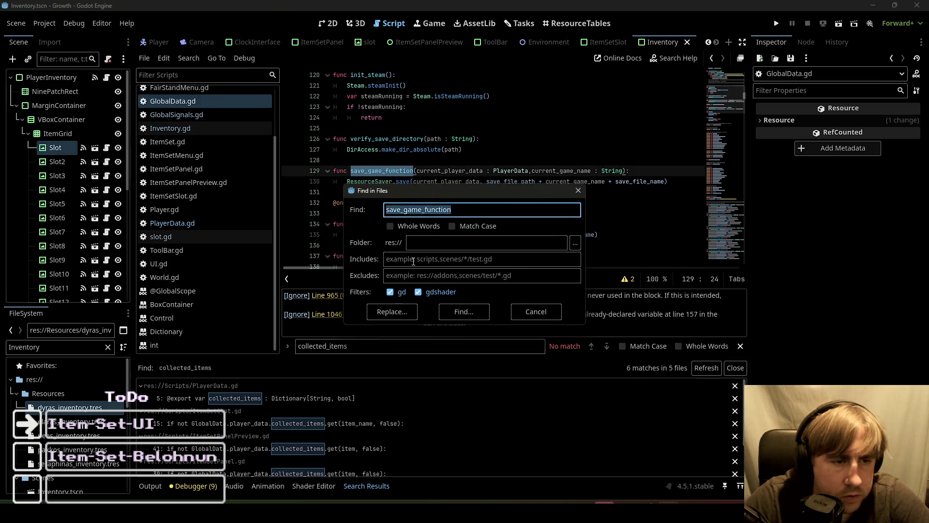
click(445, 307)
scroll(308, 434, down, 1)
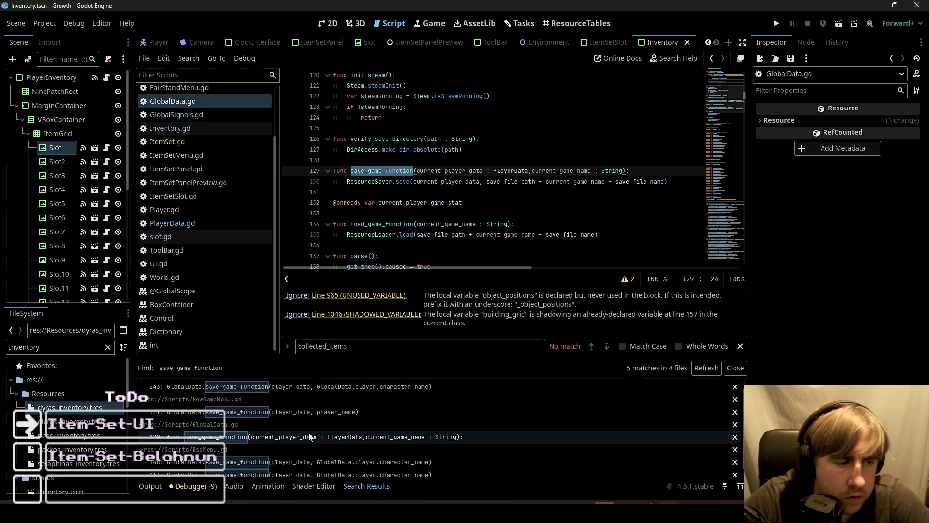
scroll(193, 400, up, 1)
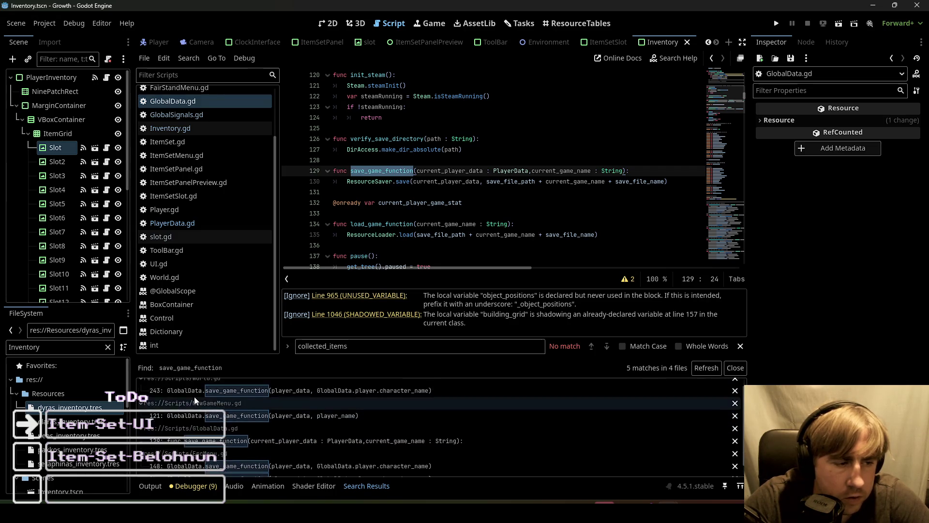
- Open the World.gd line 243 result and scroll up to its save_the_game function
click(195, 398)
scroll(407, 269, up, 4)
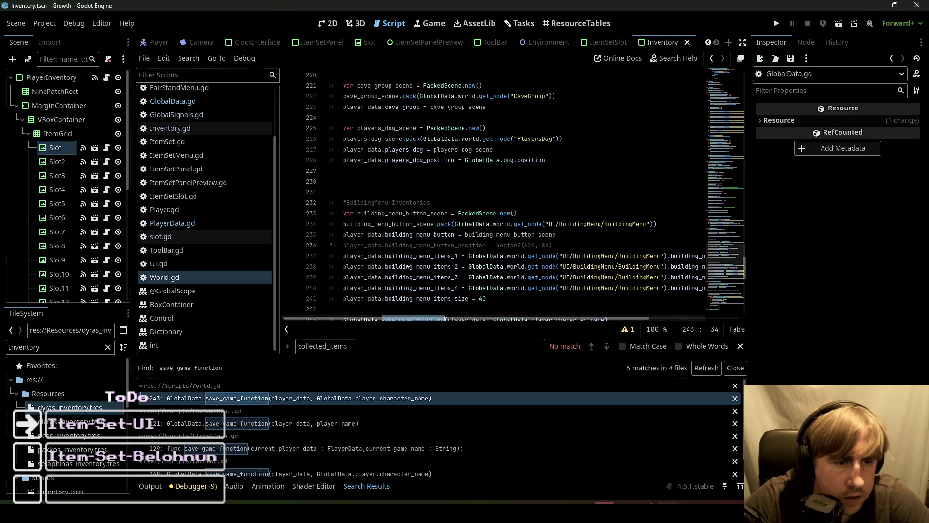
scroll(409, 270, up, 2)
scroll(411, 270, up, 3)
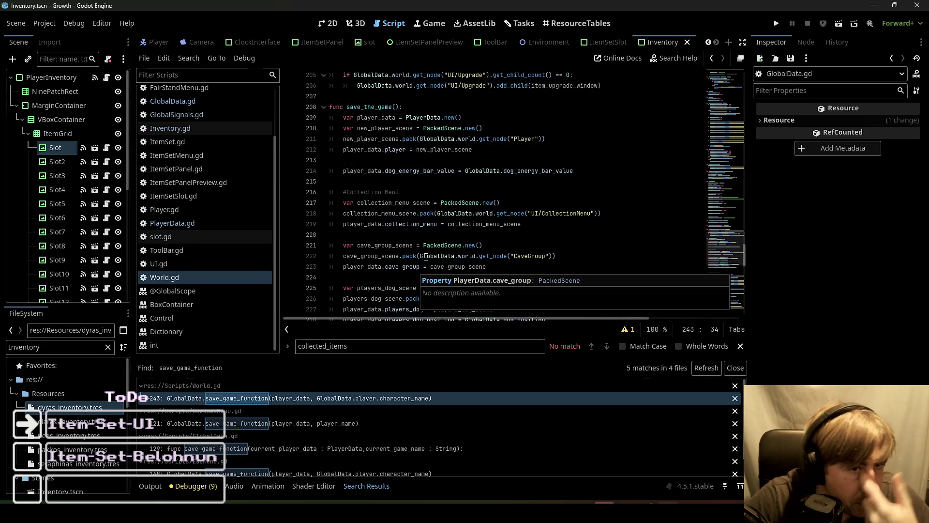
- On a new line 214 in save_the_game, enter player_data.collected_items using autocomplete
click(417, 167)
click(419, 163)
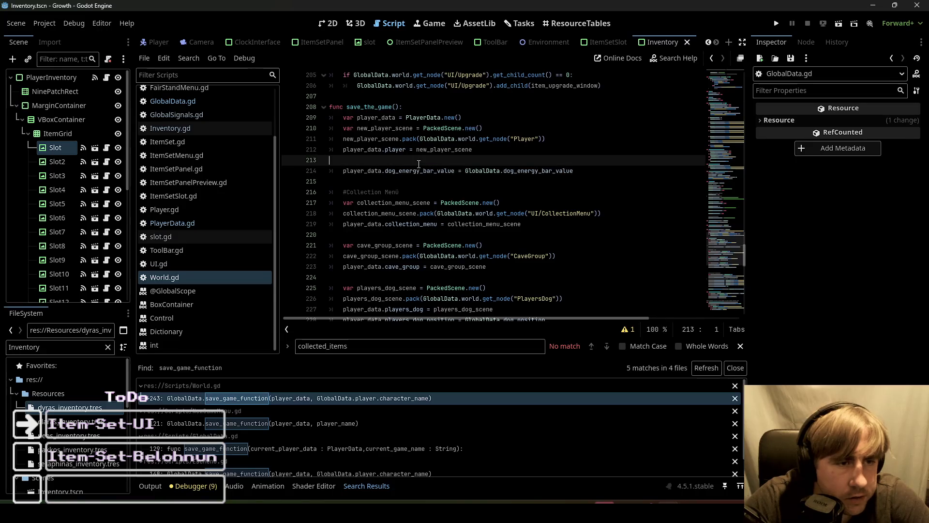
click(430, 180)
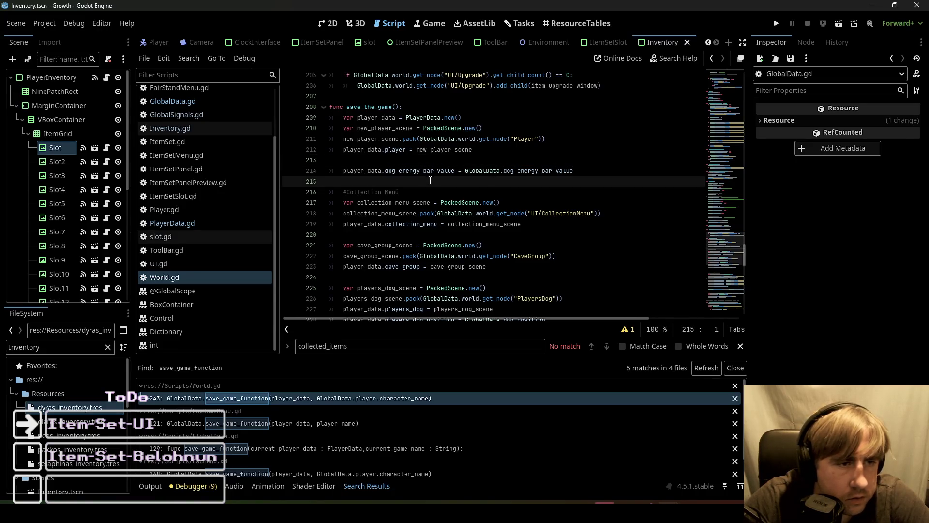
click(429, 161)
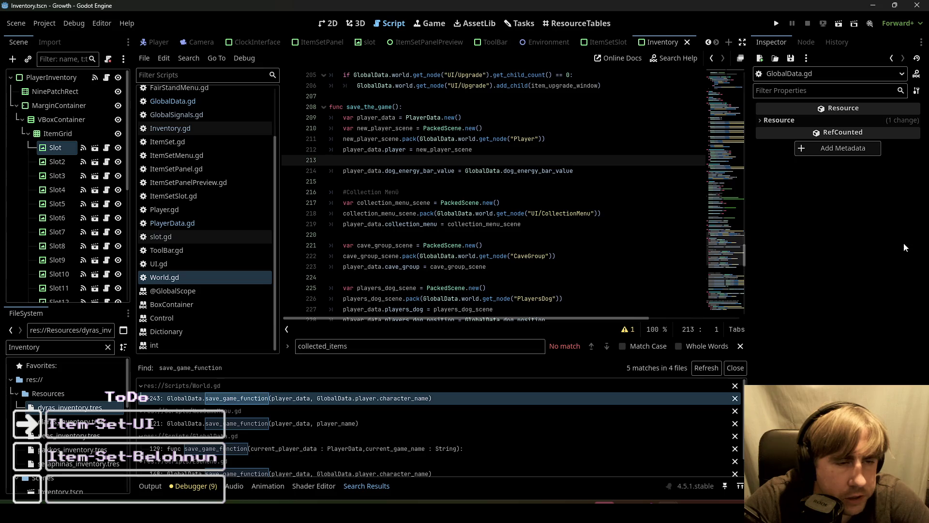
key(Return)
key(Return)
key(Up)
text(player_)
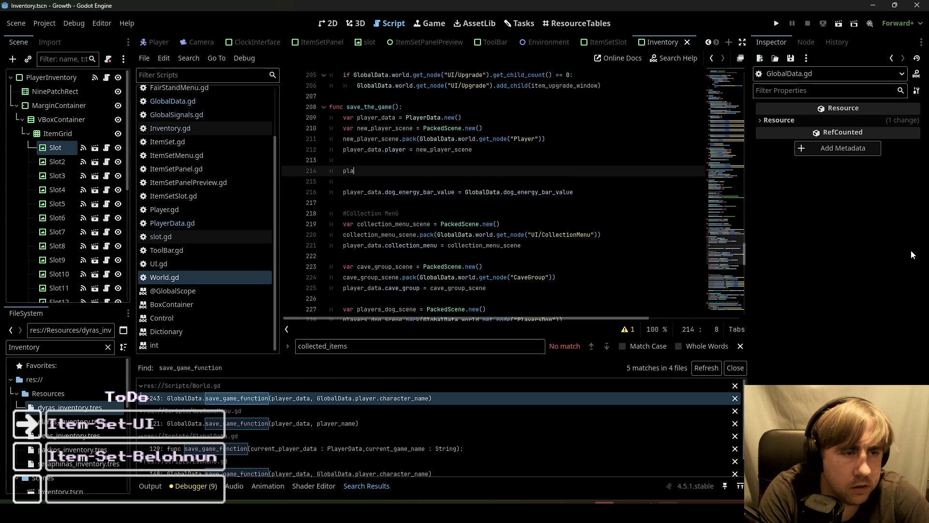
key(Return)
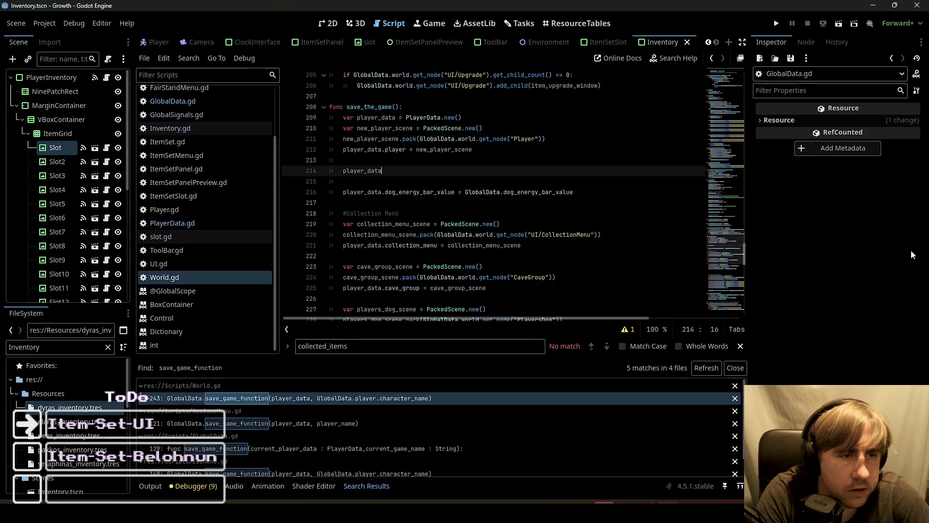
text(.item)
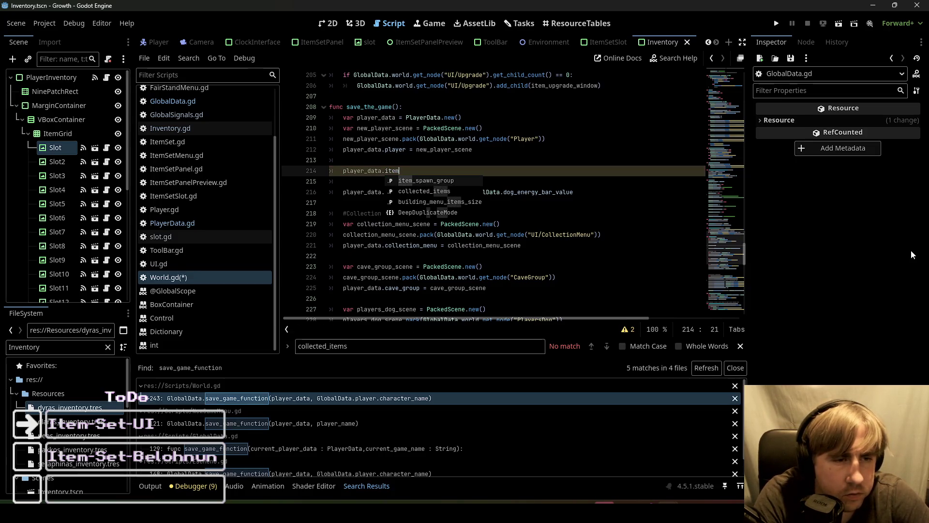
key(Down)
key(Return)
- Assign it GlobalData.collected_items and save World.gd
text(GlobalData.)
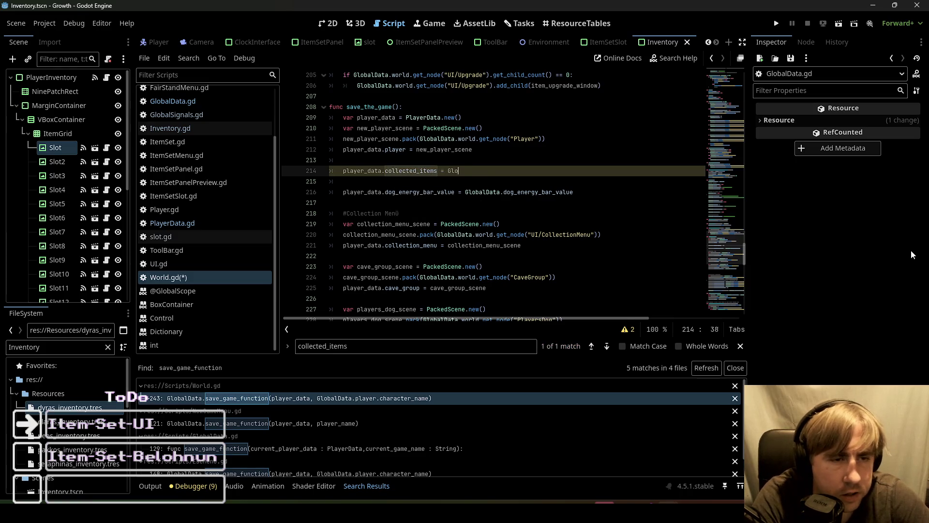
text(collect)
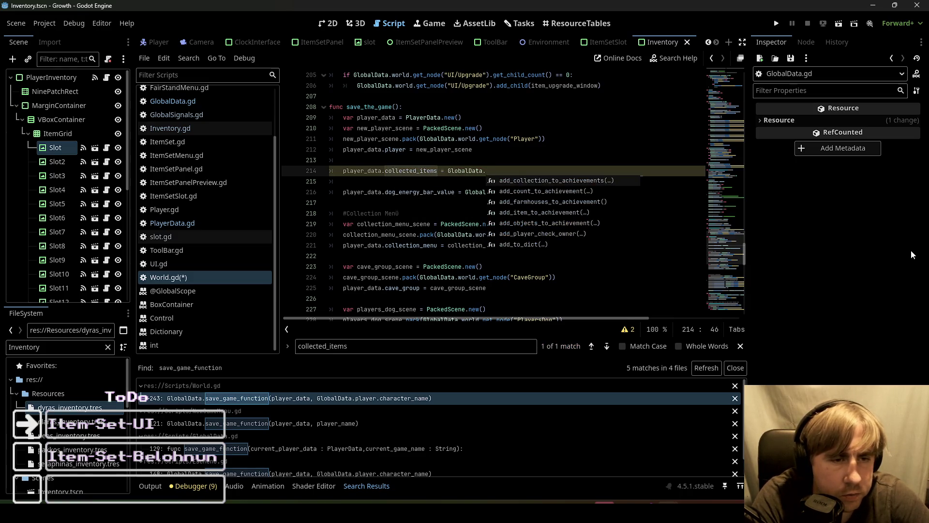
key(BackSpace)
key(BackSpace)
key(BackSpace)
text(tem)
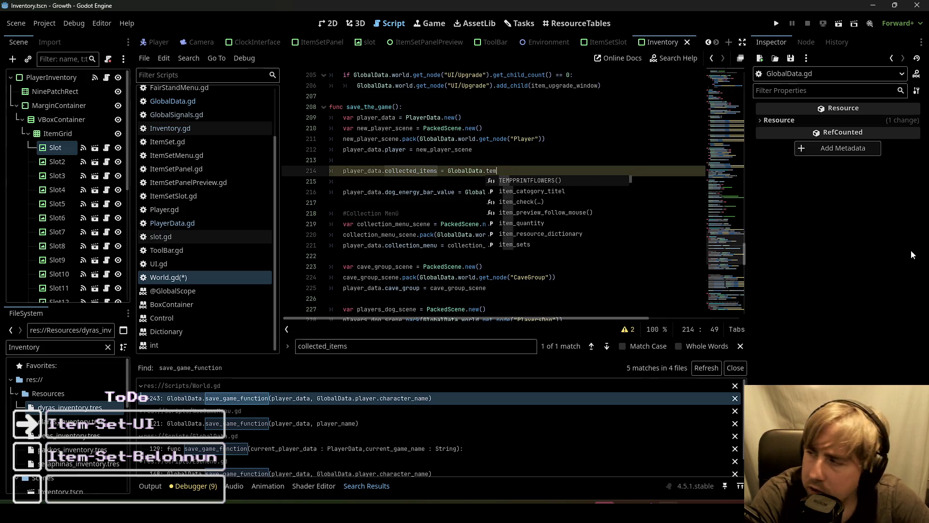
key(BackSpace)
key(BackSpace)
key(BackSpace)
text(colle)
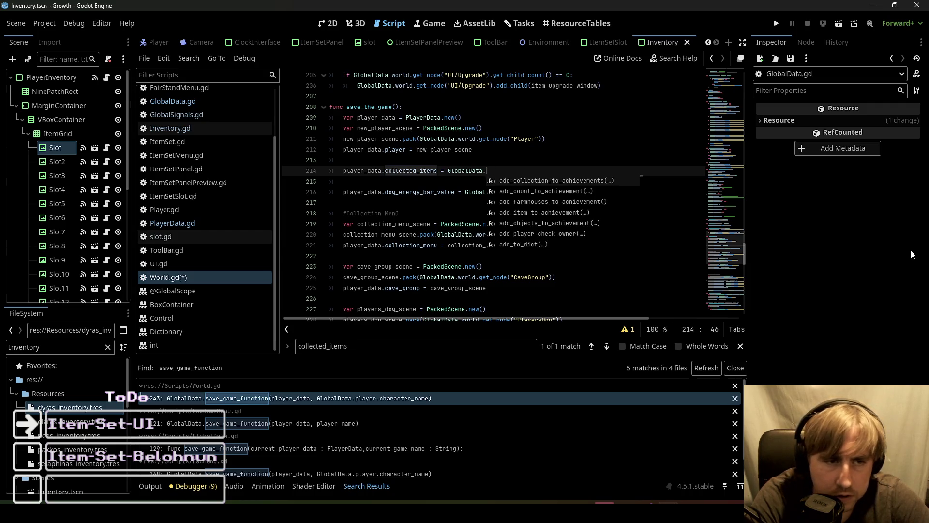
text(cted_)
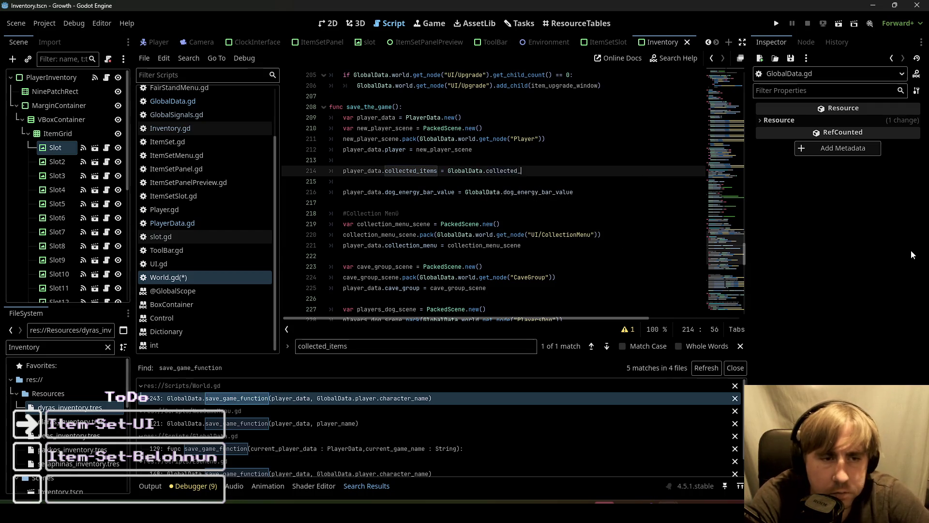
text(items)
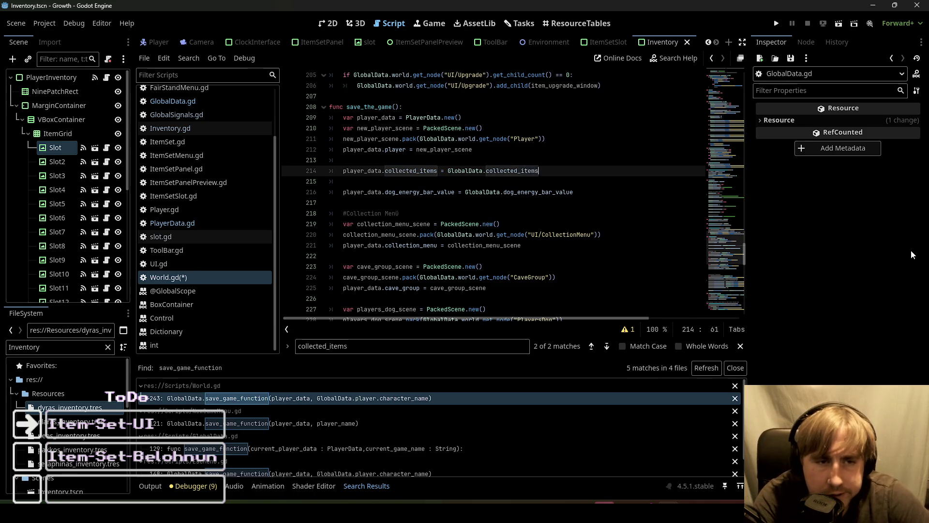
key(Up)
key(ctrl+s)
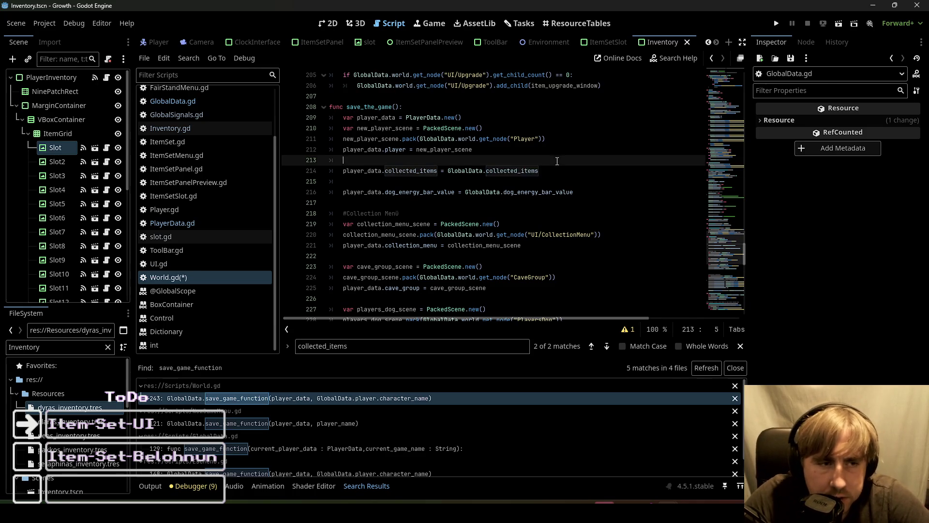
double_click(485, 170)
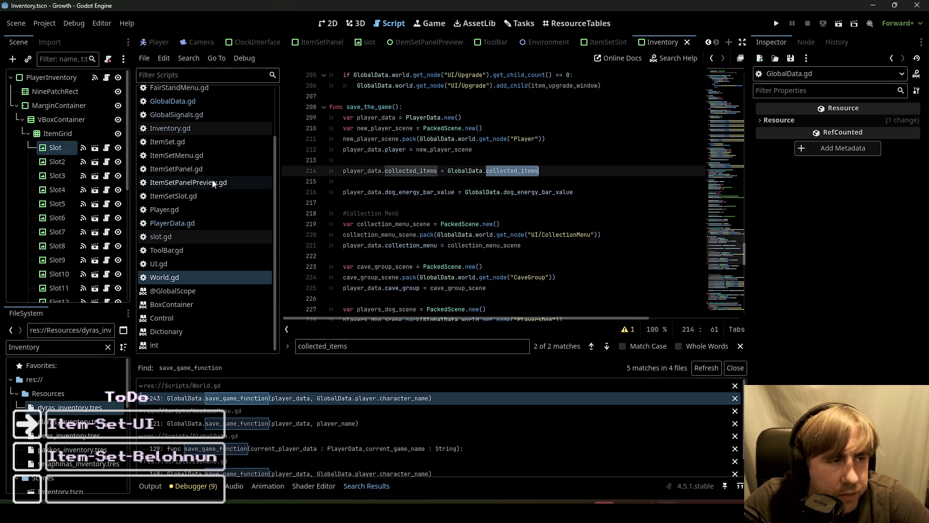
scroll(203, 165, up, 3)
- Open GlobalData.gd and add one blank line after create_item_set_menu at the script's end
click(204, 166)
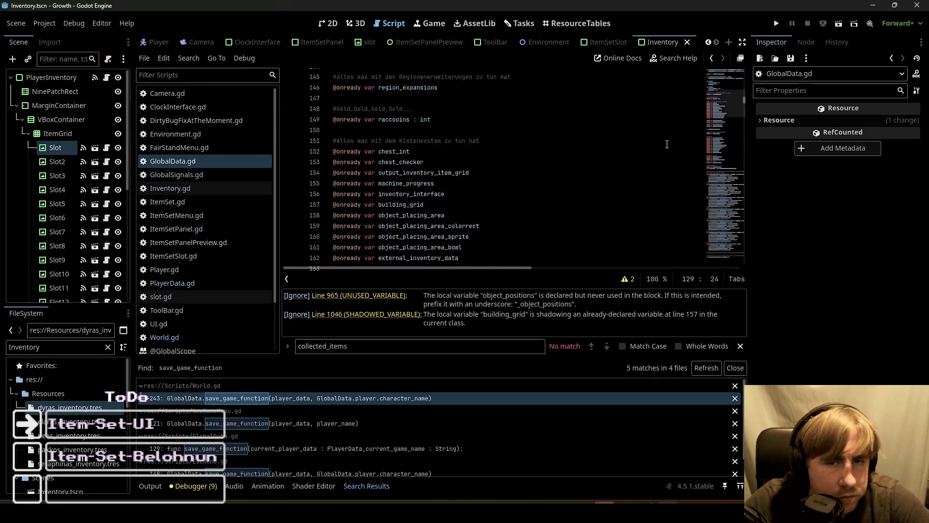
drag(745, 97, 745, 265)
click(410, 171)
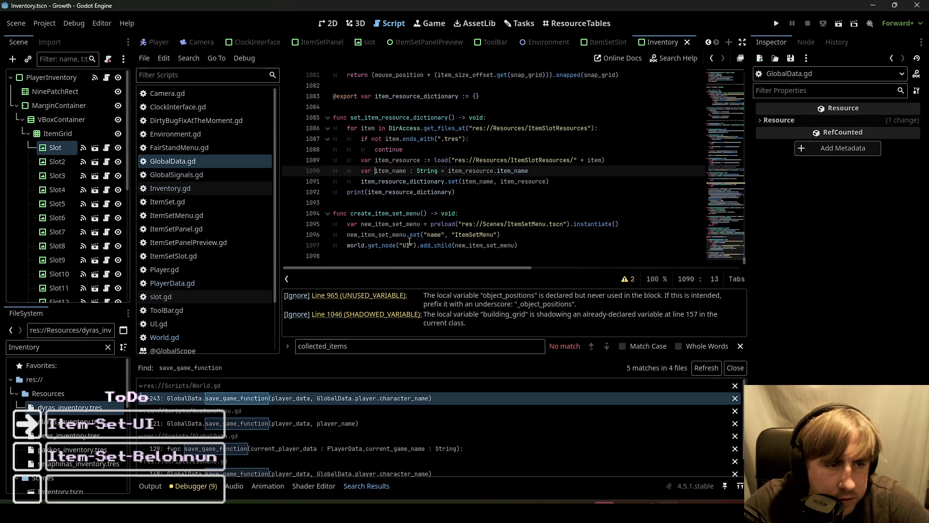
click(411, 192)
click(388, 255)
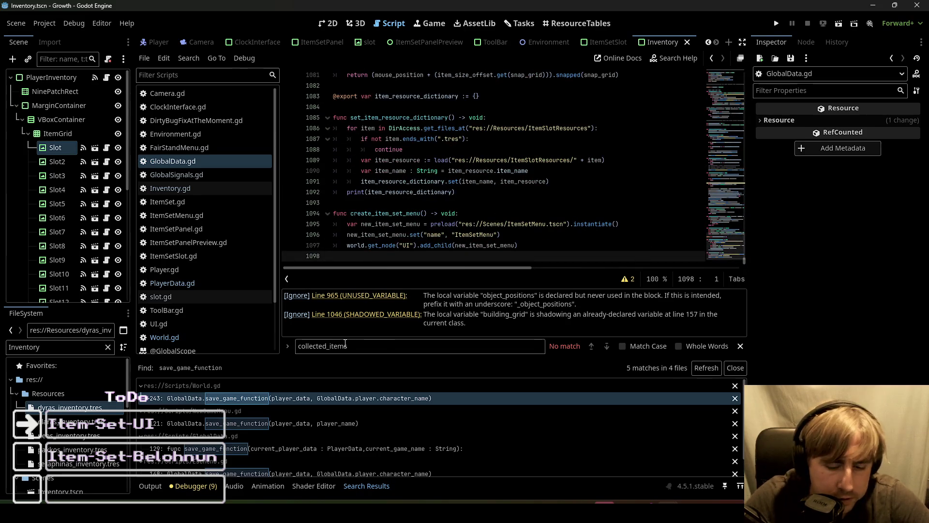
key(Return)
key(Return)
key(BackSpace)
key(BackSpace)
key(Return)
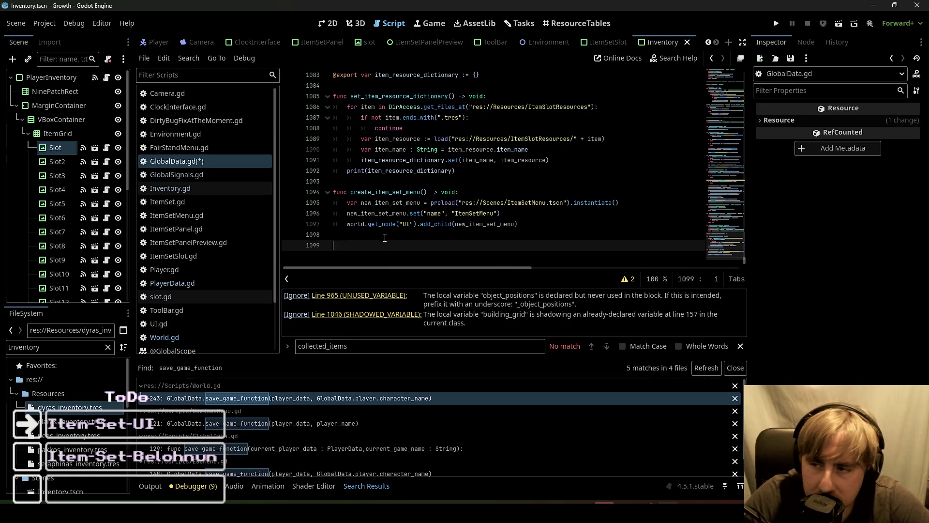
scroll(393, 221, up, 10)
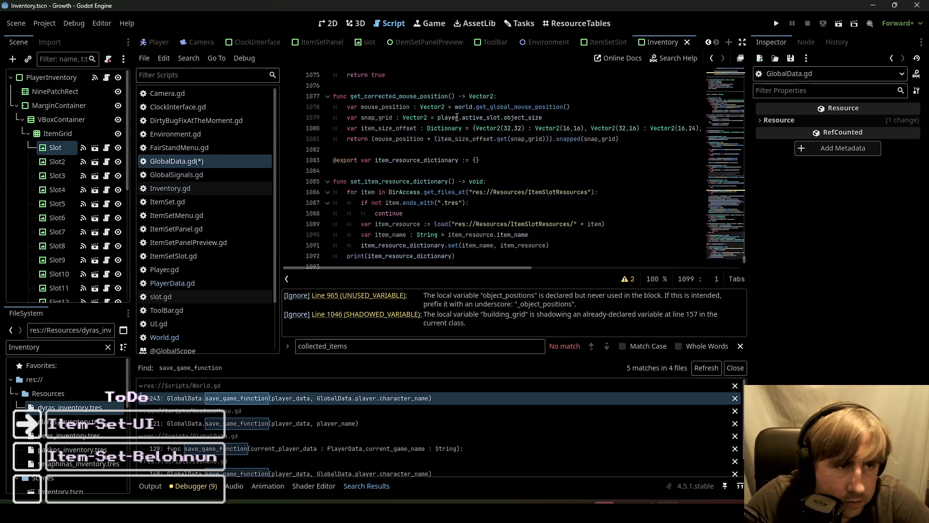
scroll(464, 114, up, 7)
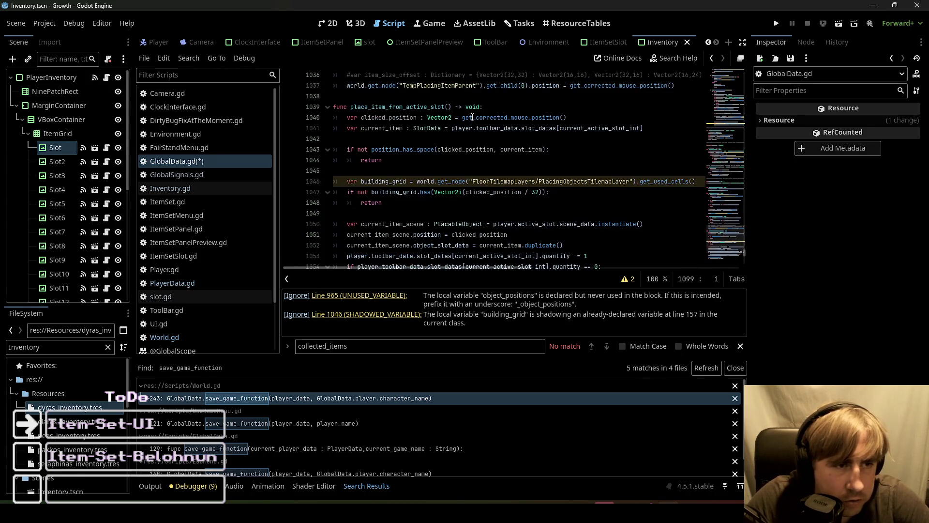
scroll(459, 144, up, 9)
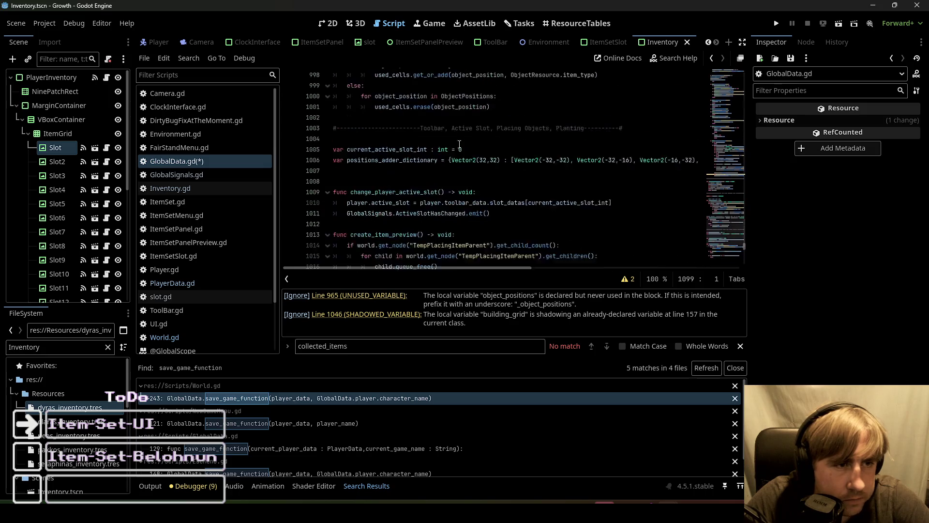
scroll(440, 185, up, 14)
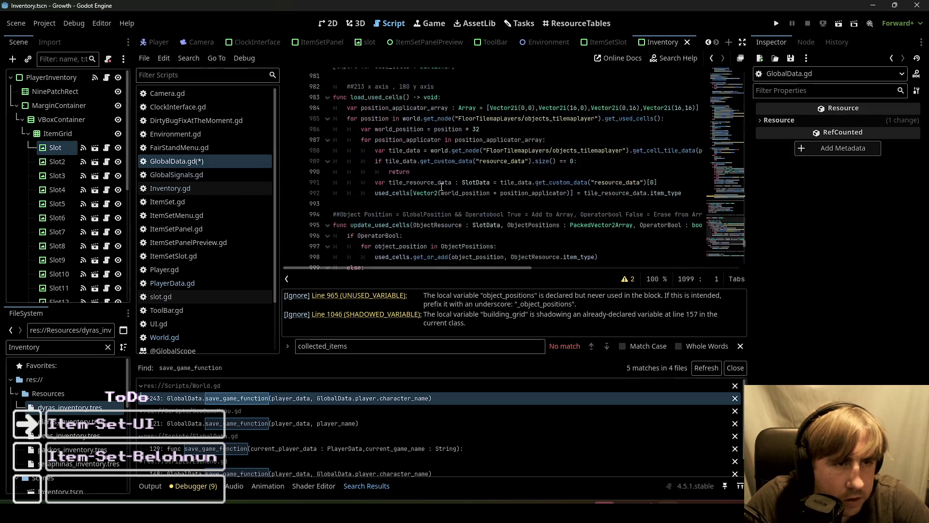
scroll(441, 186, up, 18)
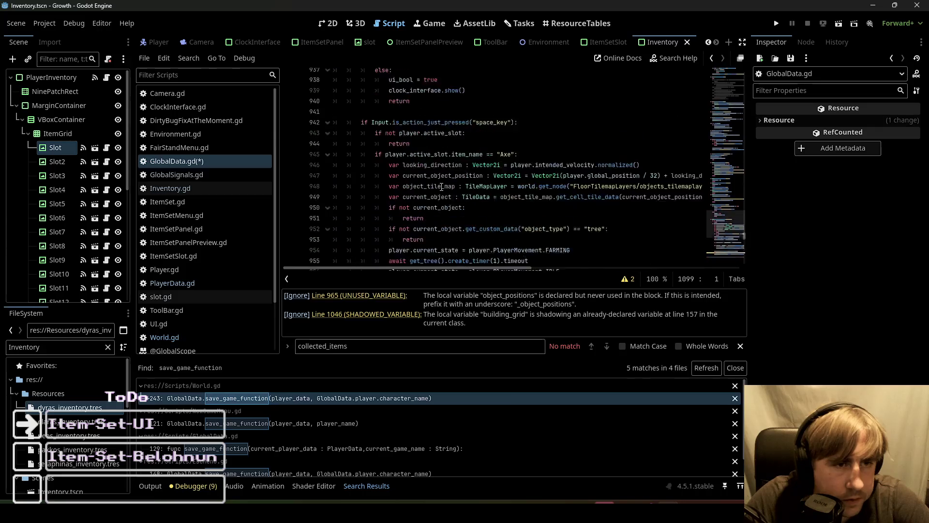
scroll(442, 187, up, 19)
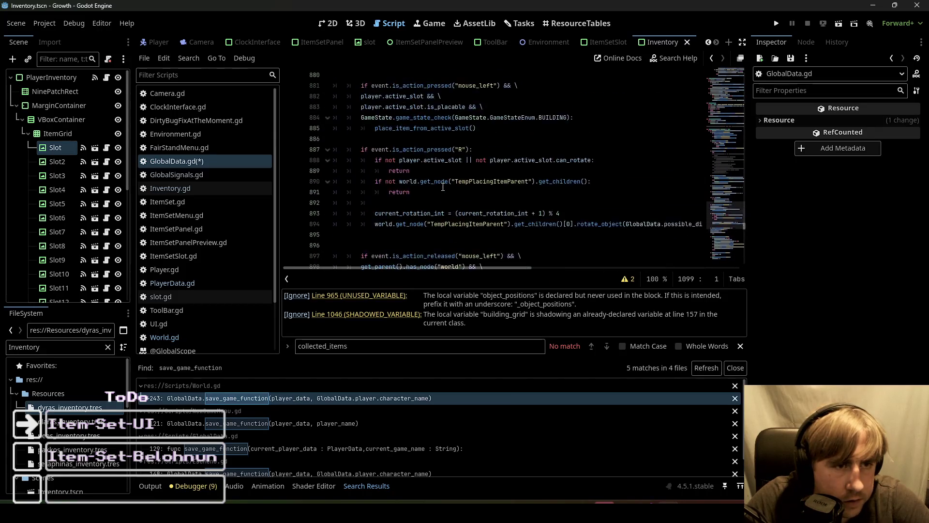
scroll(443, 187, up, 3)
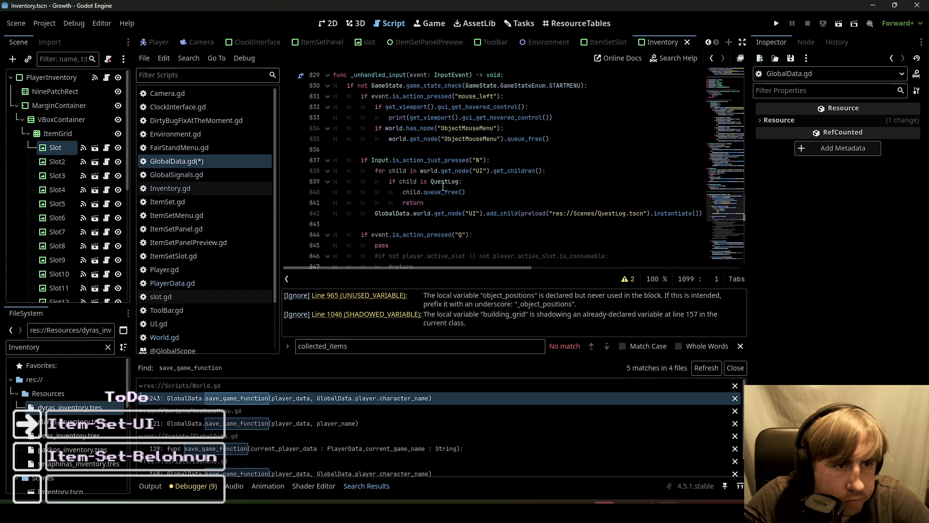
scroll(443, 187, up, 7)
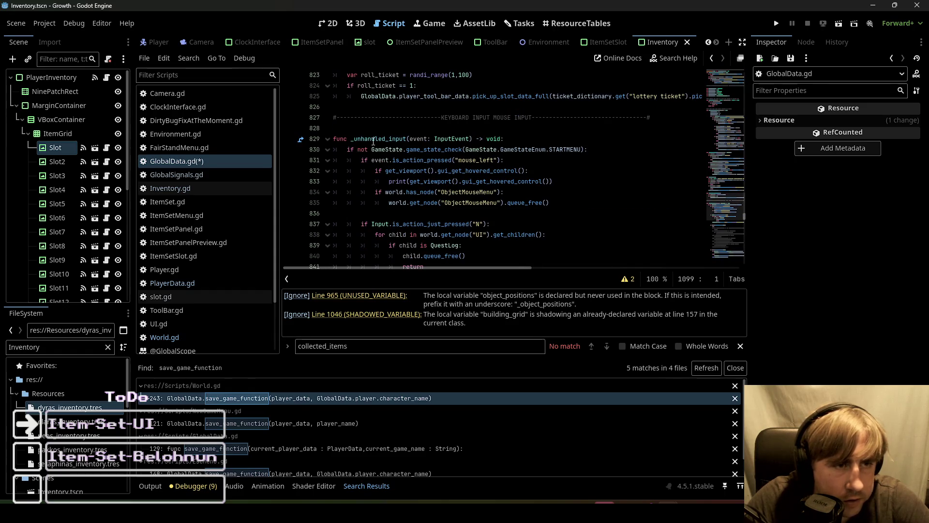
scroll(423, 206, up, 6)
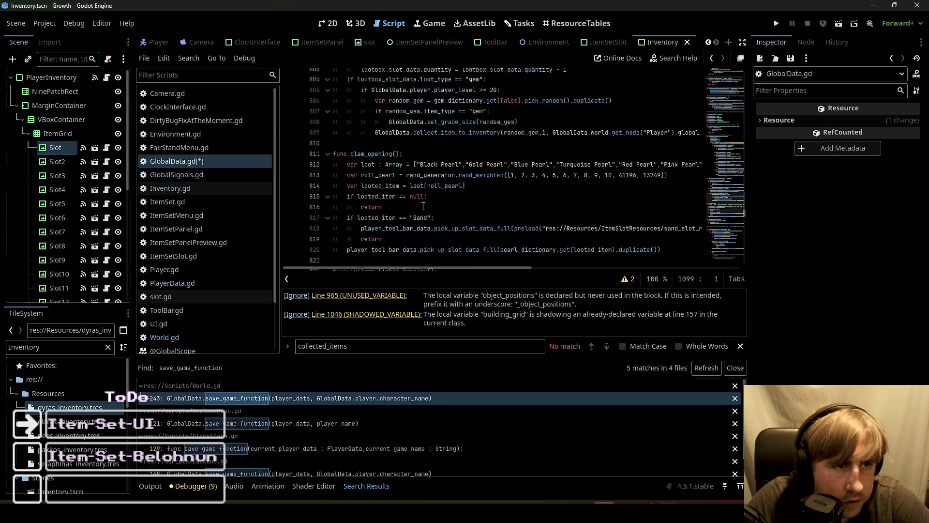
scroll(426, 211, up, 17)
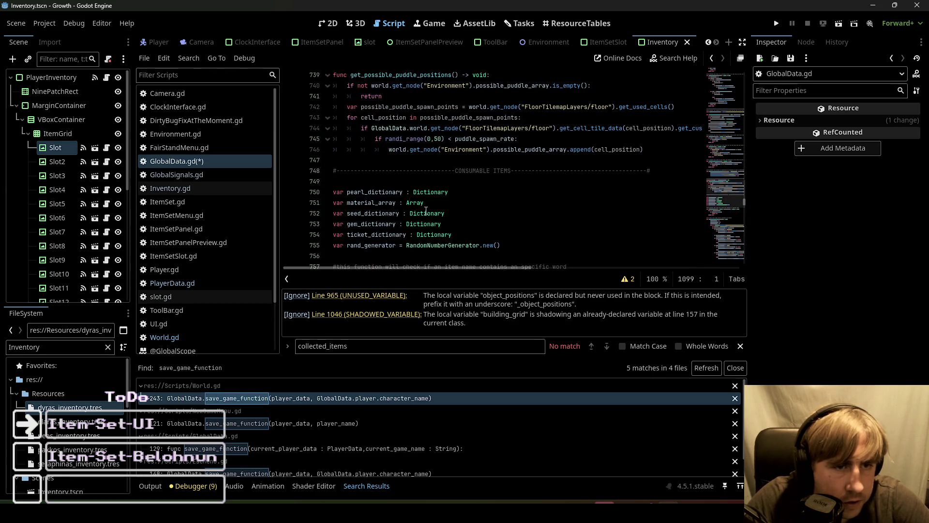
scroll(426, 211, up, 5)
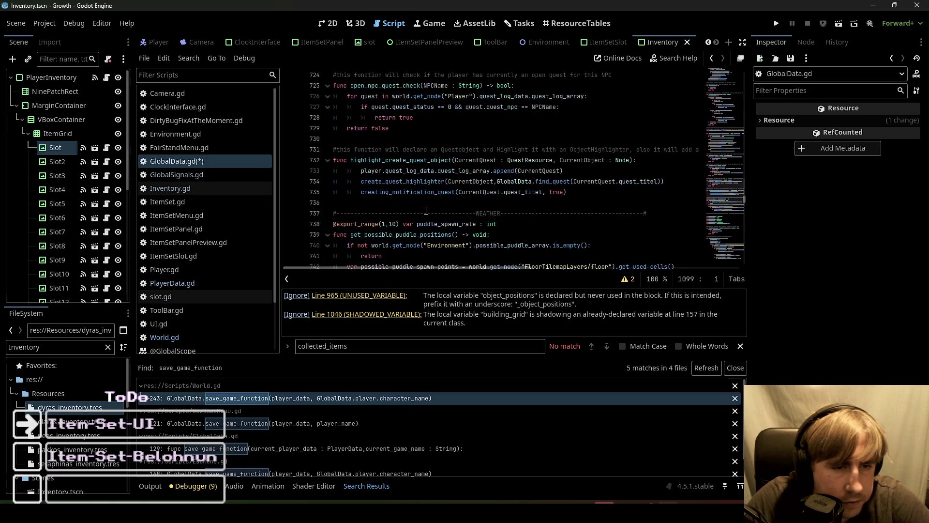
scroll(426, 211, up, 9)
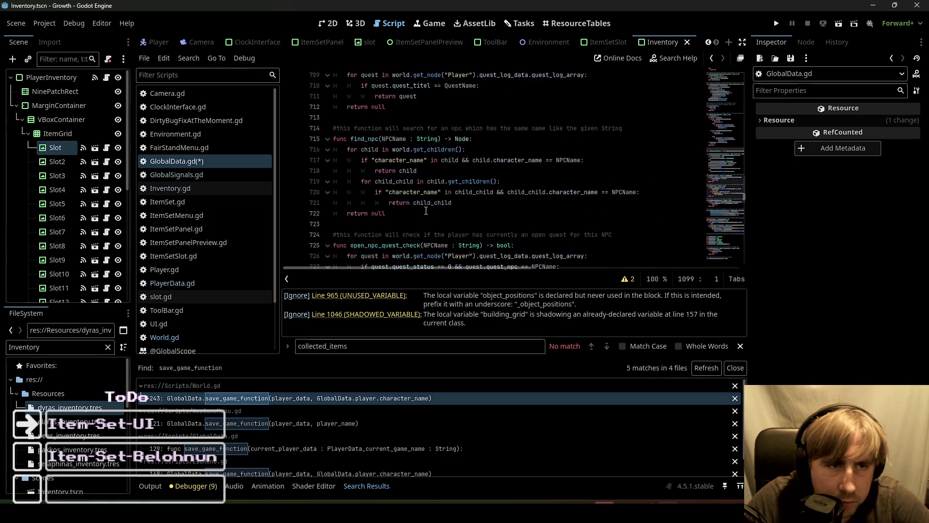
scroll(426, 211, up, 14)
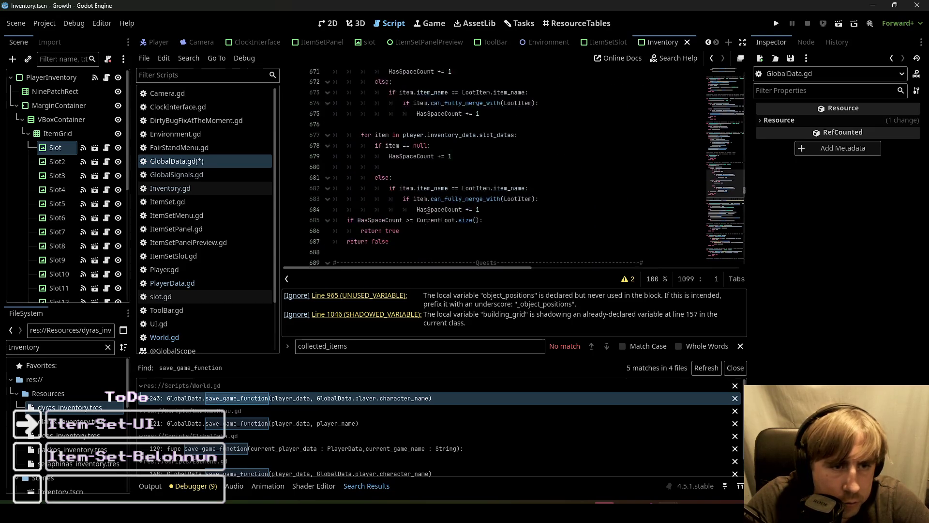
scroll(428, 225, up, 16)
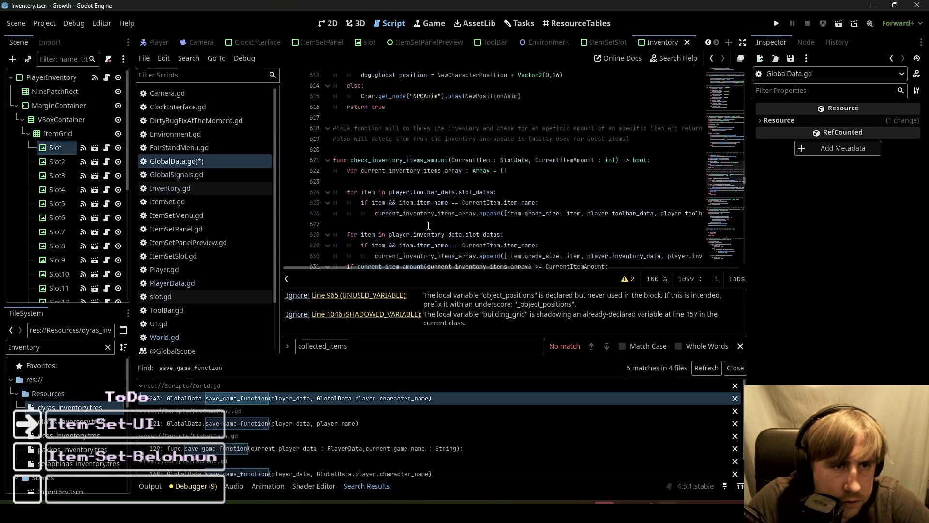
scroll(429, 225, up, 12)
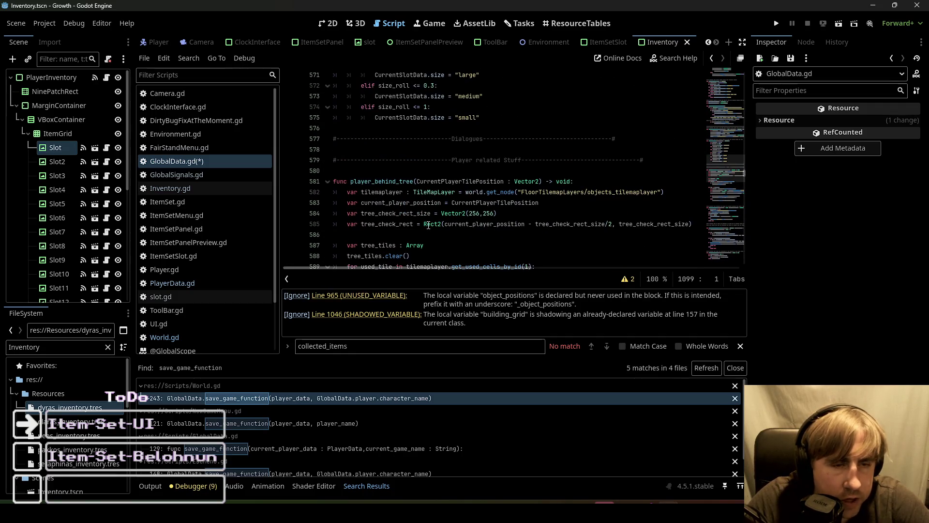
double_click(489, 161)
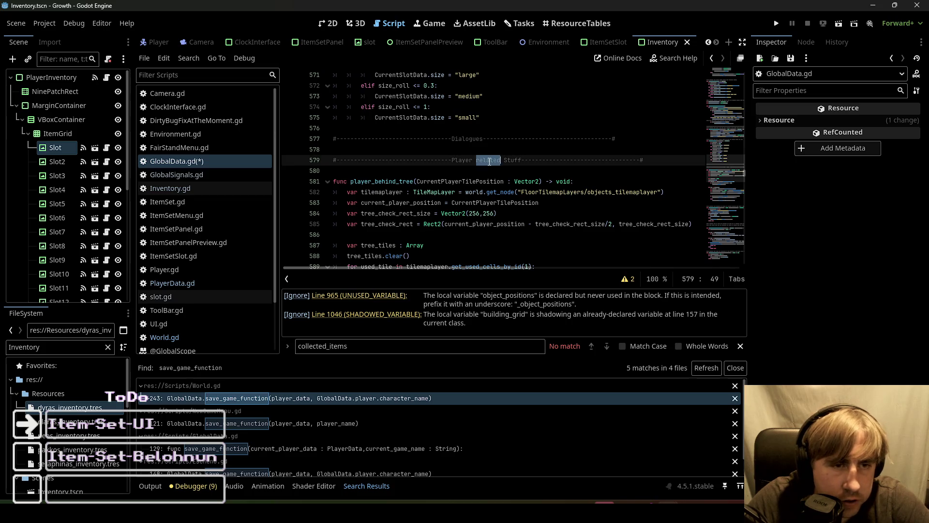
click(469, 181)
scroll(470, 179, down, 1)
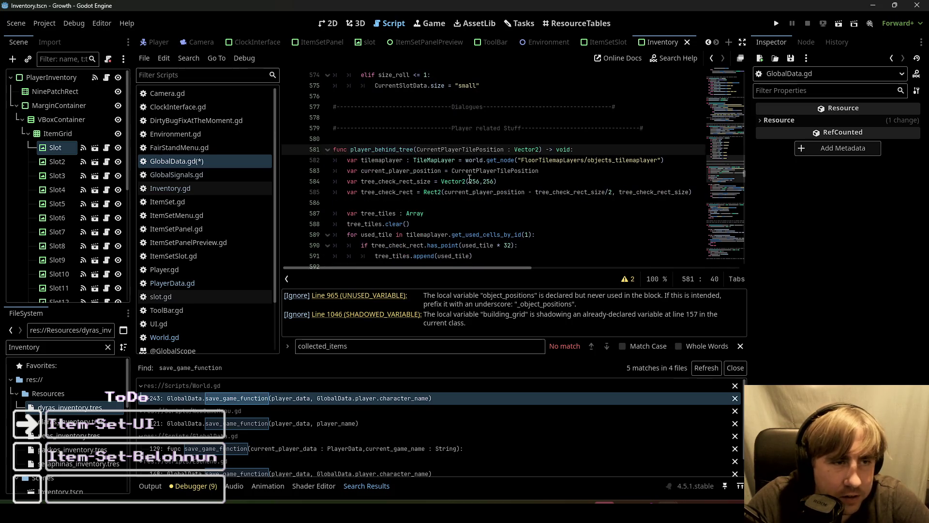
scroll(470, 179, up, 1)
drag(621, 139, 374, 139)
click(396, 150)
scroll(396, 150, up, 9)
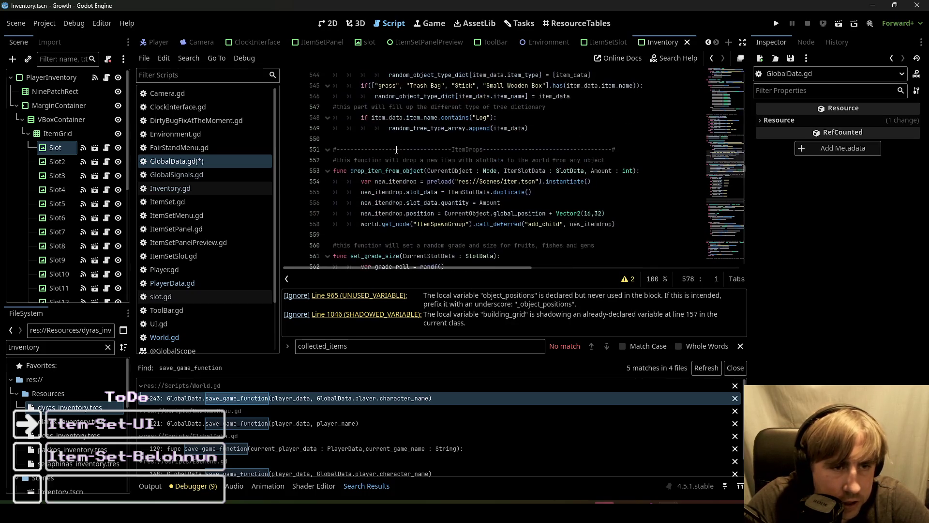
scroll(396, 150, up, 12)
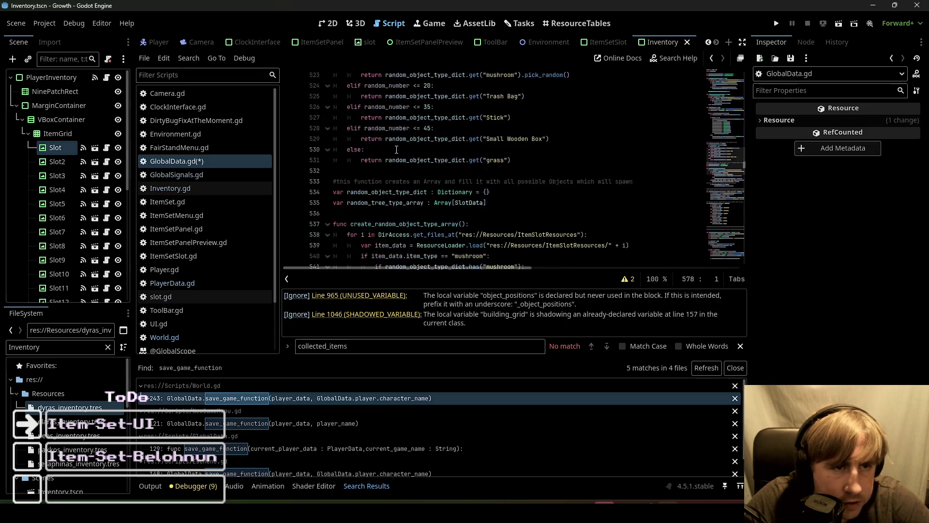
scroll(401, 149, up, 15)
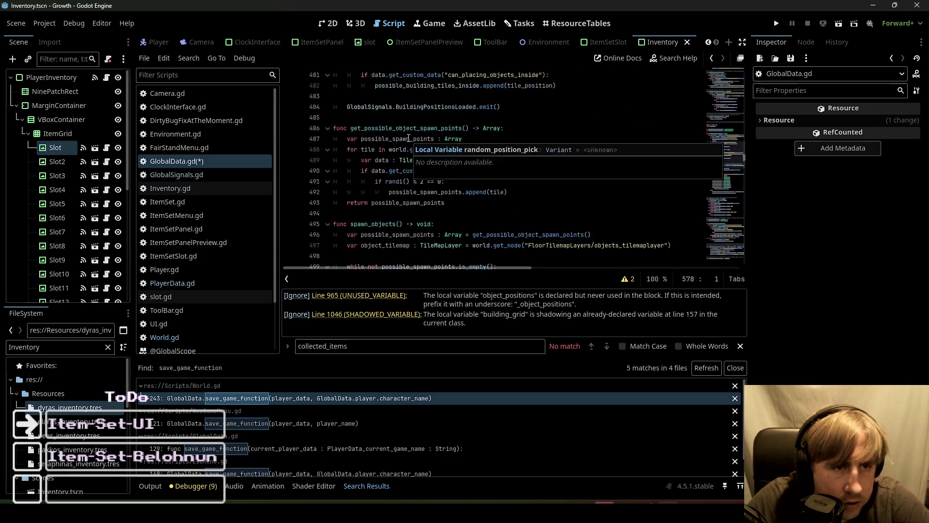
scroll(408, 139, up, 8)
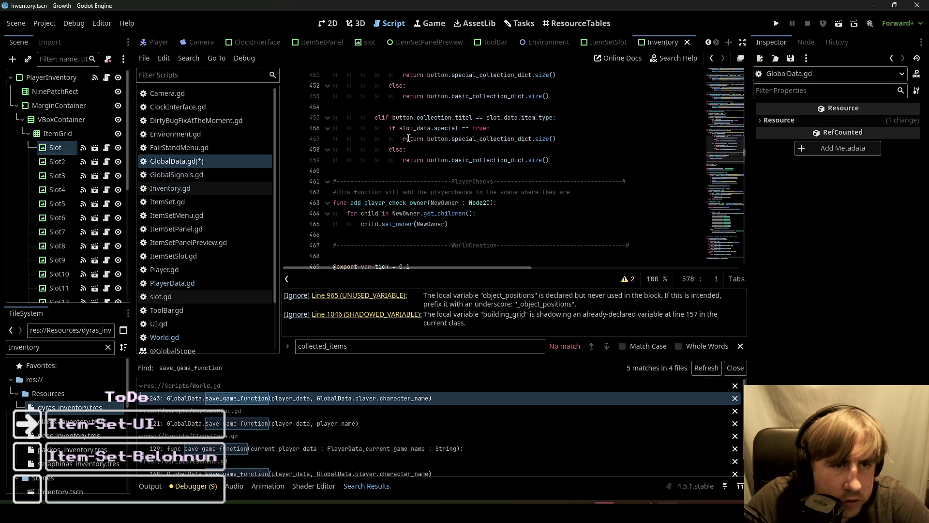
scroll(408, 139, up, 12)
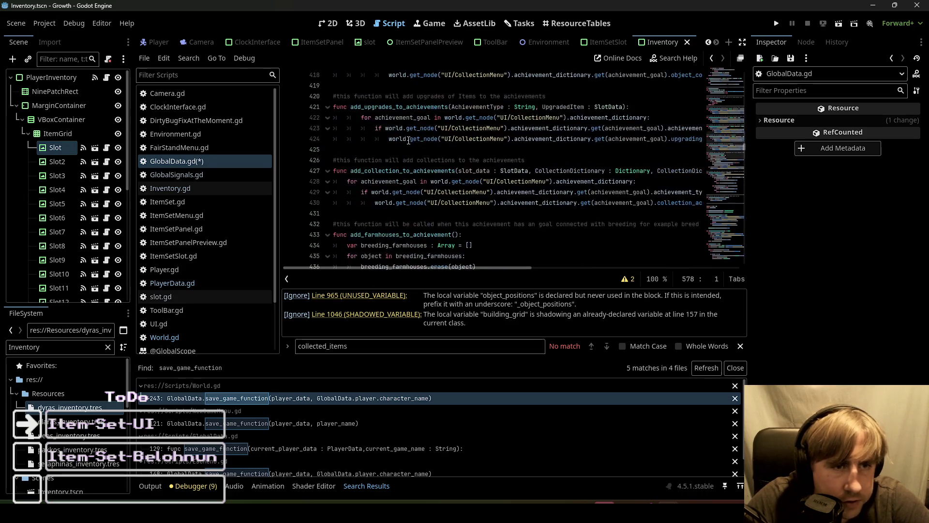
scroll(408, 140, up, 7)
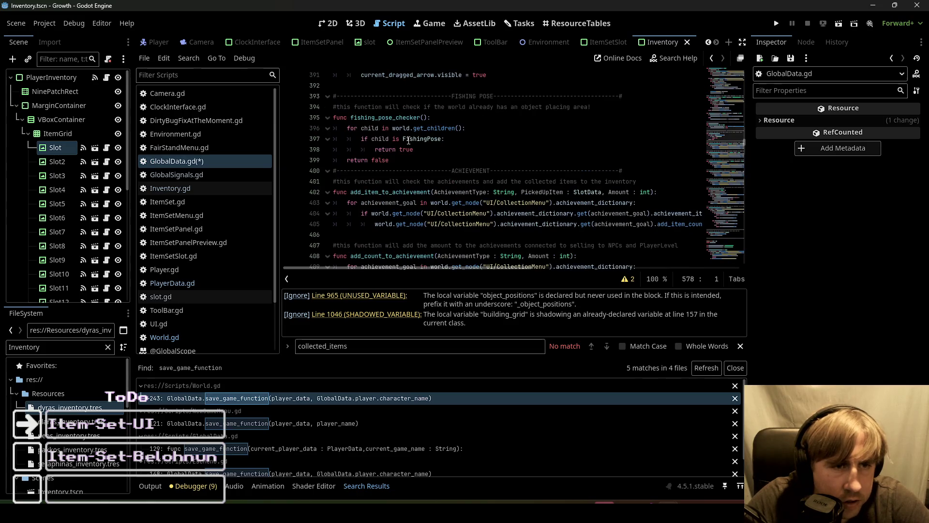
scroll(408, 140, up, 10)
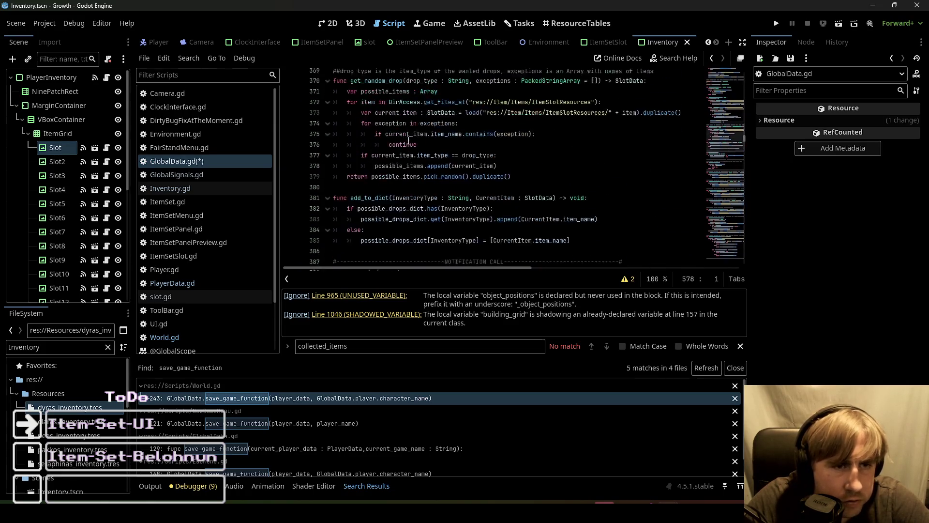
scroll(408, 140, down, 7)
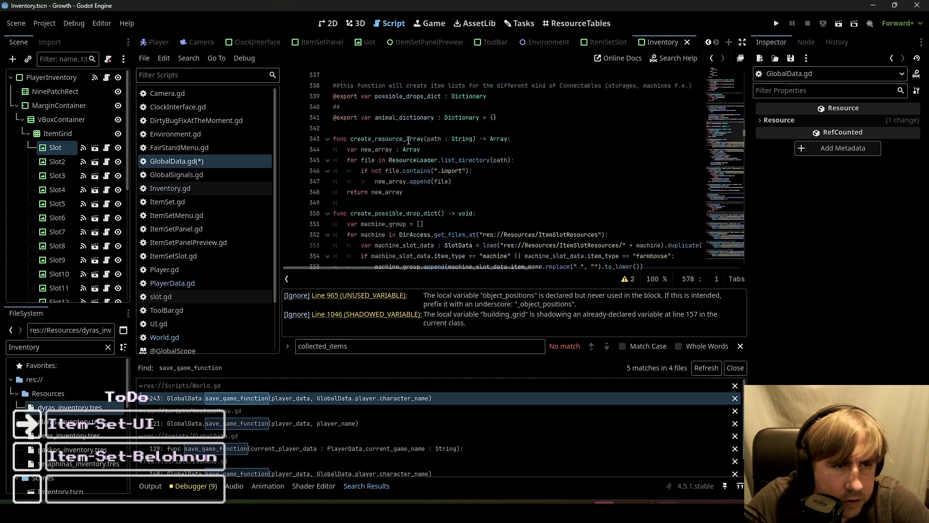
scroll(409, 144, down, 2)
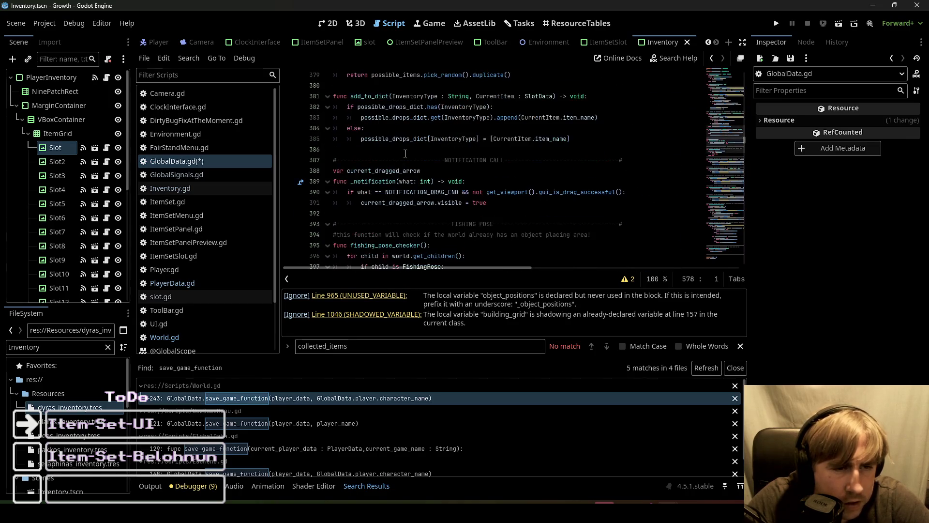
click(467, 182)
scroll(474, 194, up, 14)
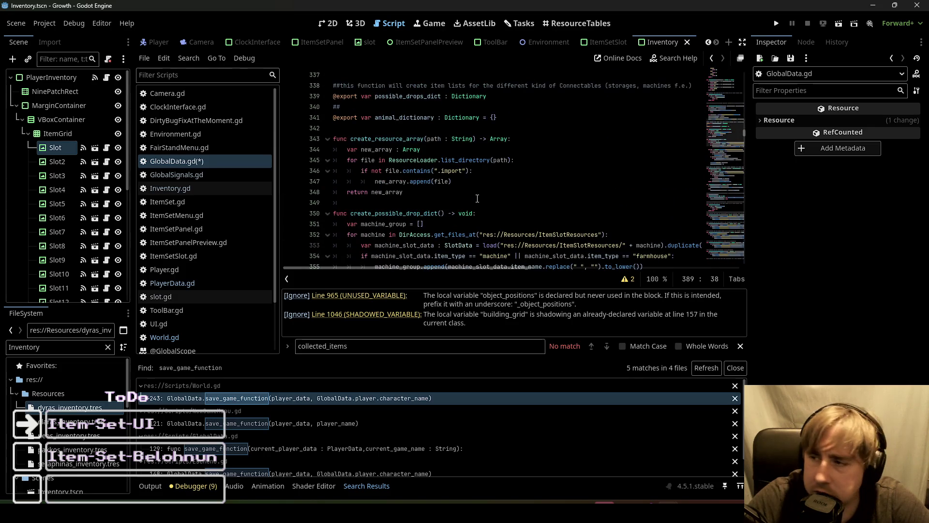
scroll(478, 195, up, 4)
scroll(484, 183, up, 2)
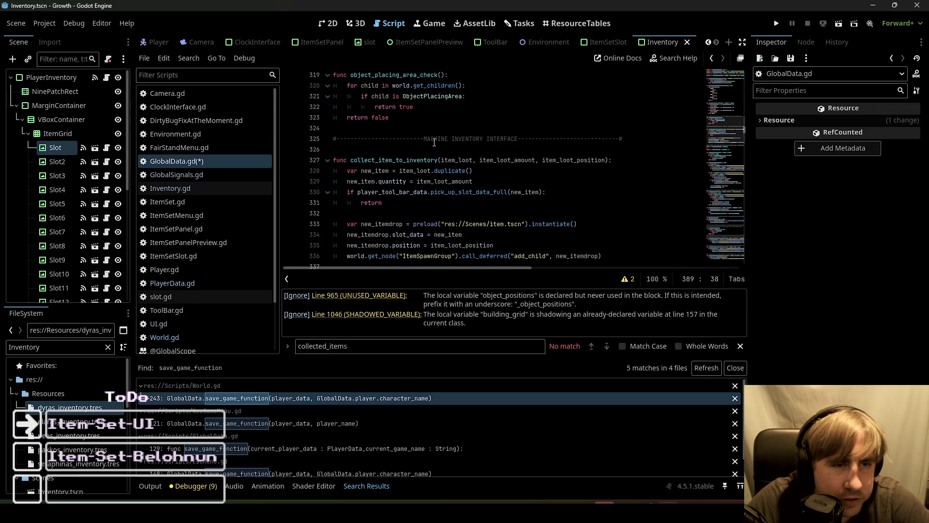
click(500, 161)
scroll(502, 157, up, 7)
scroll(502, 157, up, 8)
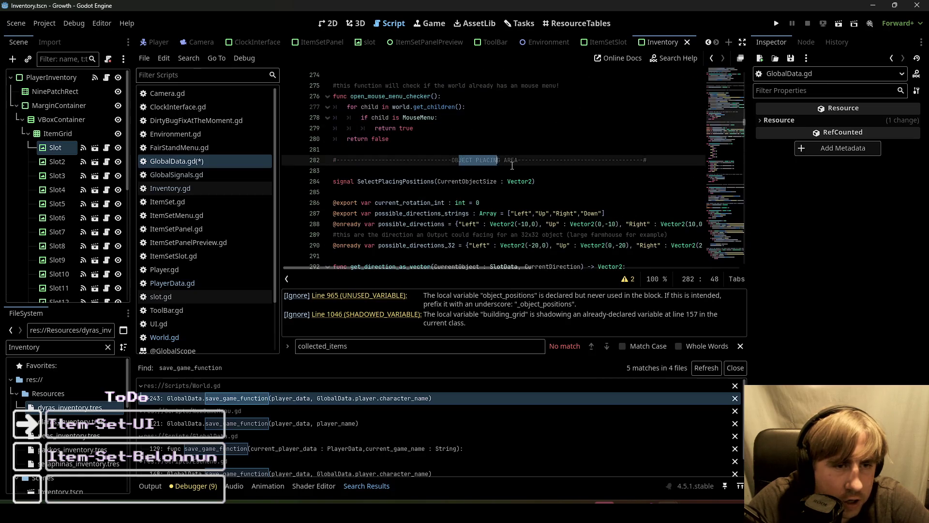
click(532, 192)
scroll(534, 184, up, 8)
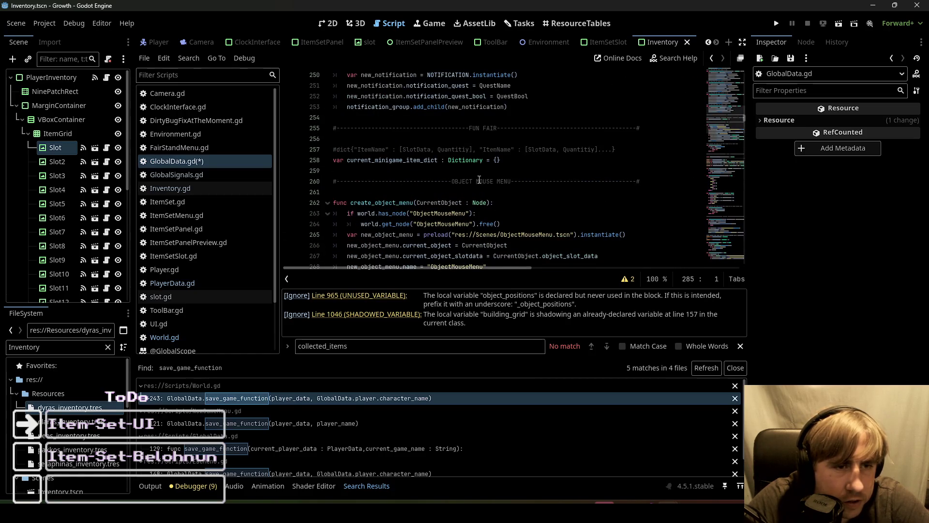
scroll(492, 182, up, 1)
click(508, 160)
scroll(510, 159, up, 13)
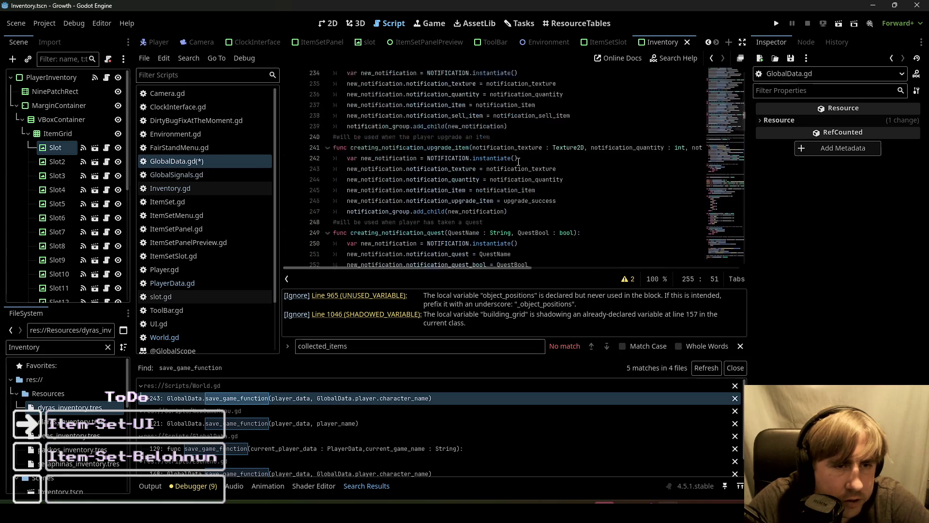
scroll(516, 153, up, 6)
double_click(500, 170)
scroll(504, 186, up, 20)
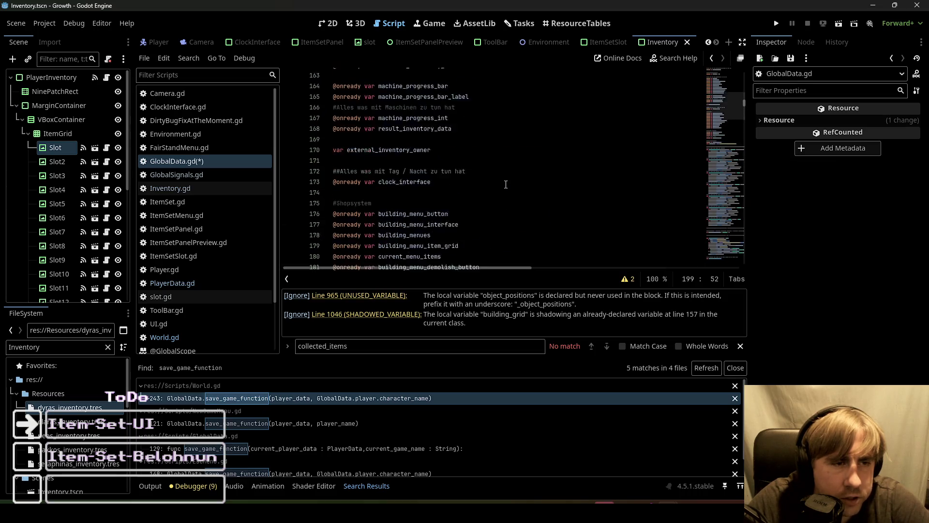
drag(735, 75, 744, 277)
click(368, 249)
key(Down)
scroll(427, 204, up, 20)
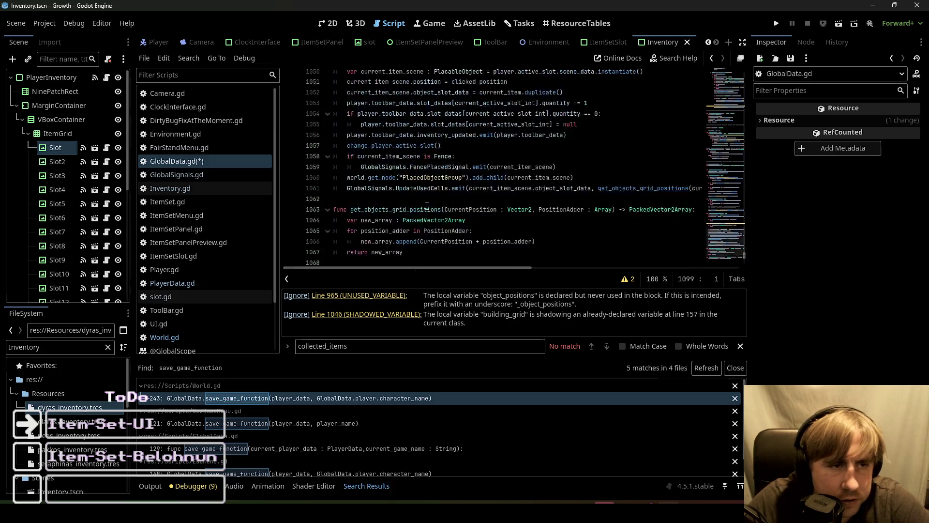
scroll(428, 204, up, 9)
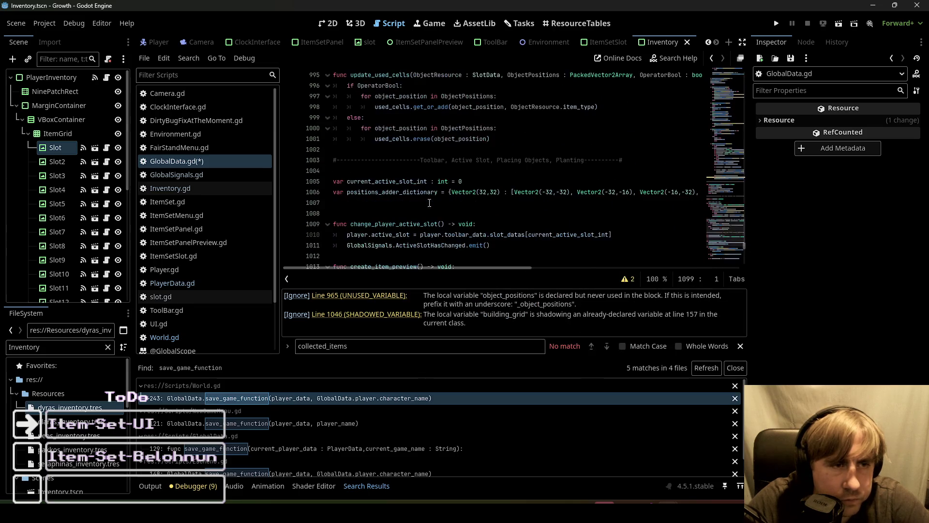
mouse_move(623, 160)
mouse_down()
mouse_move(368, 141)
mouse_move(310, 160)
mouse_up()
key(ctrl+c)
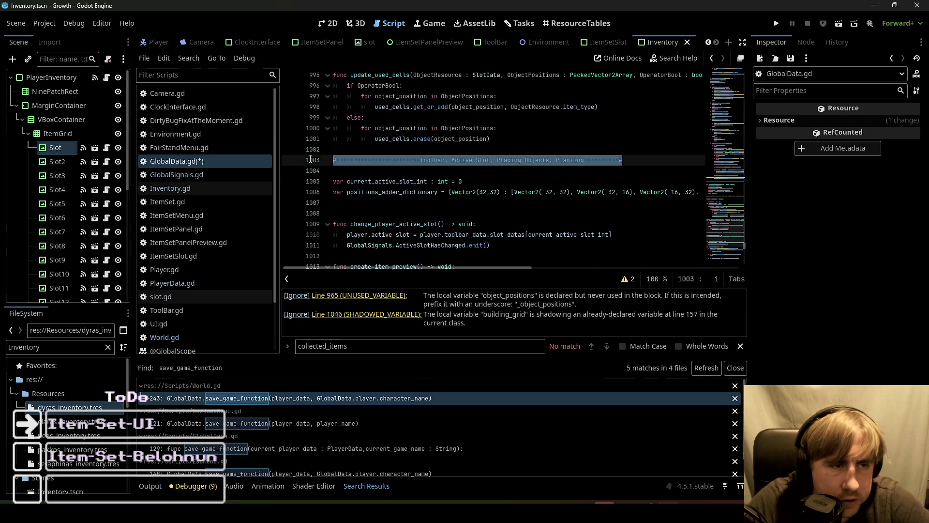
- Paste a section header at the script's end, retitled 'COLLECT ITEMS, COLLECTION, ITEM SETS, ITEM DICTIONARY'
scroll(405, 160, down, 20)
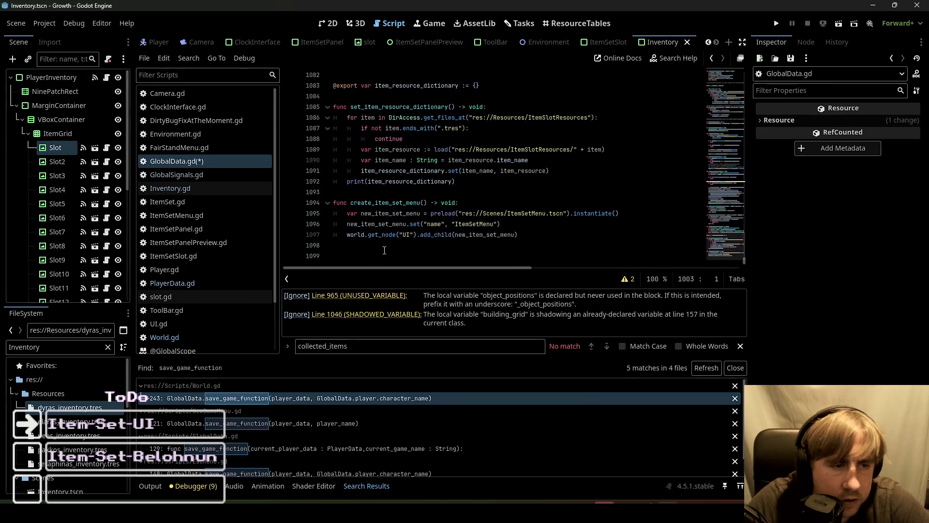
click(396, 255)
key(ctrl+v)
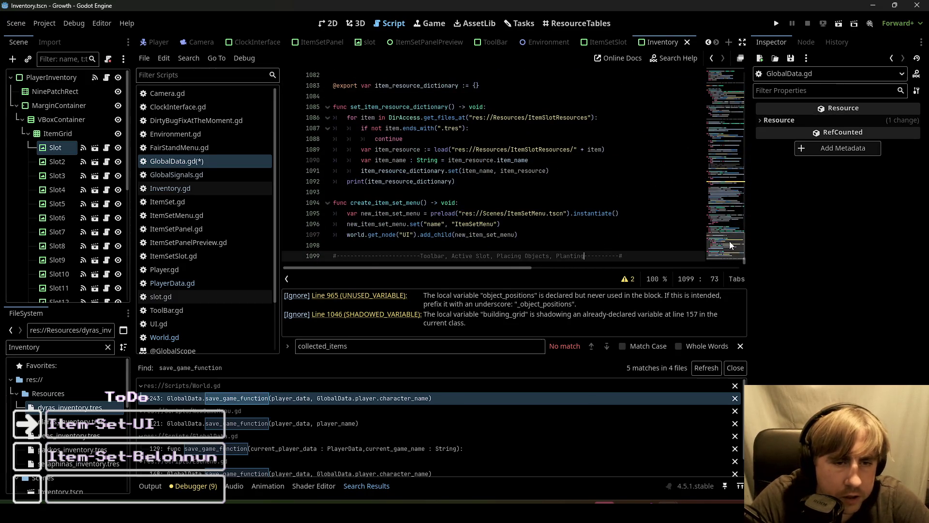
key(shift+Left)
key(shift+Left)
key(shift+Left)
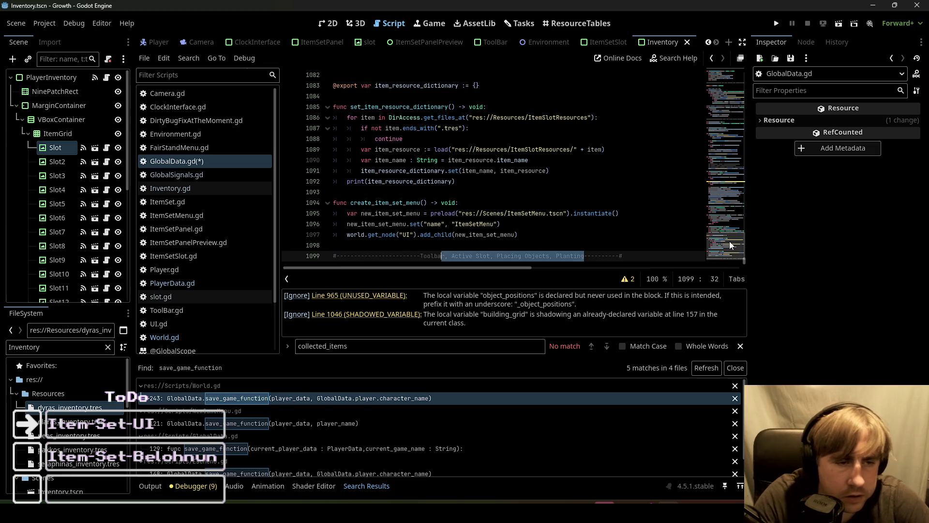
key(shift+Left)
key(shift+Left)
key(shift+Left)
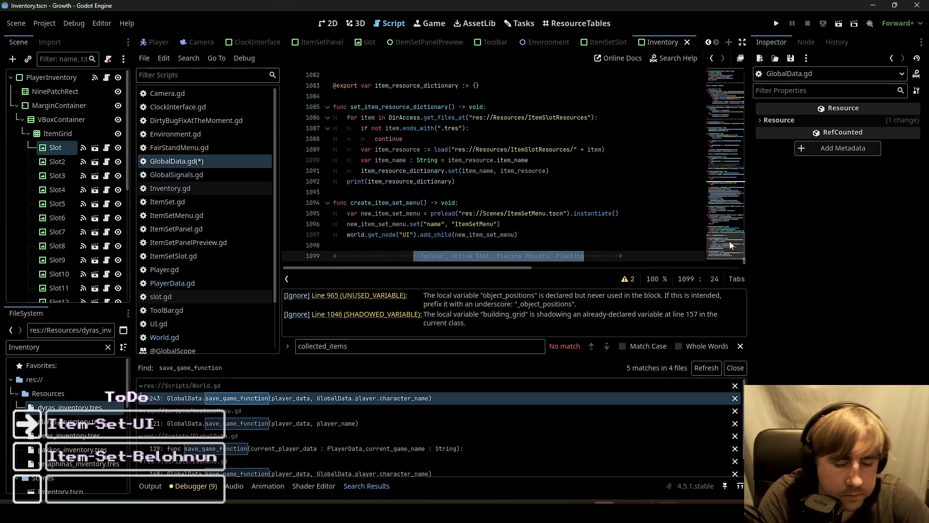
text(O)
text(LLECT ITEMS,)
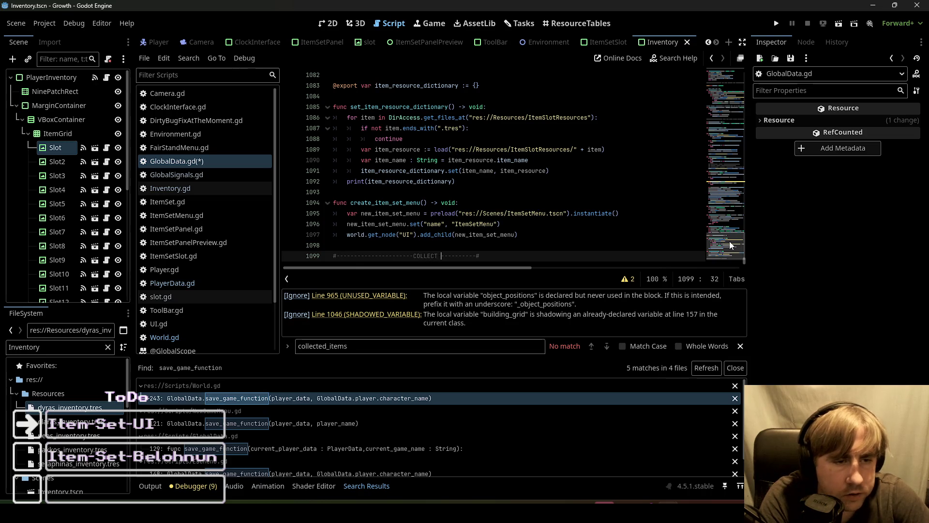
text( COLLECTI)
text(ON, ITE)
text(M SETS)
text(, ITEM )
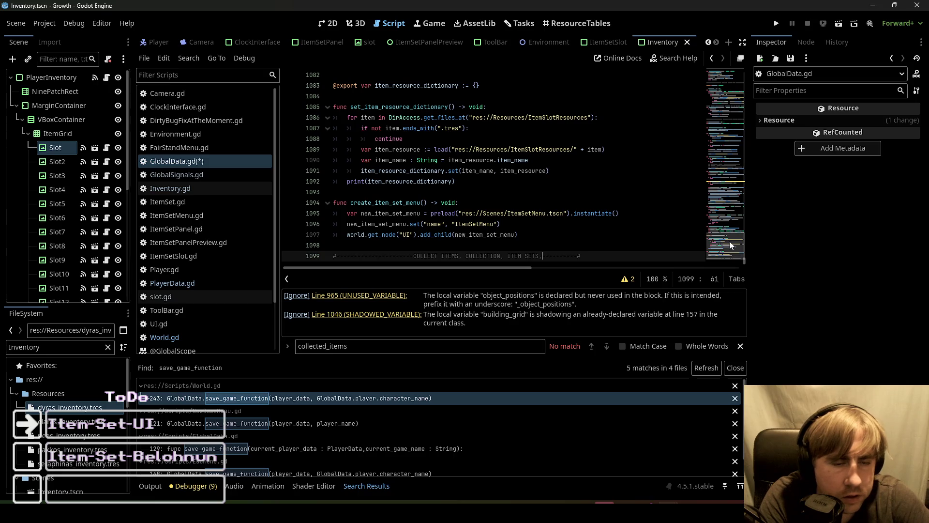
text(DICTIONARY)
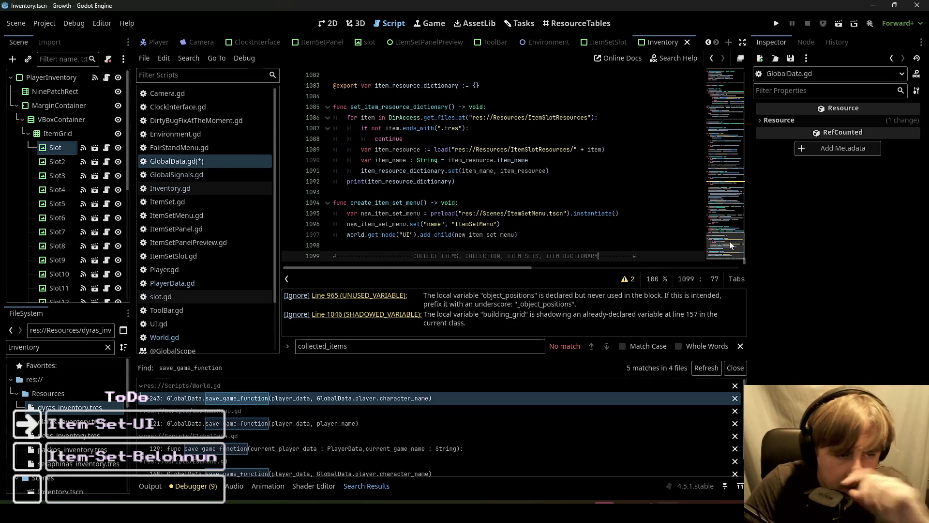
click(400, 256)
key(BackSpace)
key(BackSpace)
key(BackSpace)
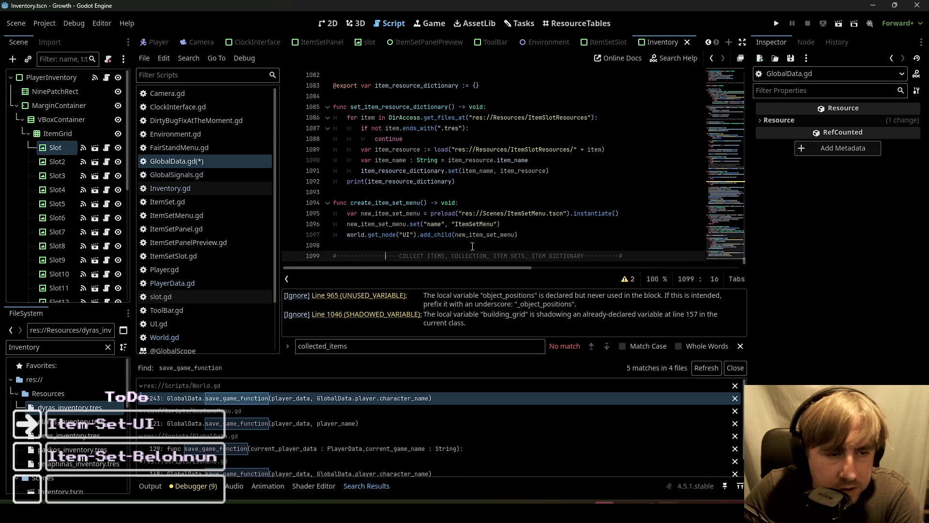
- Search the script for 'Item Dict', then add an empty line after the new header
click(502, 224)
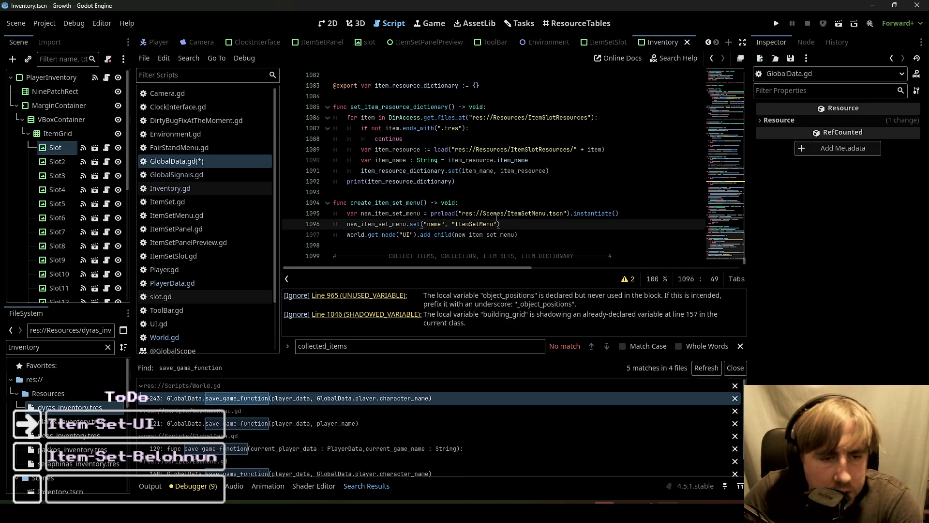
key(ctrl+f)
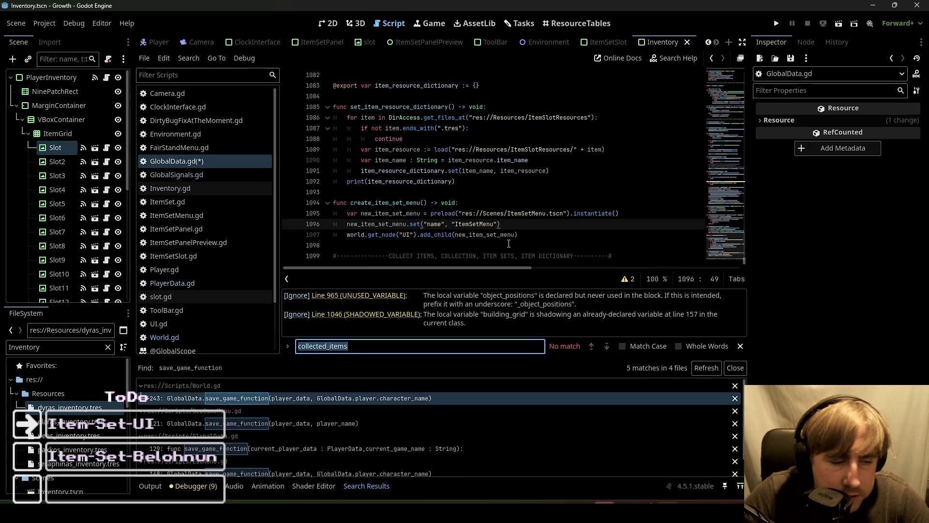
mouse_move(586, 115)
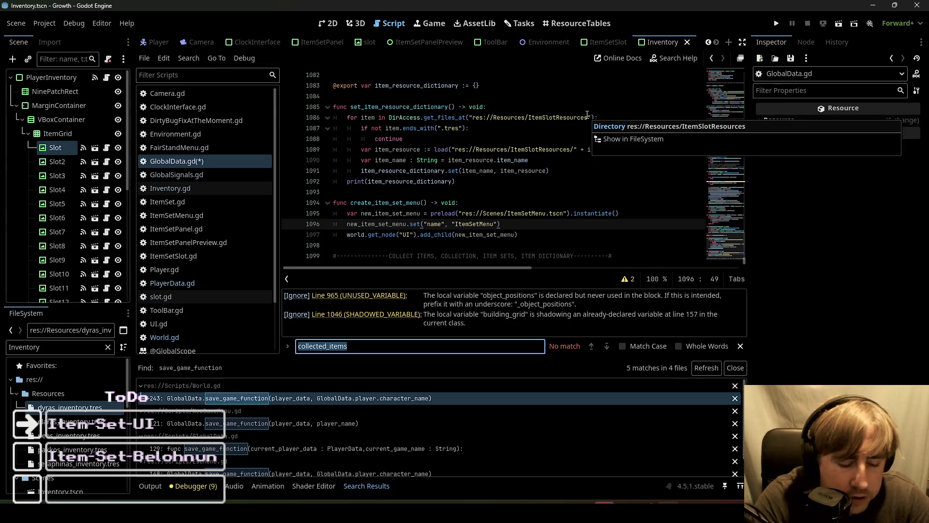
text(Item)
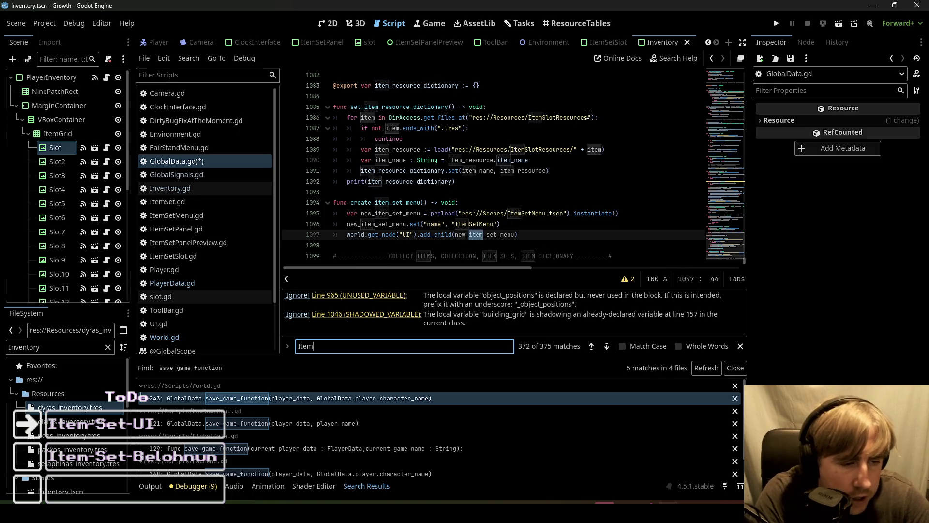
text( Dicti)
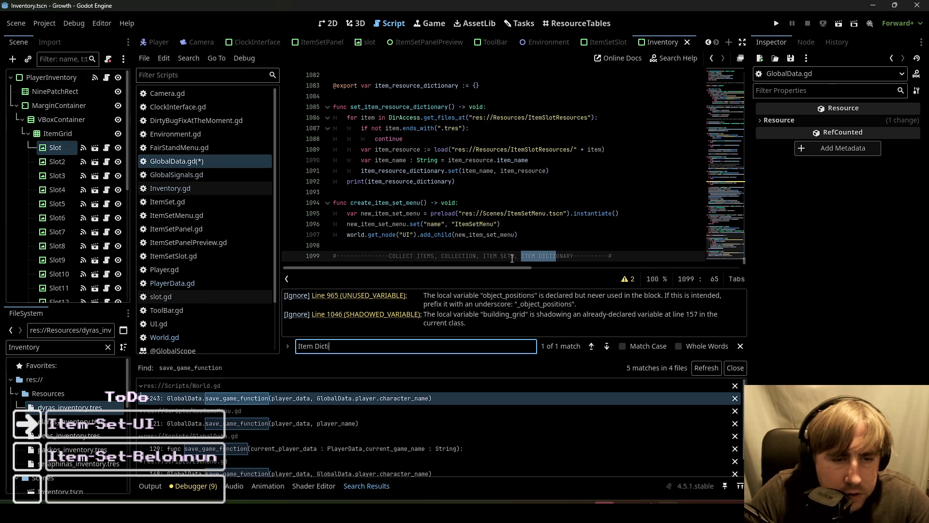
click(638, 255)
key(Return)
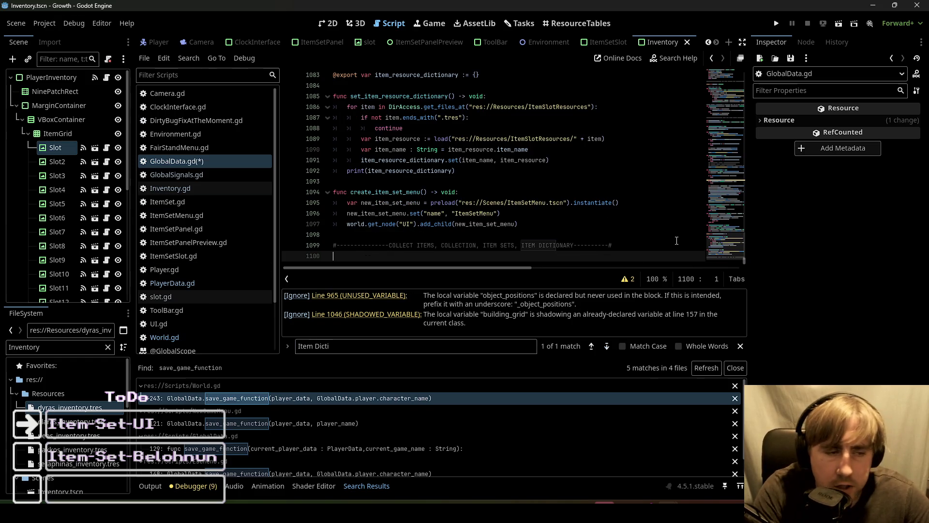
- Declare var collected_items := {} below the header, checking PlayerData.gd, and save GlobalData.gd
key(Return)
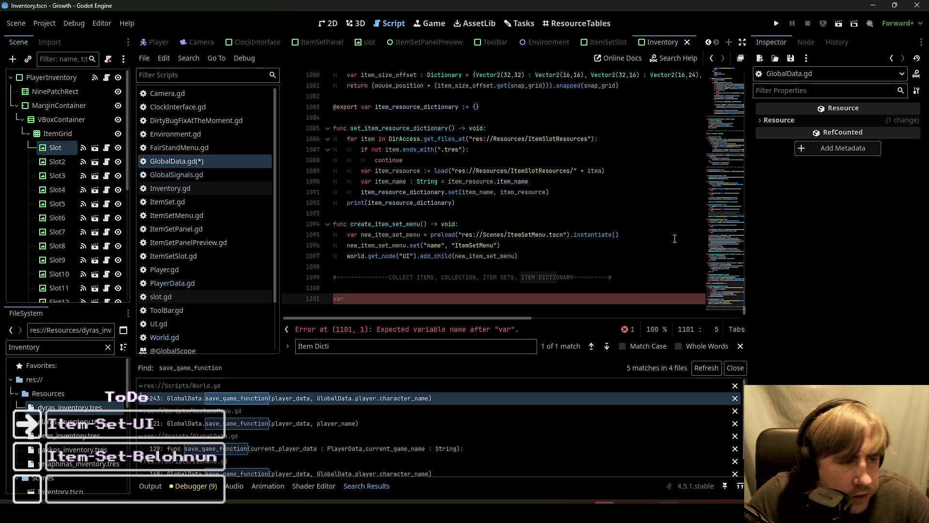
click(215, 283)
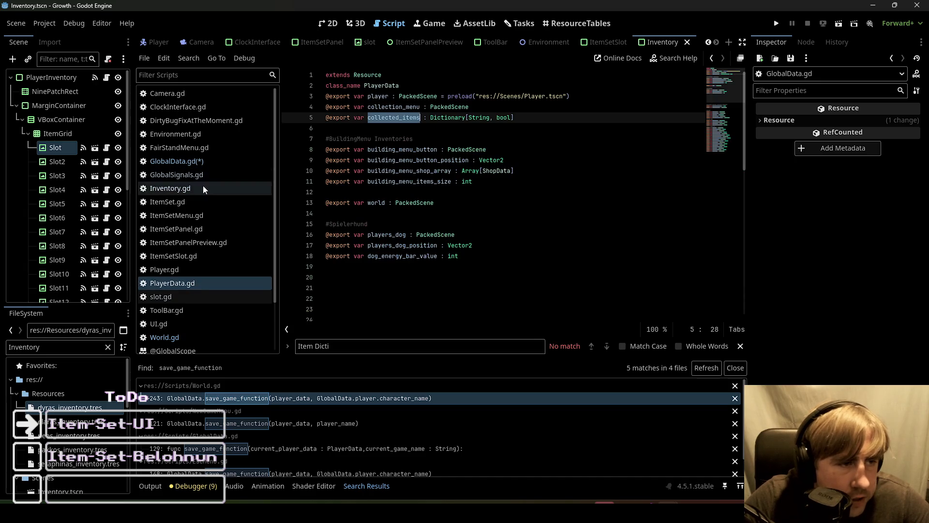
click(193, 162)
text(collected_items)
text(:=)
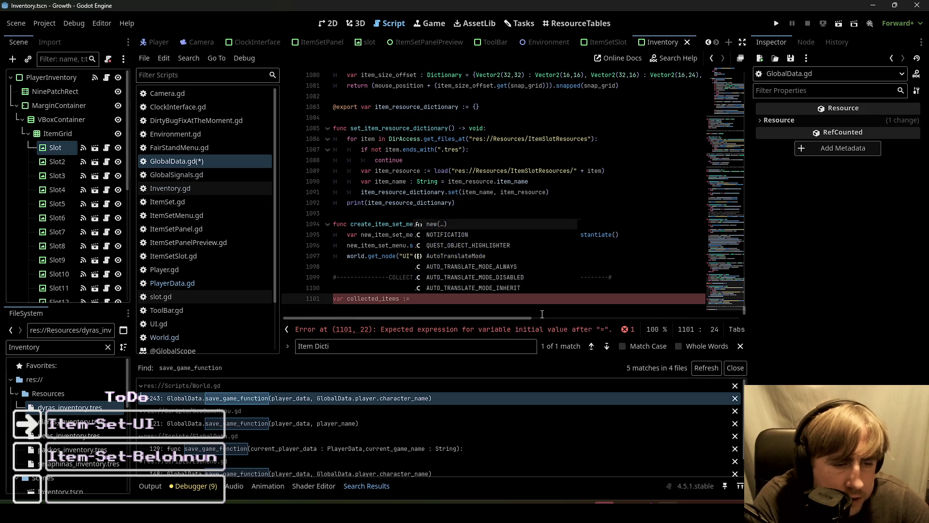
text( {})
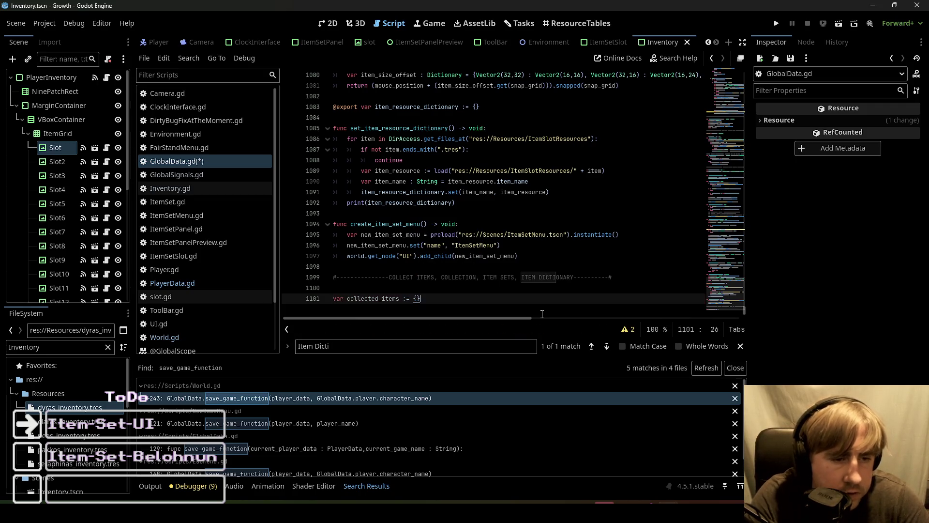
key(Return)
key(Up)
key(End)
key(Left)
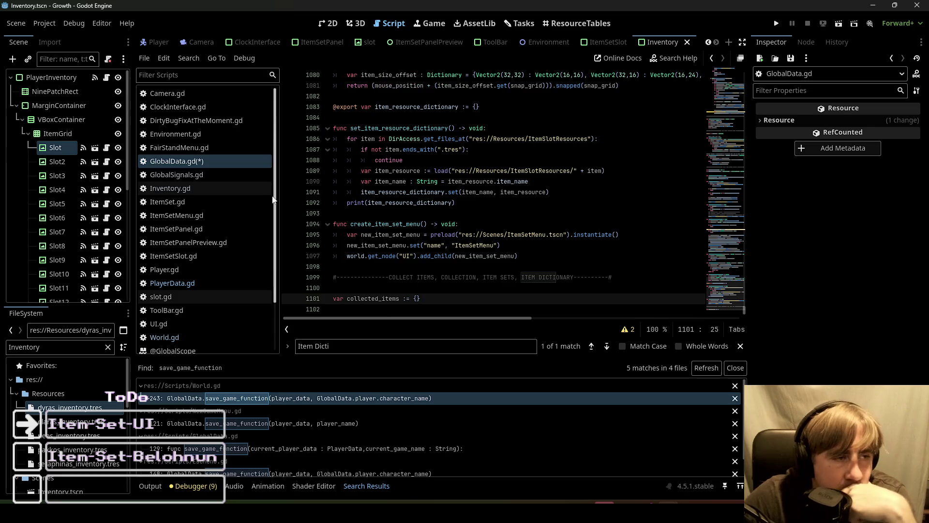
click(394, 201)
key(ctrl+s)
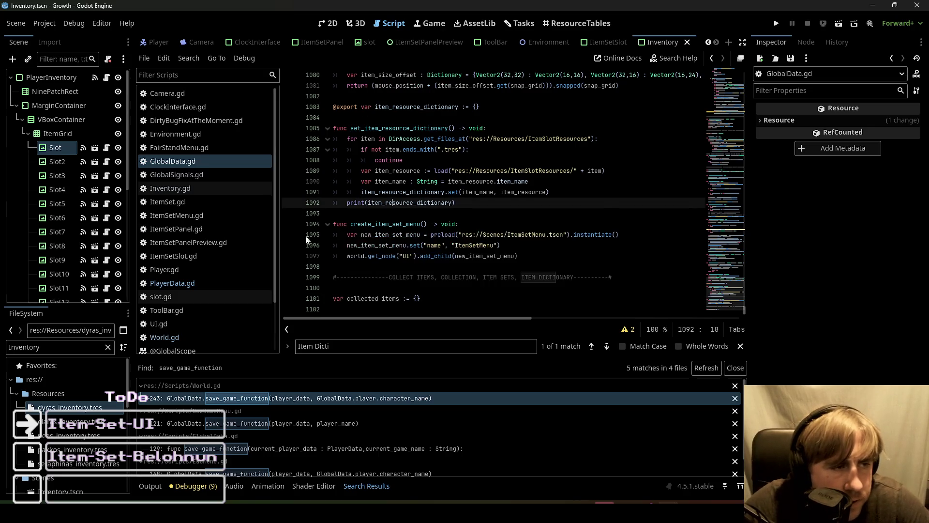
- Fill the collected_items dictionary braces with String : bool
click(187, 284)
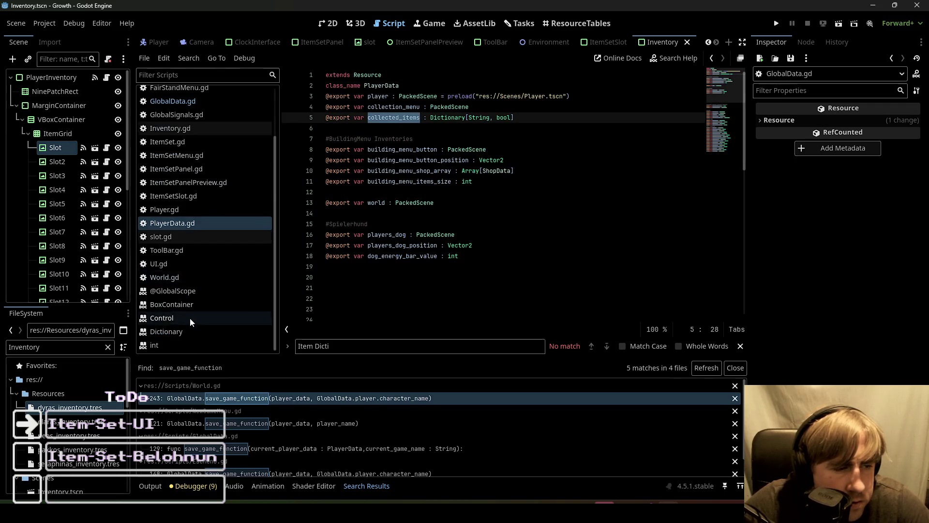
click(170, 162)
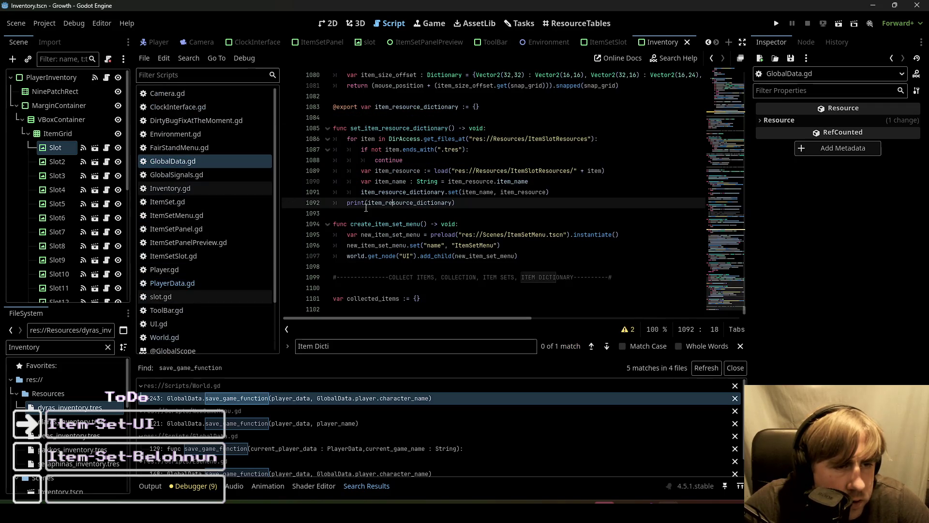
click(423, 310)
click(417, 299)
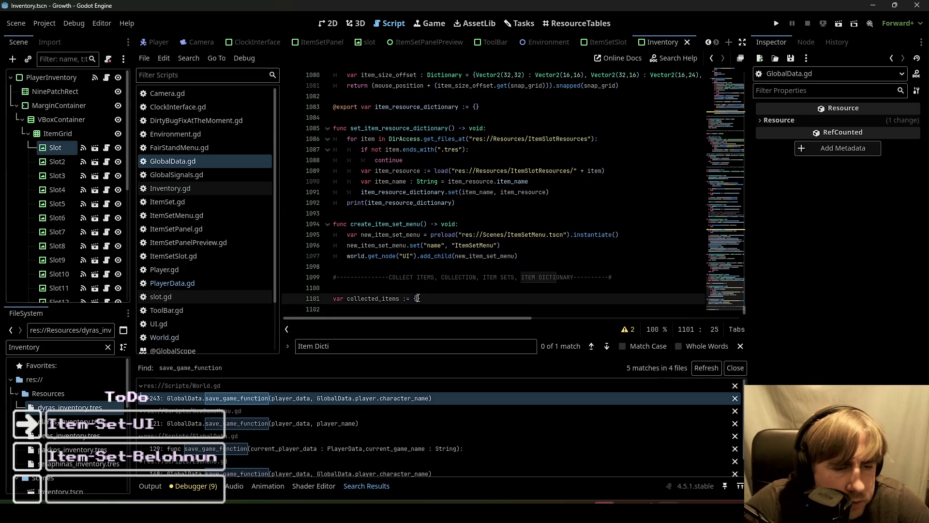
text(String)
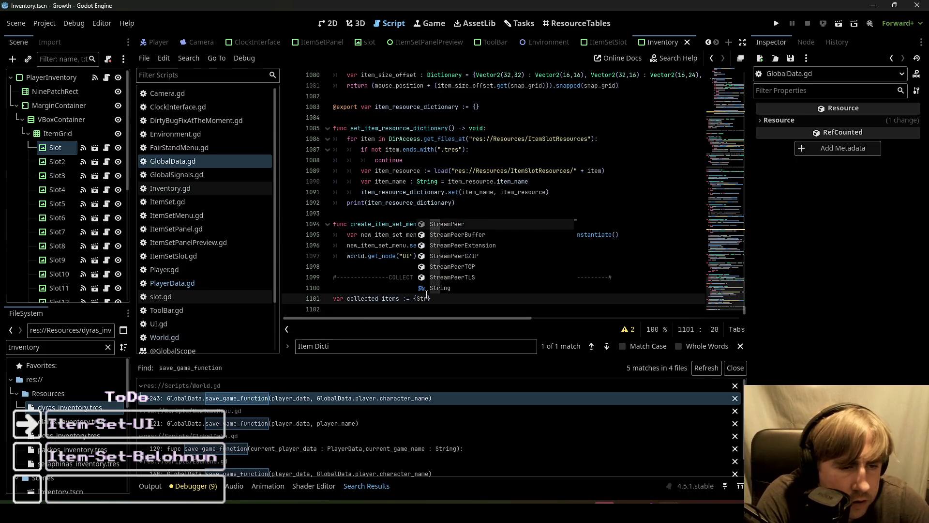
text( : )
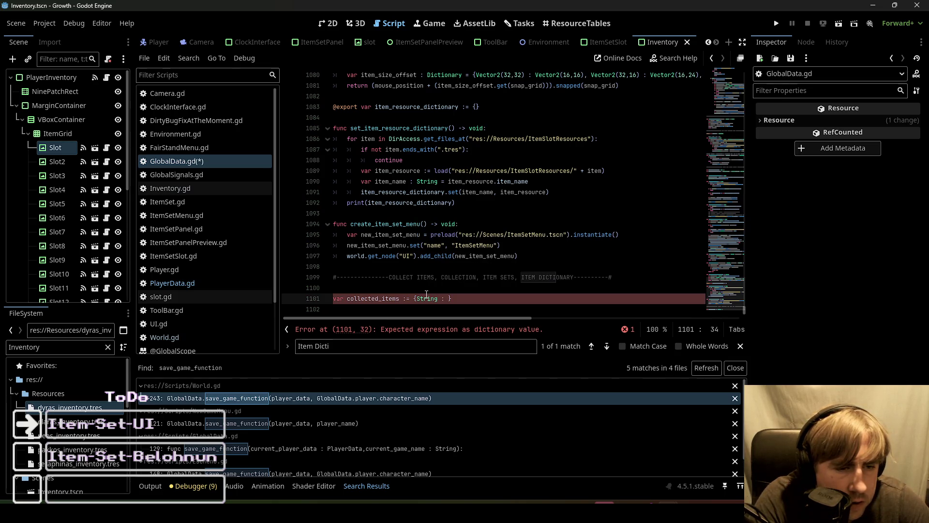
text(bool)
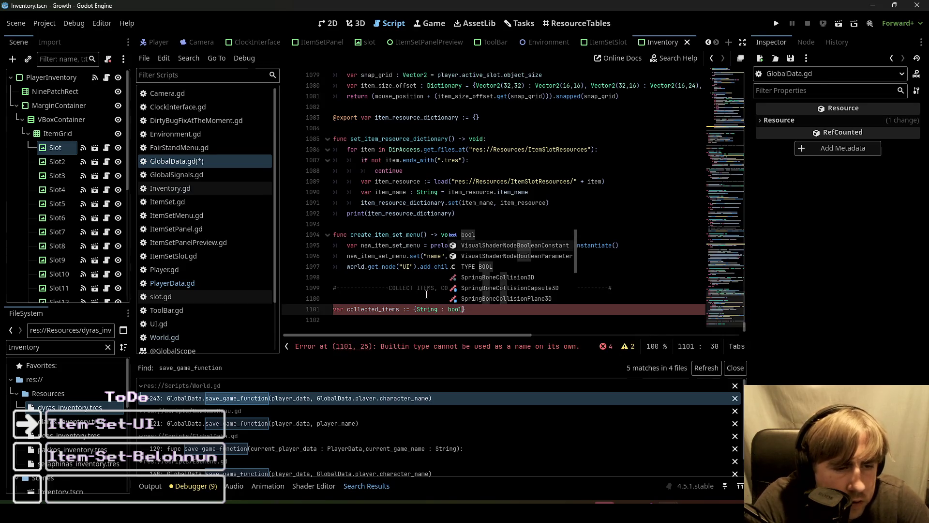
key(Return)
key(Return)
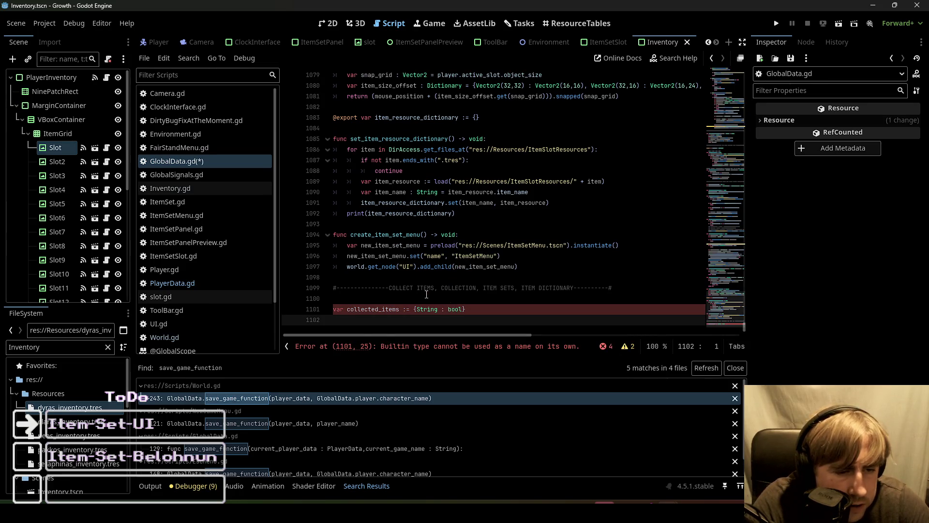
key(Left)
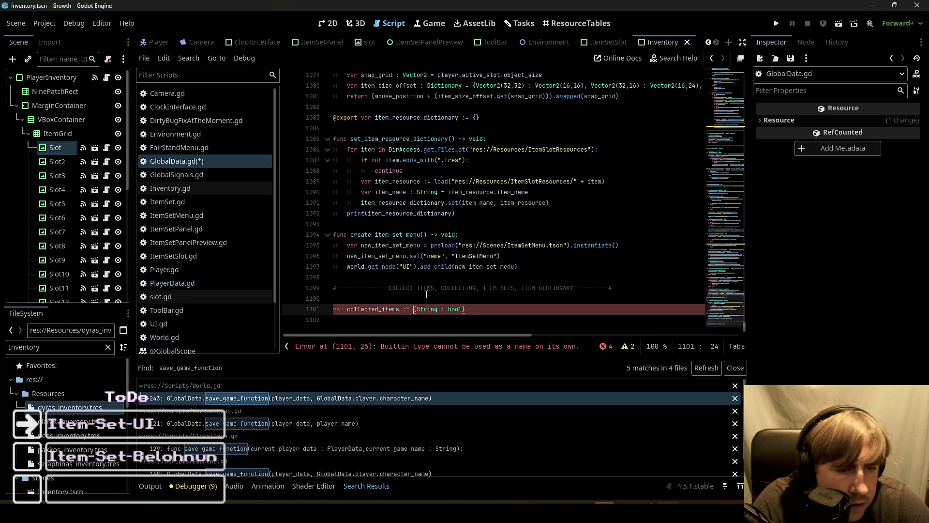
- Try a quoted empty-string key in place of String, briefly deleting bool then undoing
key(ctrl+shift+Right)
key(Delete)
text(")
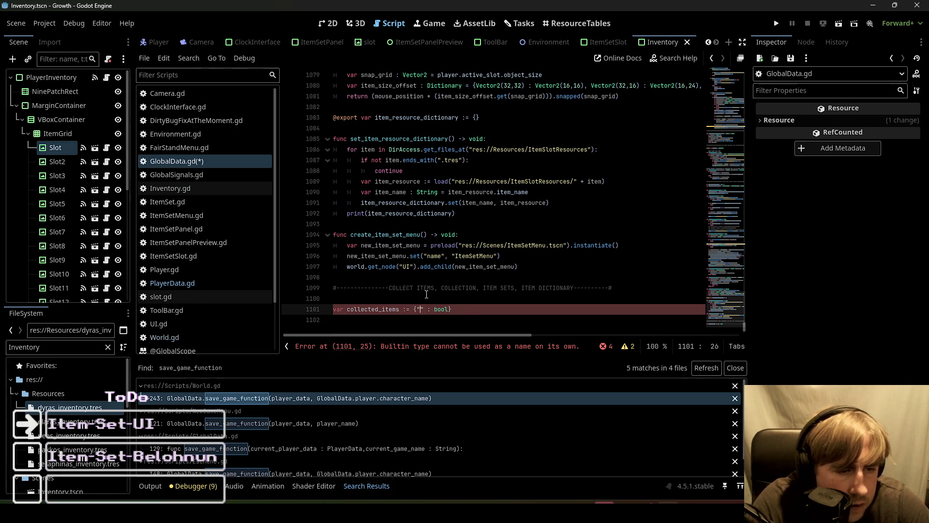
key(Right)
key(Right)
key(ctrl+shift+Right)
key(BackSpace)
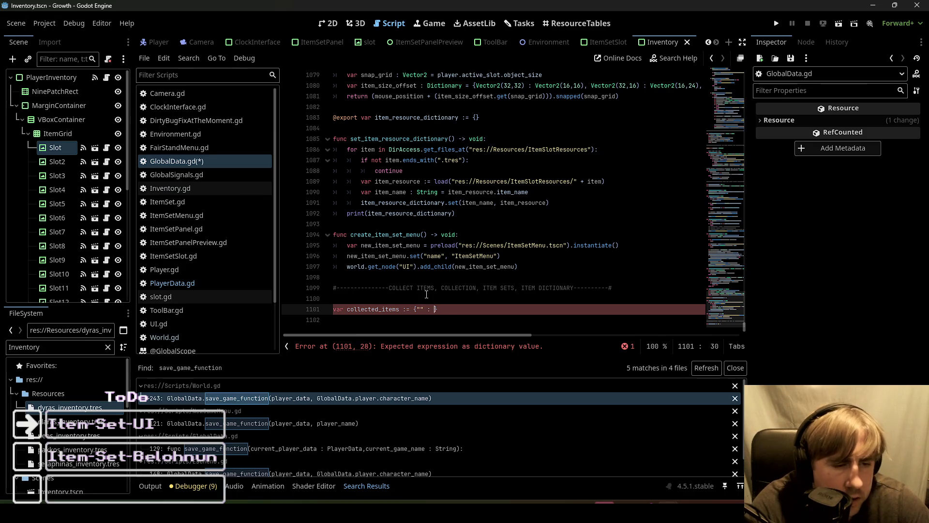
key(ctrl+z)
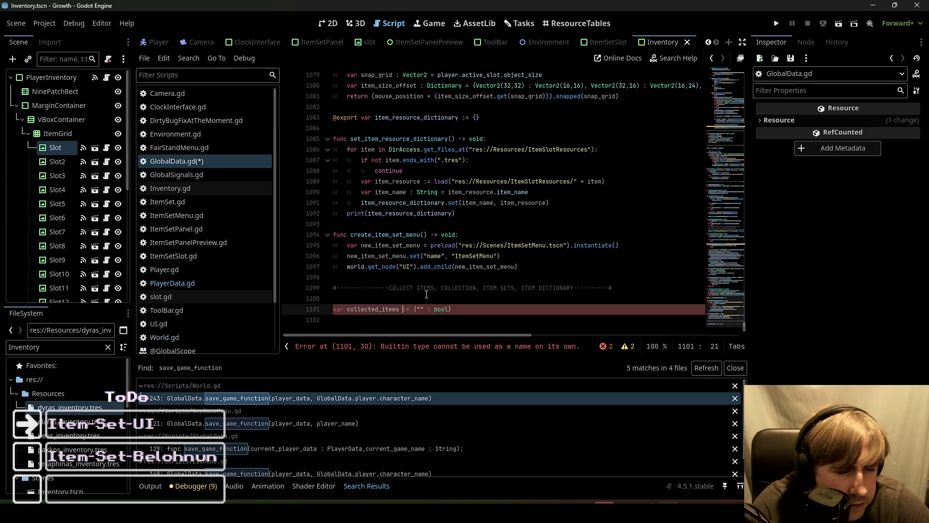
- Rewrap the dictionary entry in square brackets instead of braces
key(Right)
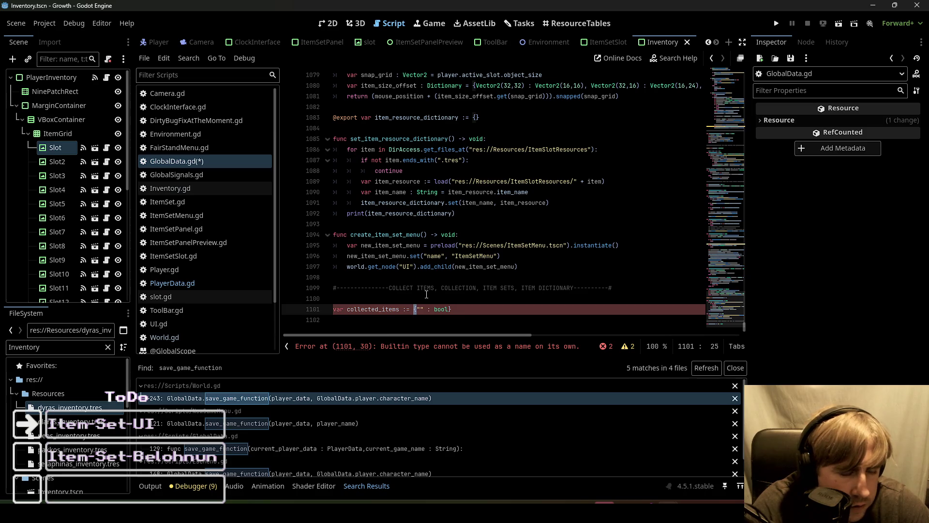
text([)
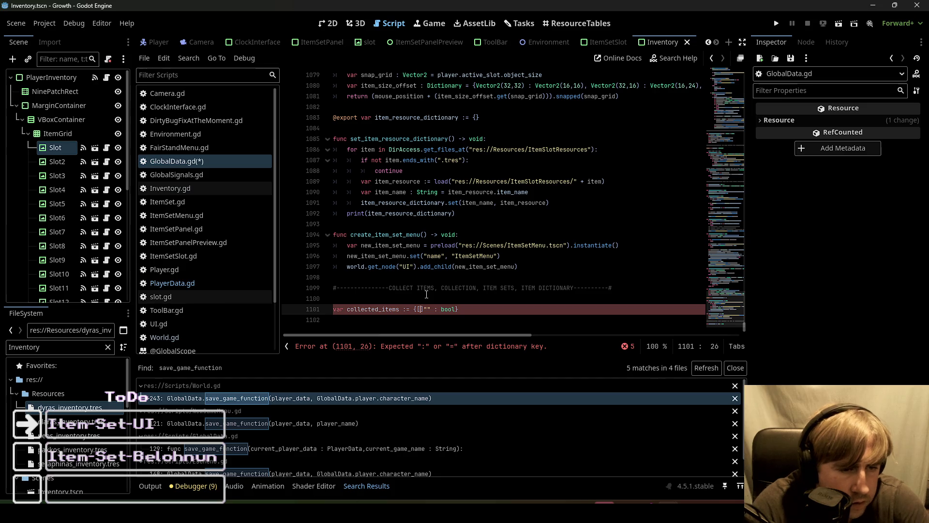
key(BackSpace)
key(BackSpace)
text([)
key(End)
key(BackSpace)
text(])
key(Left)
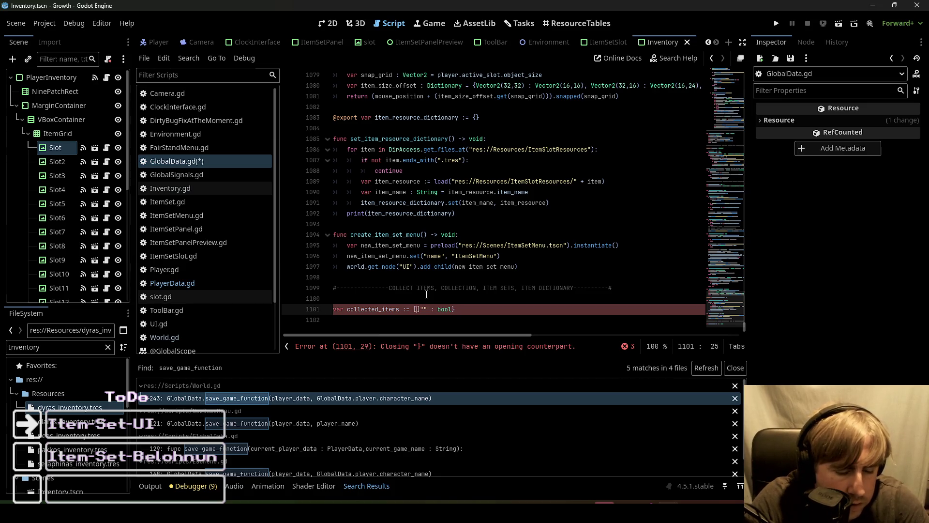
key(Right)
- Drop the colon before the equals sign, restore the braces, and put String back as key
key(Left)
key(Left)
key(Left)
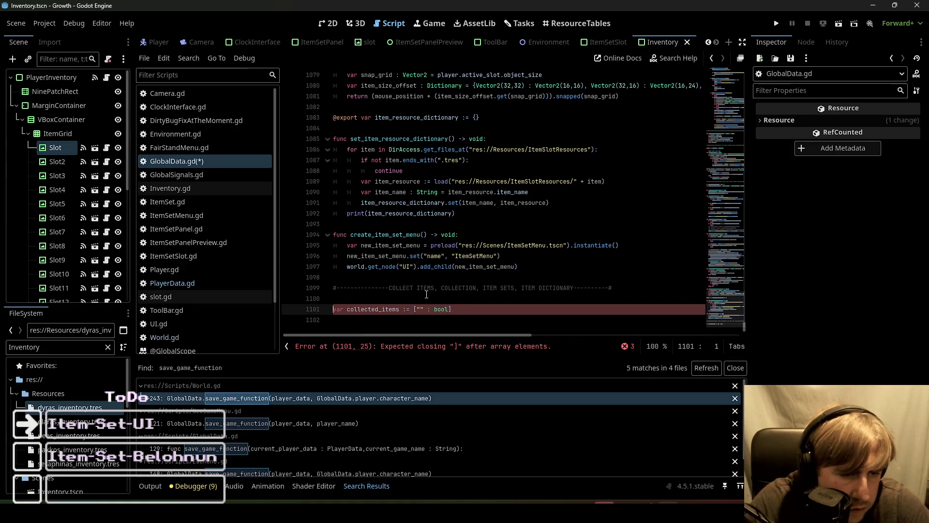
key(BackSpace)
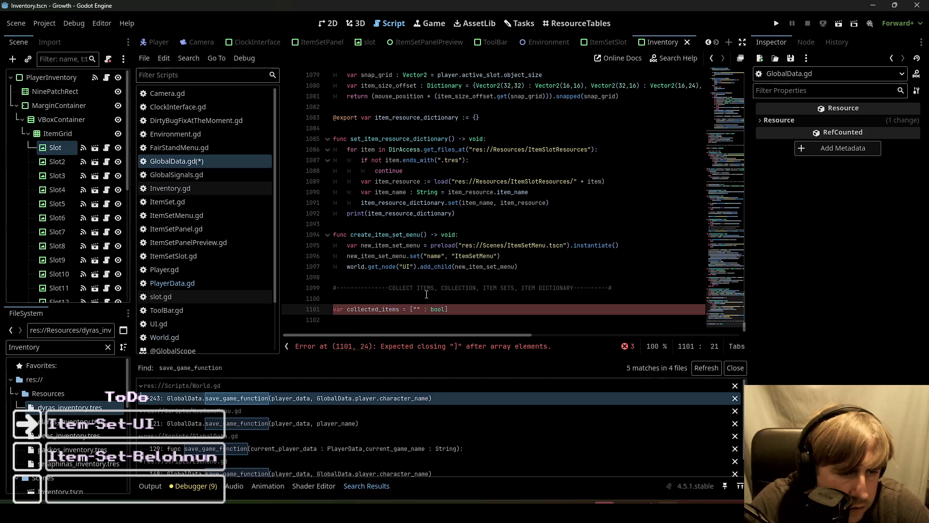
text({})
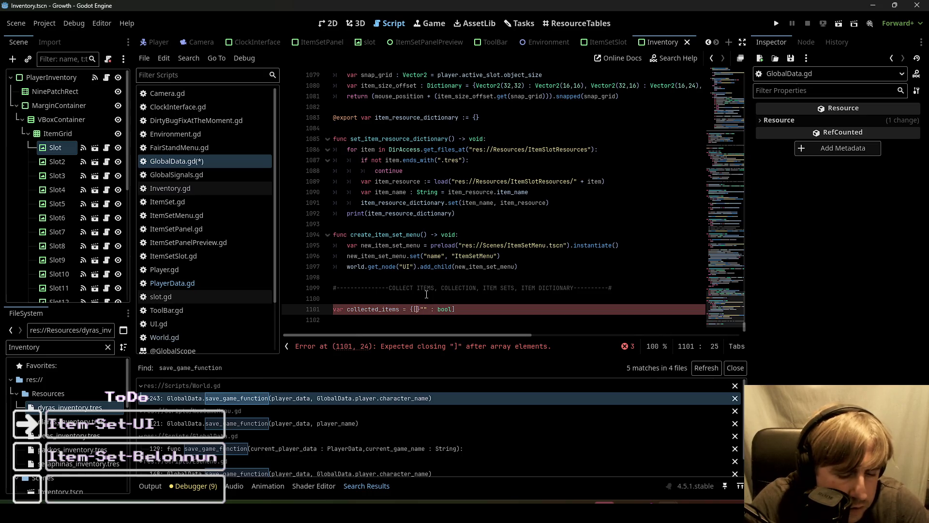
key(BackSpace)
key(Left)
key(BackSpace)
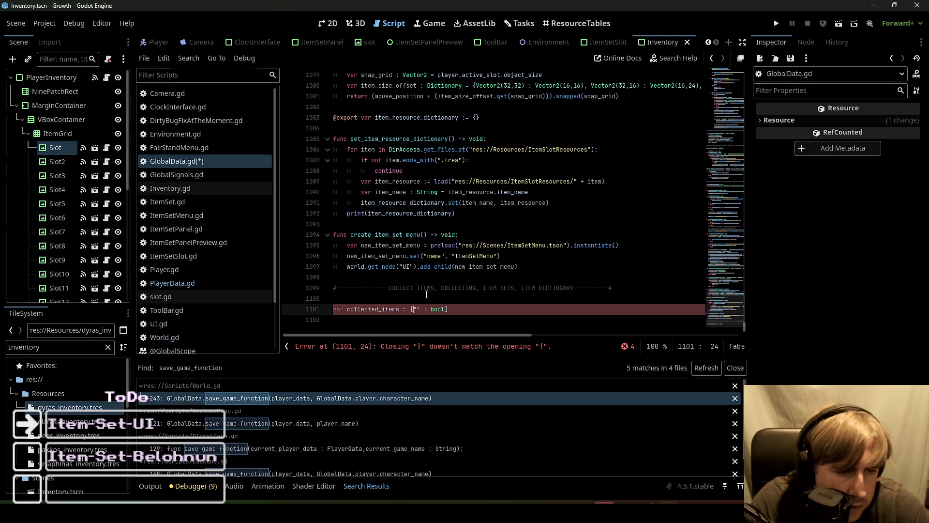
key(End)
key(BackSpace)
text(})
key(Home)
key(ctrl+Right)
key(ctrl+Right)
key(Delete)
key(Delete)
text(String)
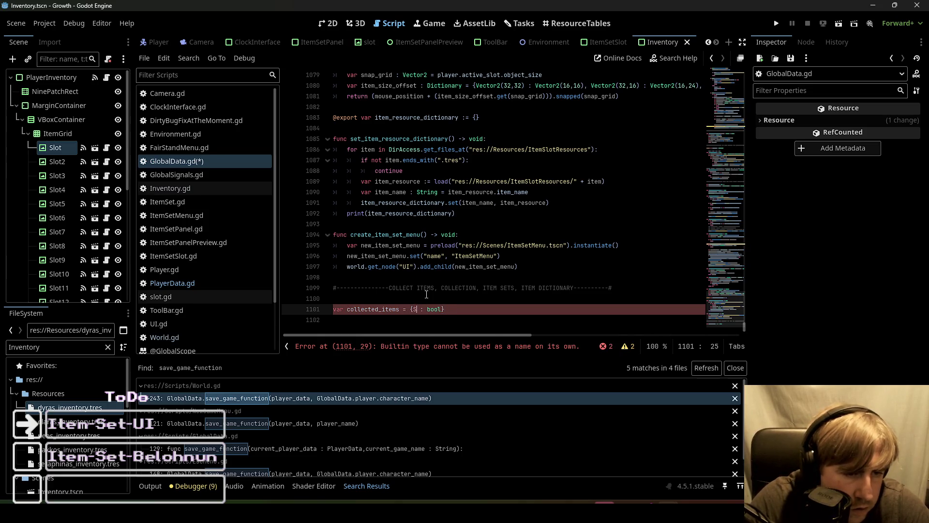
key(Escape)
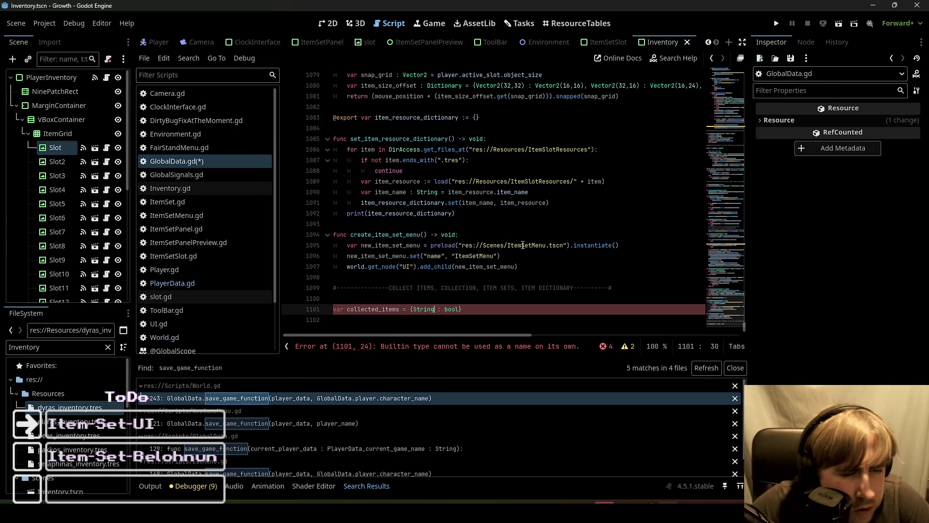
click(508, 245)
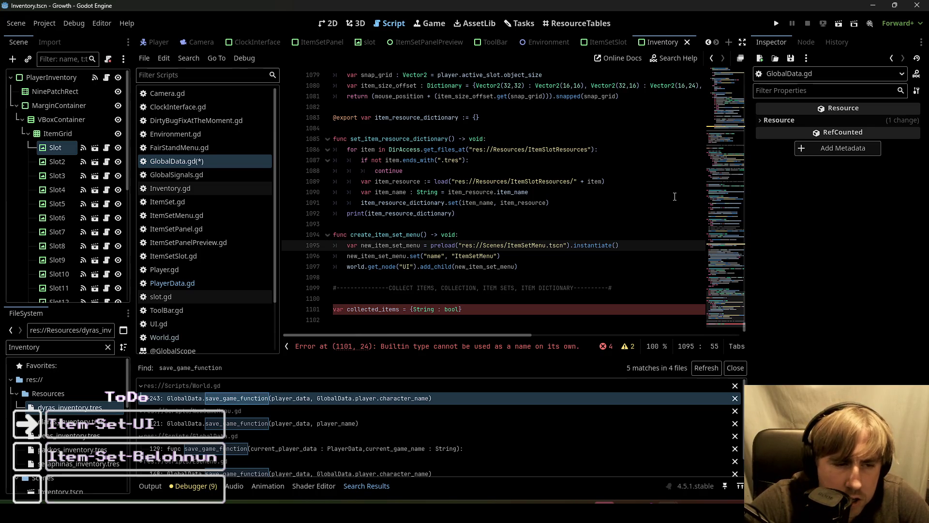
- Add the ': Dictionary' type after collected_items and try a [String, bool] form
click(403, 309)
text(: Dictionary)
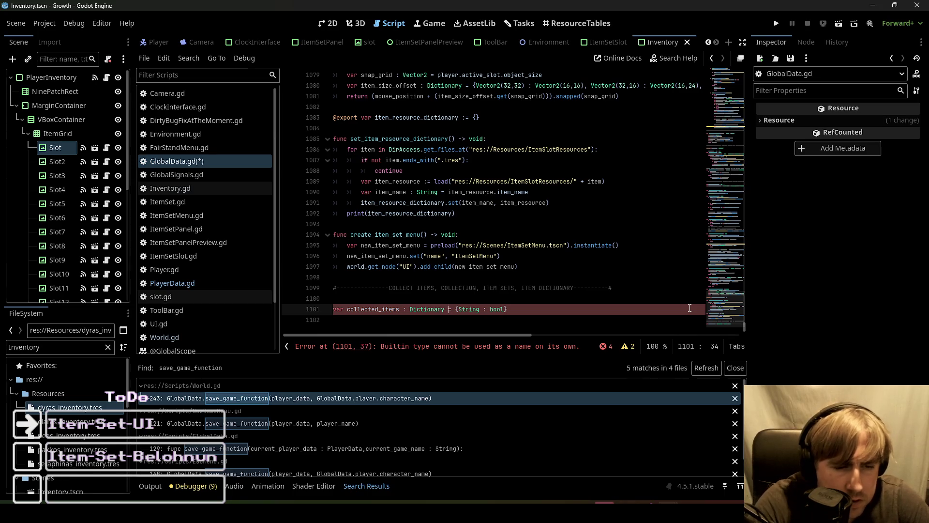
key(Left)
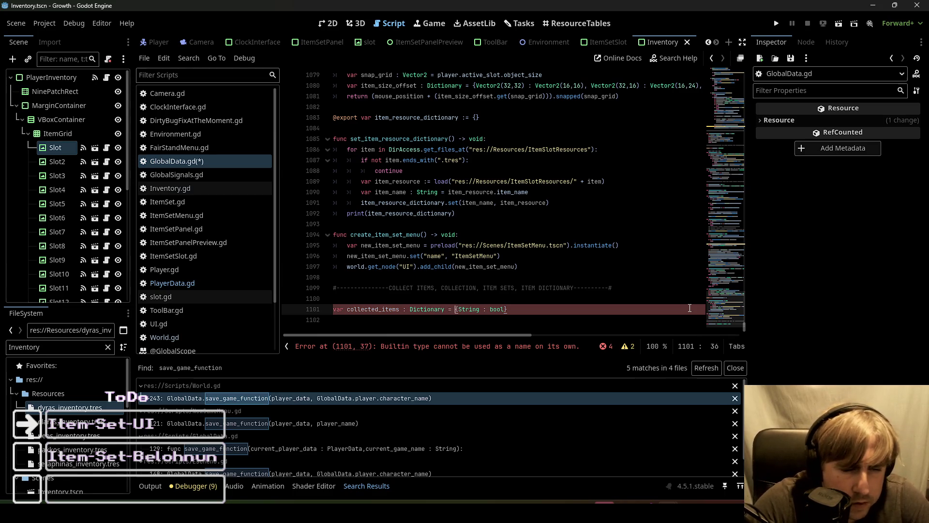
key(Delete)
key(ctrl+Right)
key(ctrl+Right)
key(ctrl+Right)
key(ctrl+shift+Left)
key(ctrl+shift+Left)
key(ctrl+shift+Left)
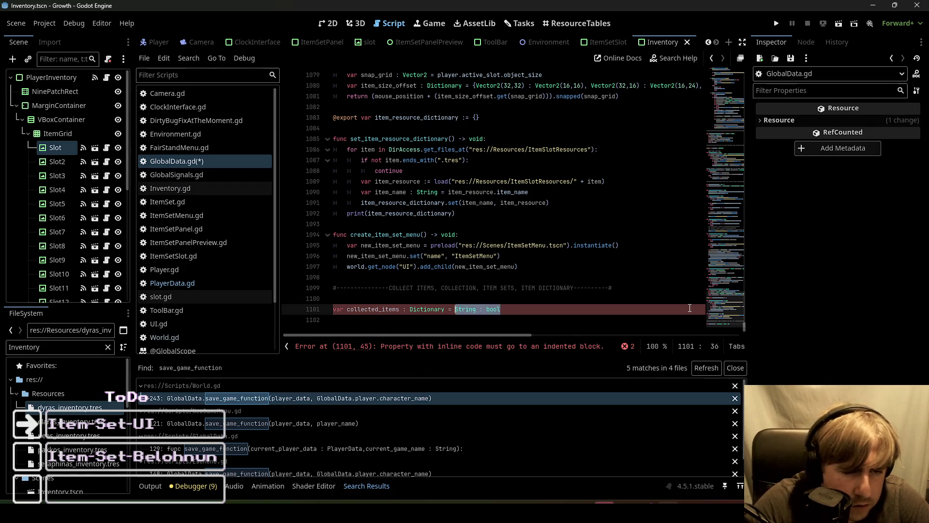
text([)
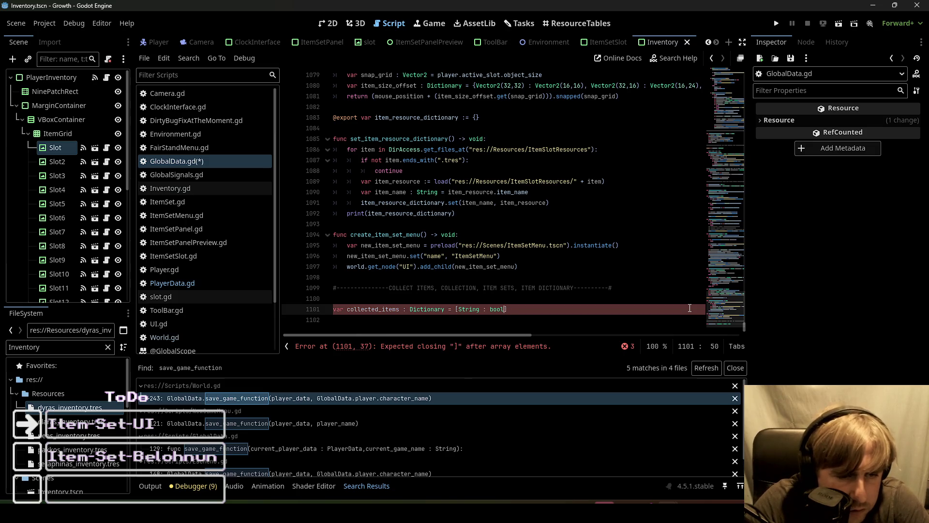
key(BackSpace)
key(Delete)
key(Delete)
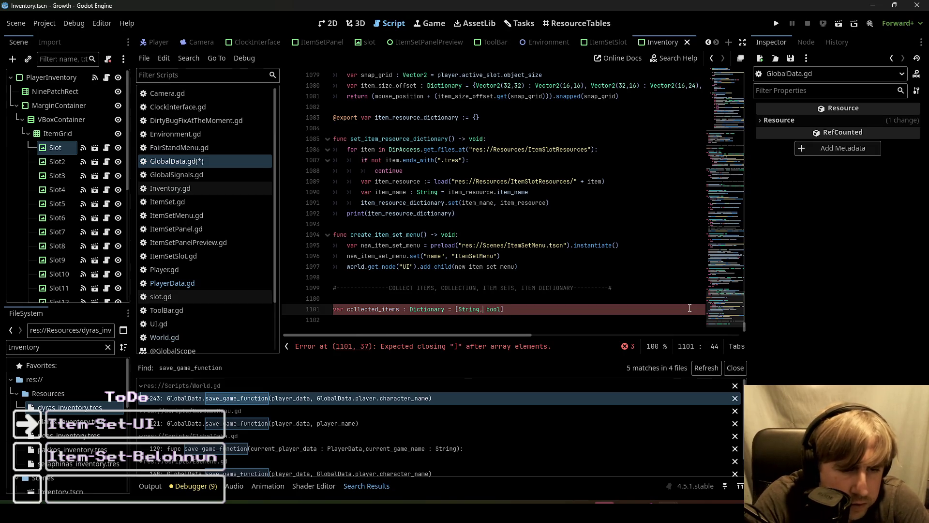
text(,)
- Switch the entries back to braces with a colon, giving {String : bool}
key(End)
key(BackSpace)
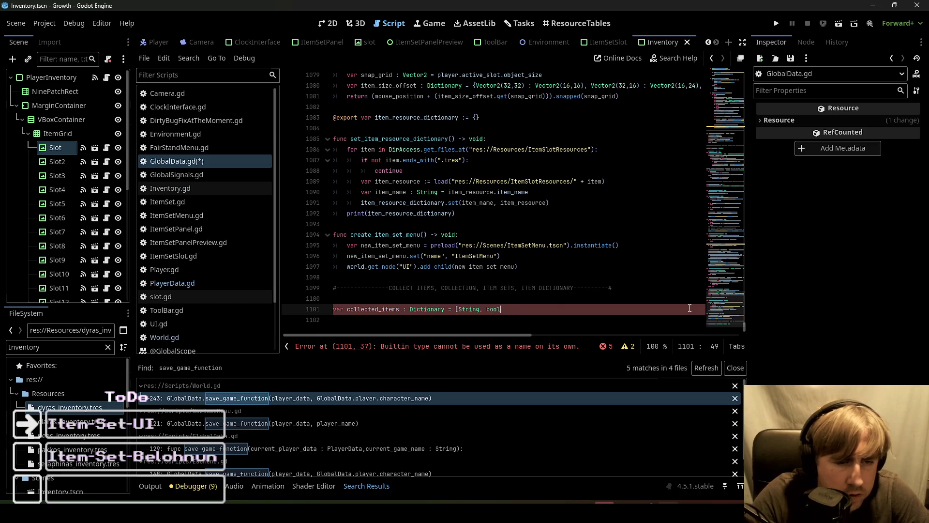
key(ctrl+Left)
key(ctrl+Left)
key(ctrl+Left)
key(BackSpace)
key(ctrl+shift+Right)
key(ctrl+shift+Right)
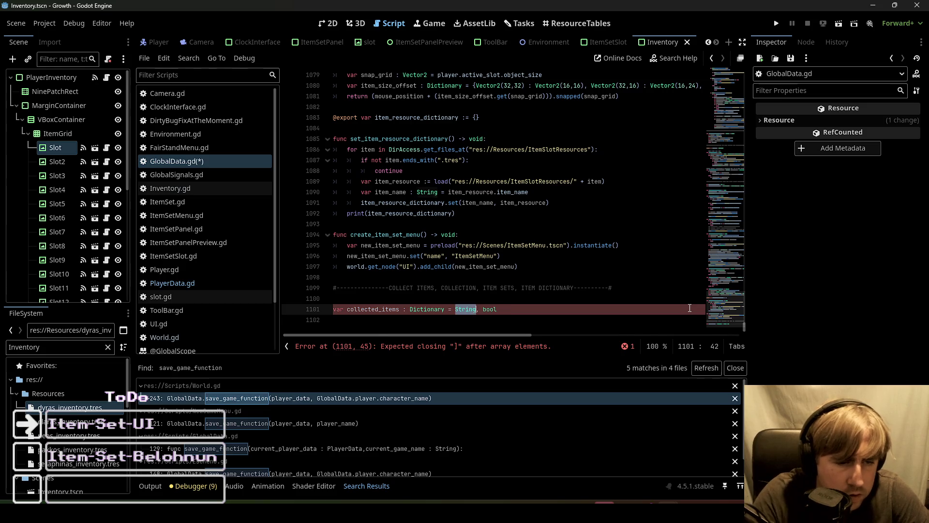
text({)
key(Escape)
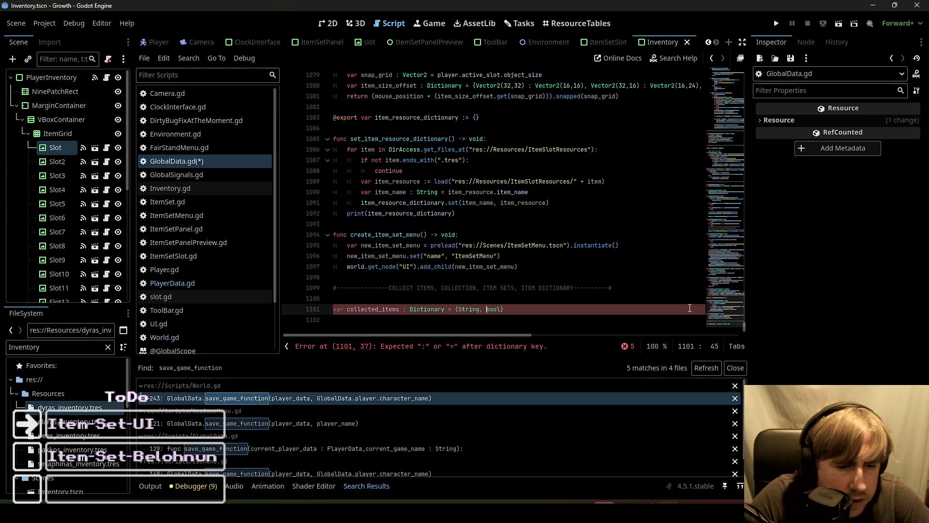
key(BackSpace)
text(:)
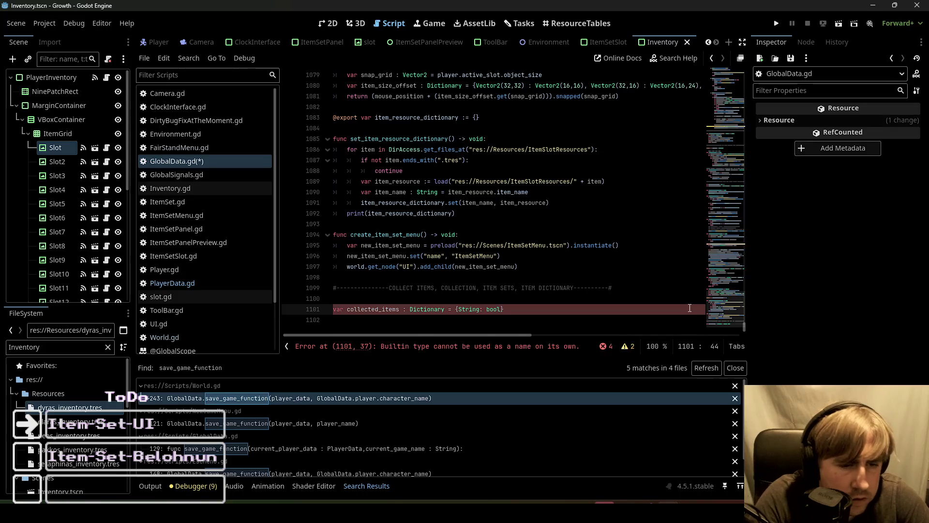
key(BackSpace)
text(:)
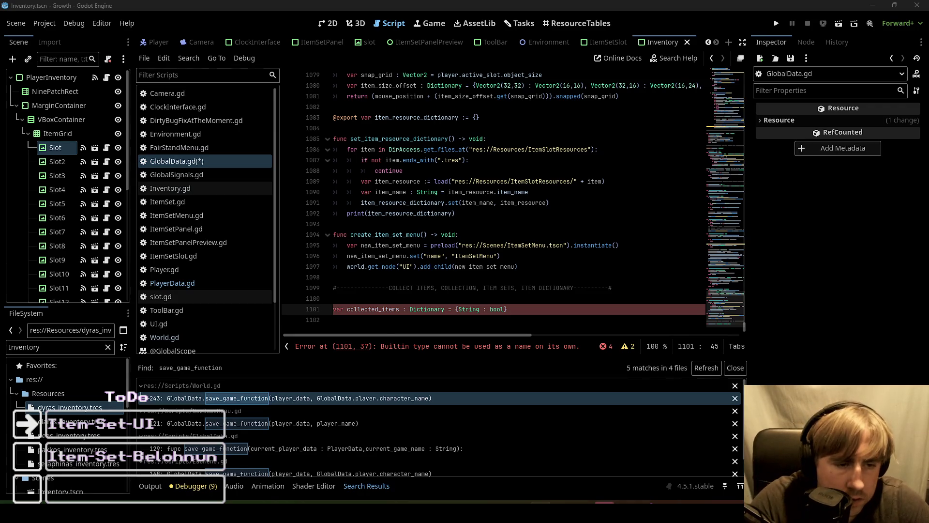
click(509, 281)
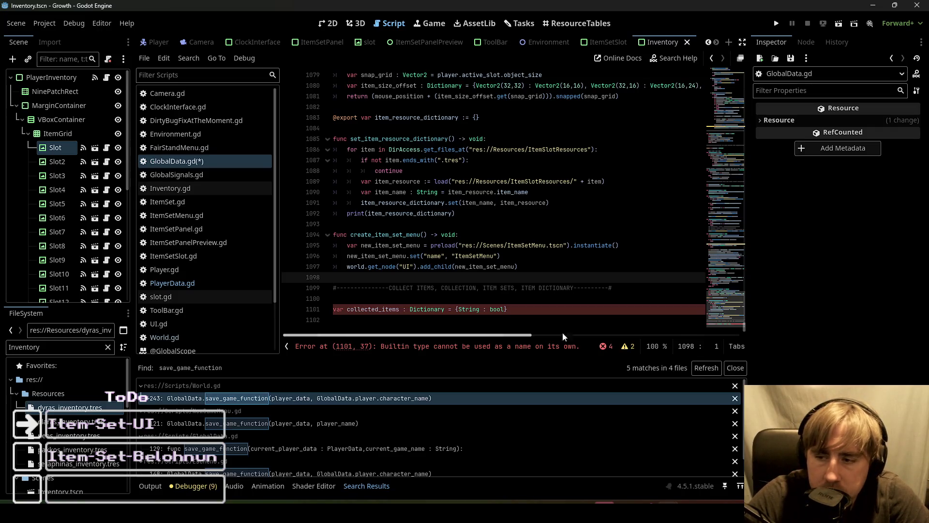
- Declare collected_items with type ': Dictionary[String, bool]' and leave empty braces as its value
click(445, 310)
key(Right)
key(shift+End)
key(shift+Left)
key(BackSpace)
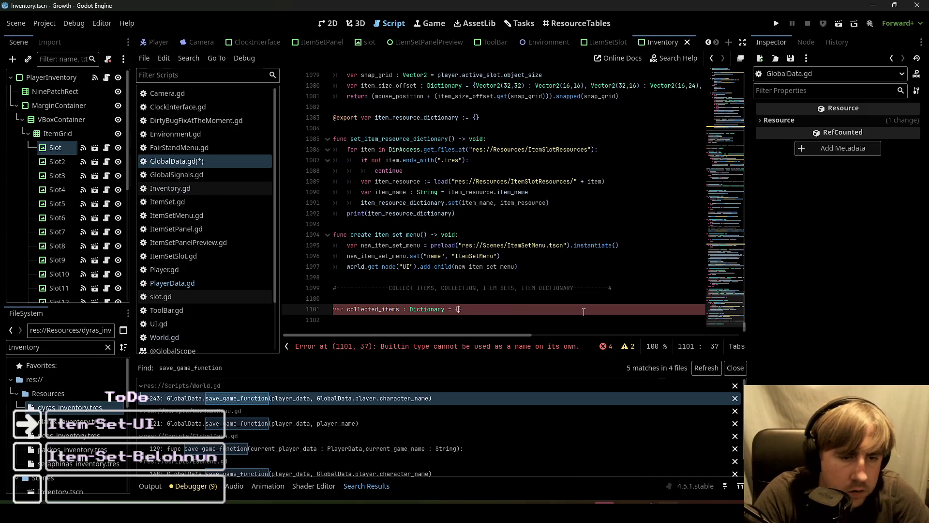
key(ctrl+Left)
key(ctrl+Left)
key(ctrl+Left)
text(: Dictionary)
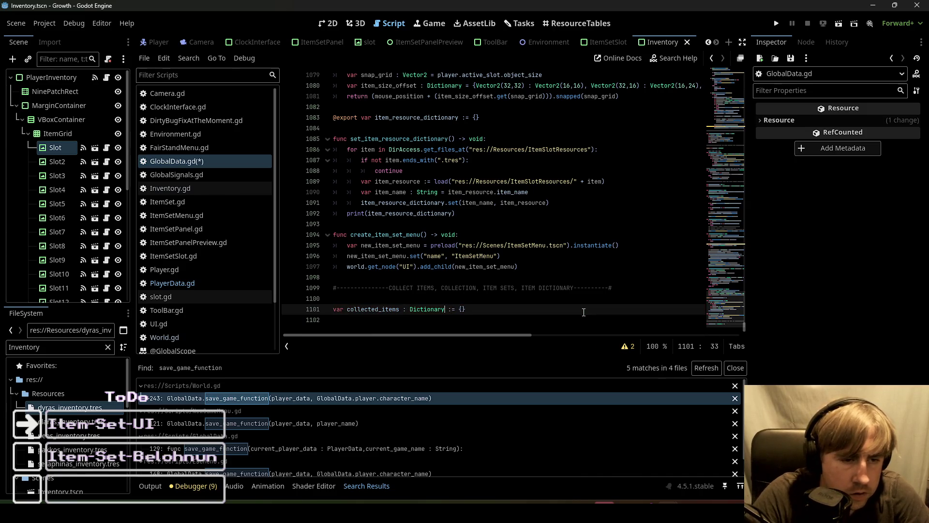
text([String, bool)
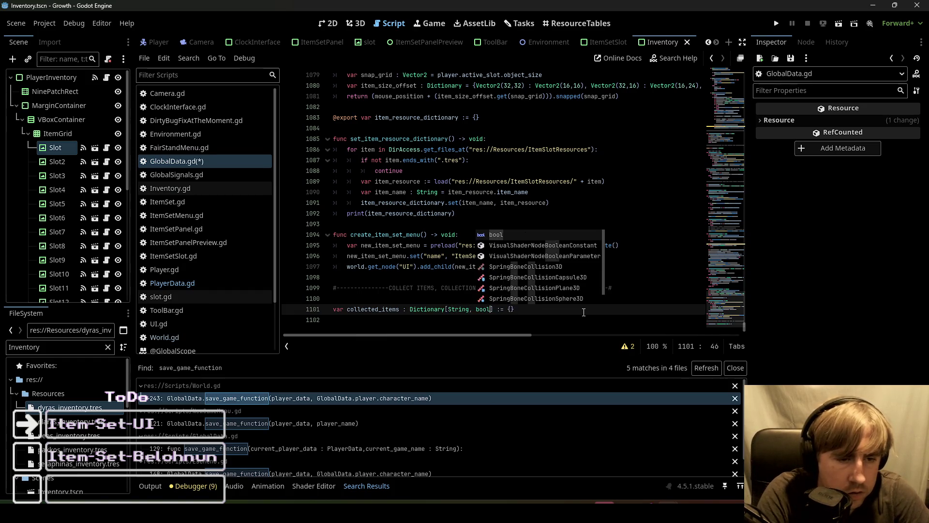
key(Escape)
click(439, 225)
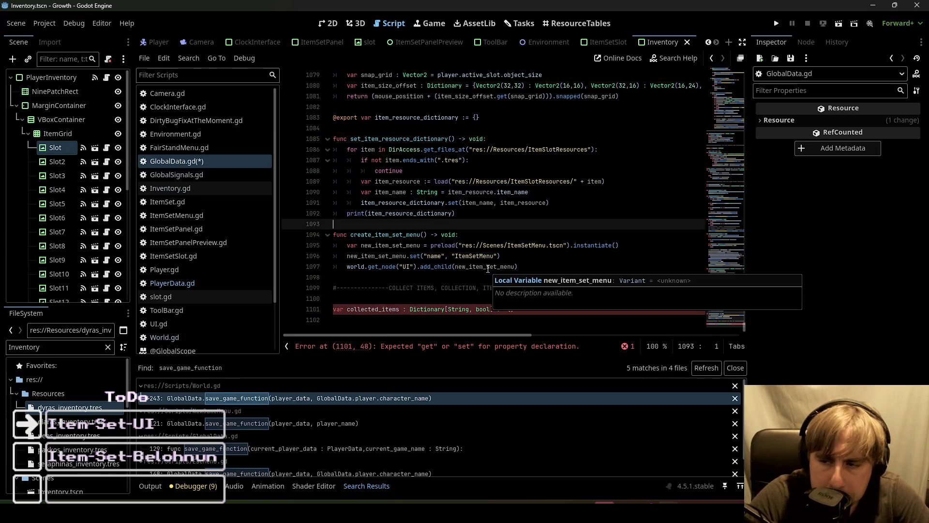
- Turn ':=' into a plain '=' assignment and save GlobalData.gd
click(520, 310)
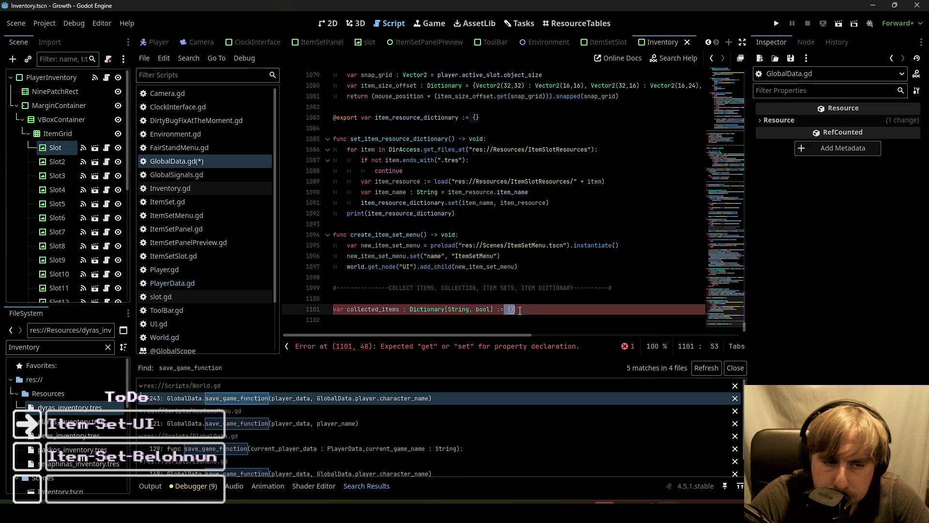
key(Left)
key(Left)
key(Left)
key(BackSpace)
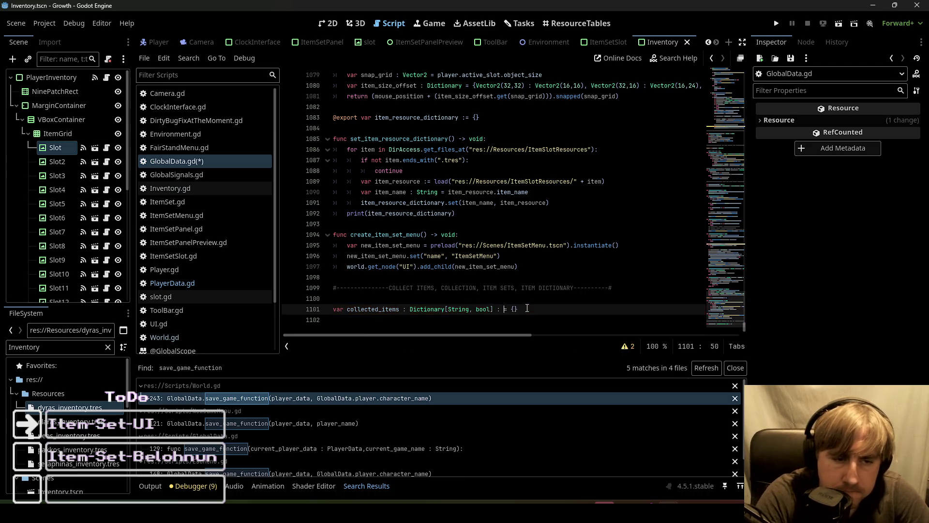
key(BackSpace)
key(Down)
click(526, 308)
key(Left)
key(Left)
key(Left)
key(Right)
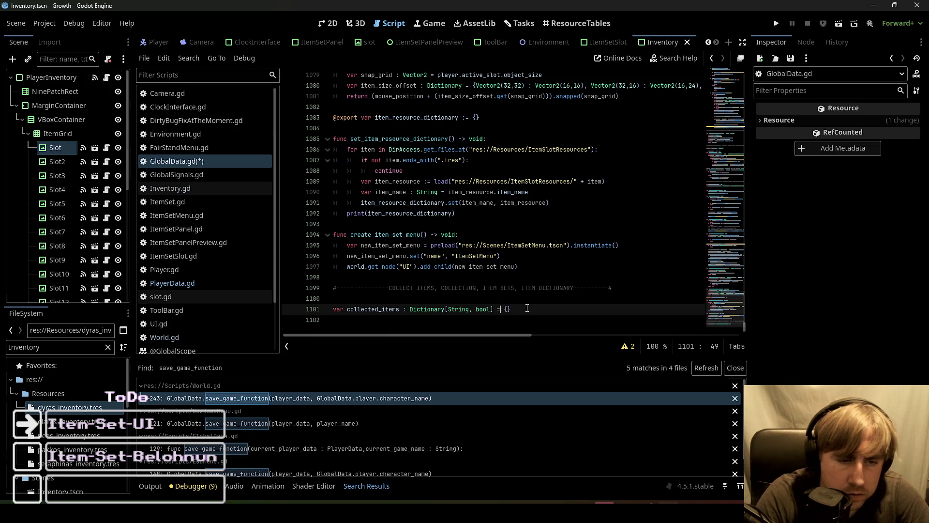
key(Down)
key(ctrl+s)
click(528, 299)
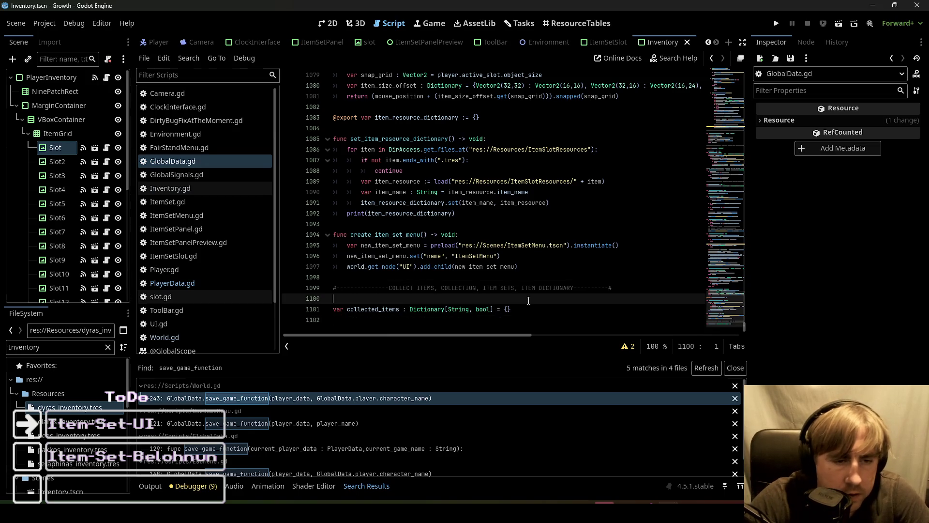
click(421, 314)
click(342, 314)
key(Home)
text(@export)
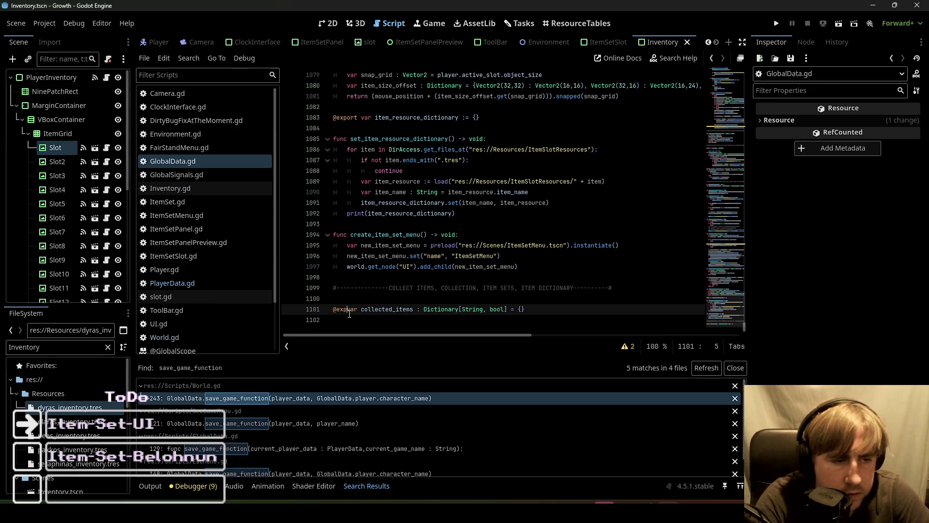
click(389, 267)
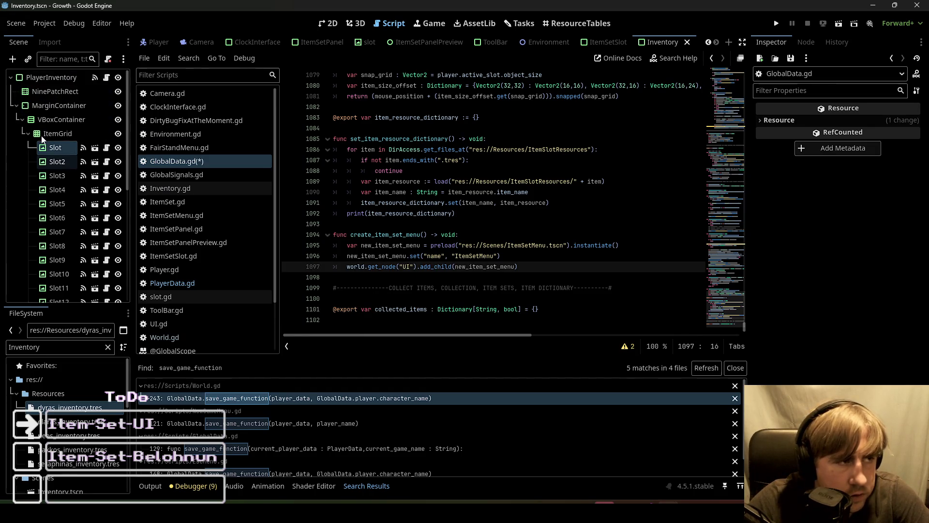
click(778, 22)
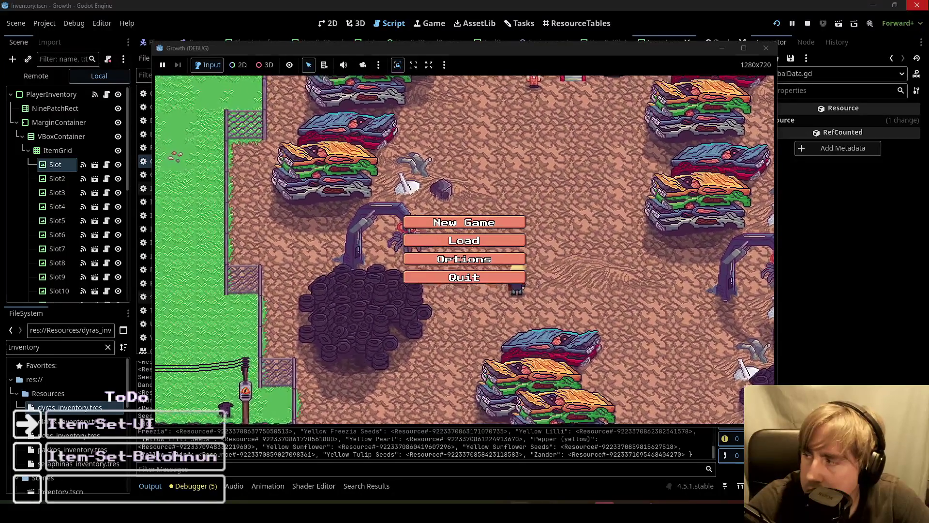
- Load a saved game in the running game and enter the gameplay scene
click(464, 240)
click(491, 201)
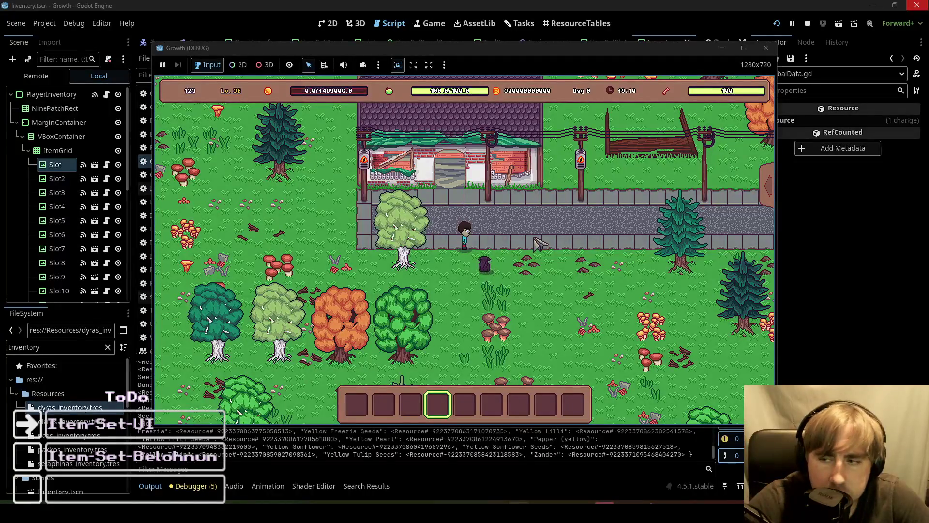
key(c)
key(Escape)
- In the Remote scene tree, inspect GlobalData's live Collected Items, an empty dictionary
click(35, 64)
click(36, 75)
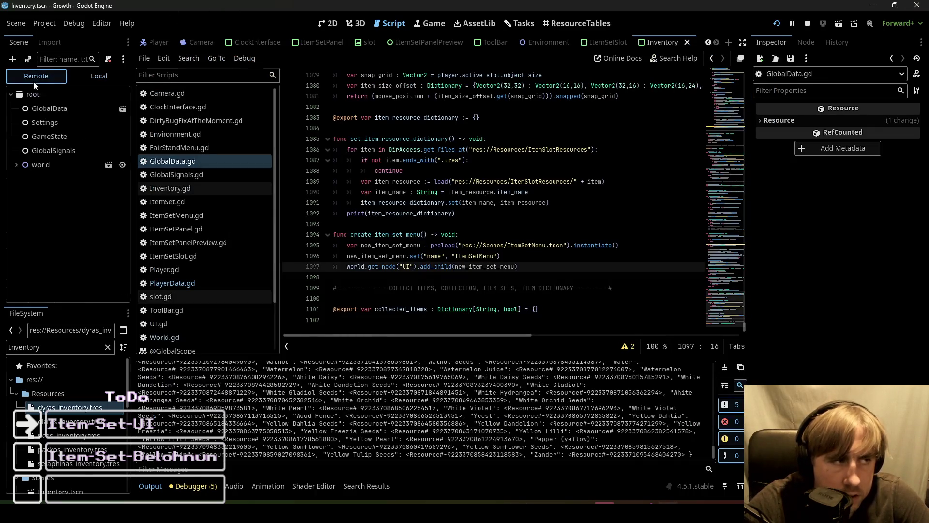
click(44, 109)
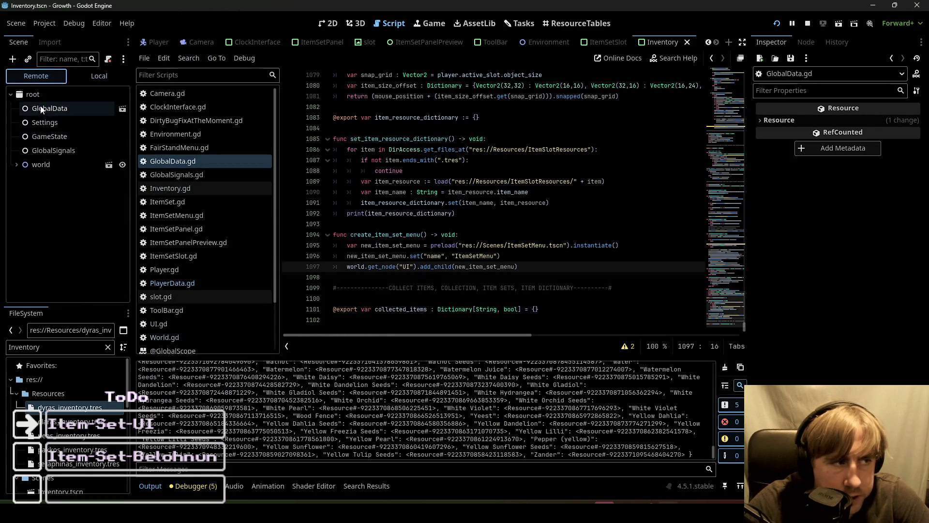
scroll(816, 177, down, 3)
scroll(816, 180, down, 10)
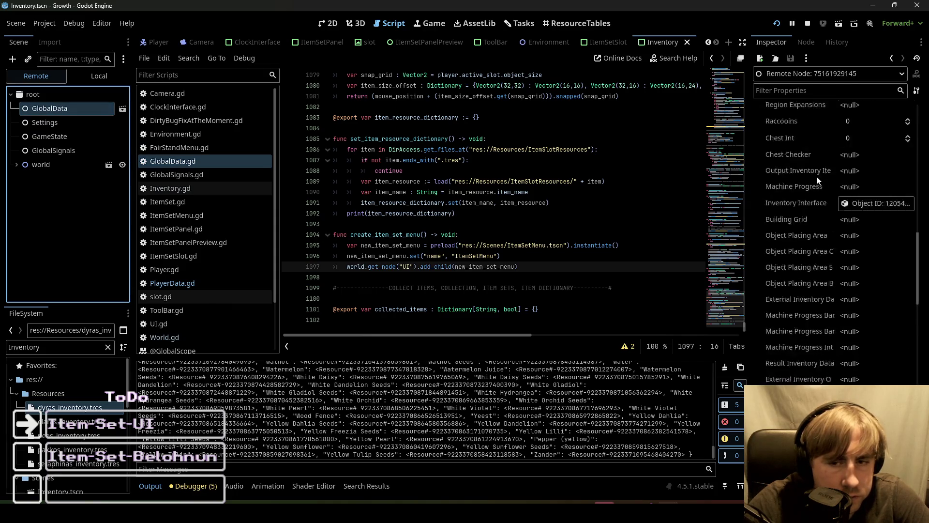
scroll(817, 216, up, 3)
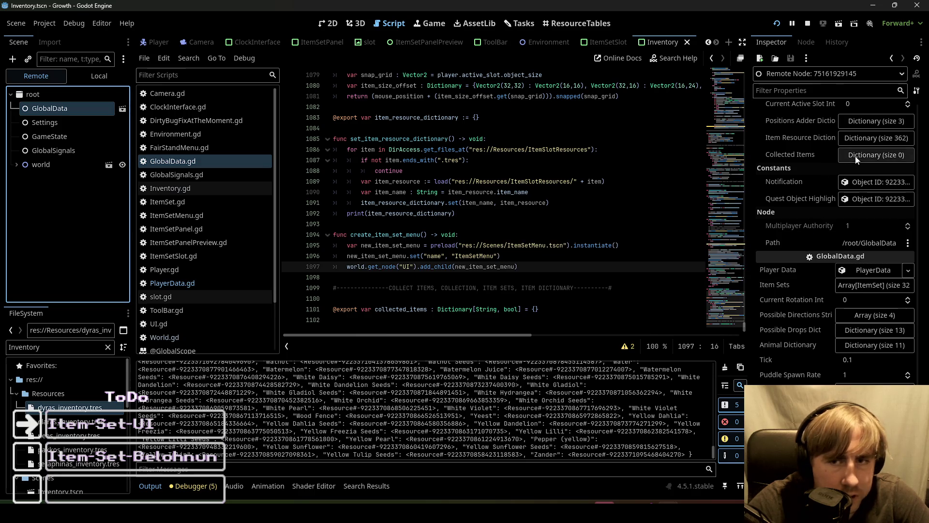
- Add a blank line at the end of GlobalData.gd, then open GlobalSignals.gd
click(522, 289)
key(ctrl+End)
key(Return)
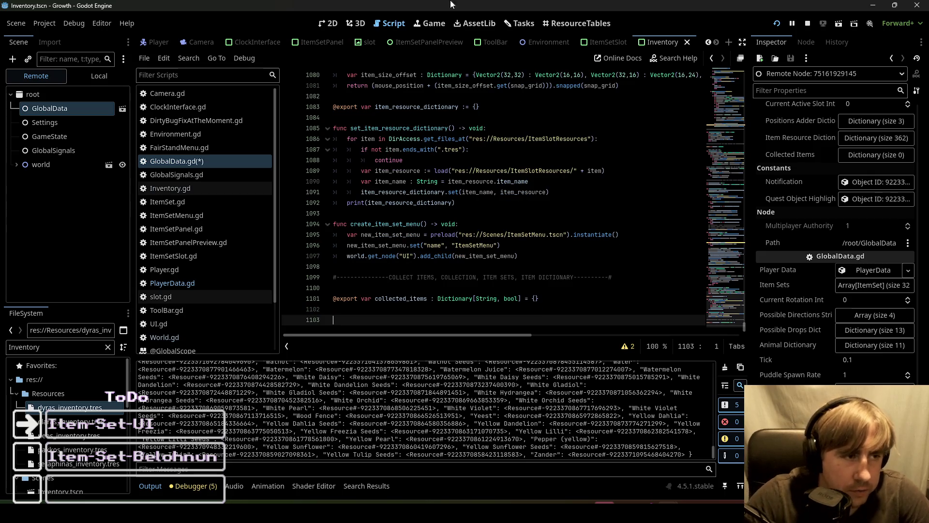
click(176, 174)
click(381, 313)
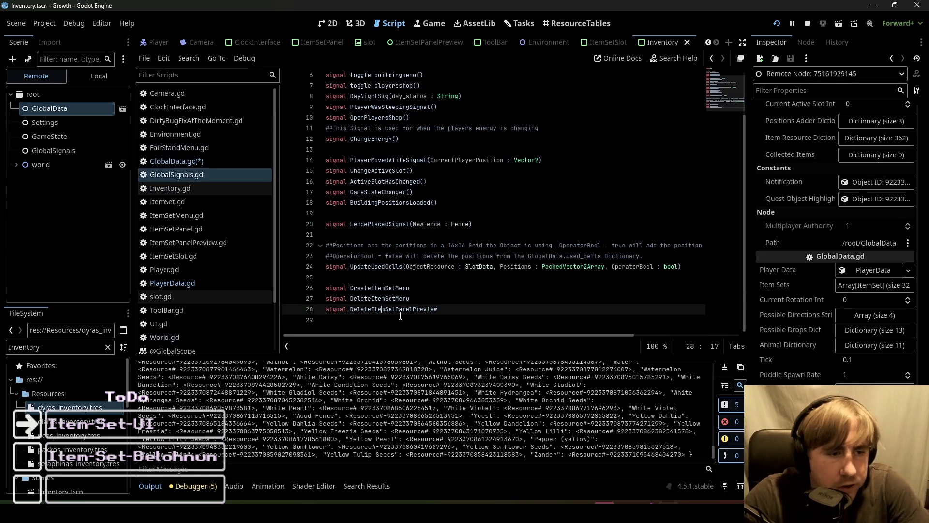
- Write 'signal CollectItem(ItemName : String)' on new line 30 of GlobalSignals.gd and save
key(Down)
key(Return)
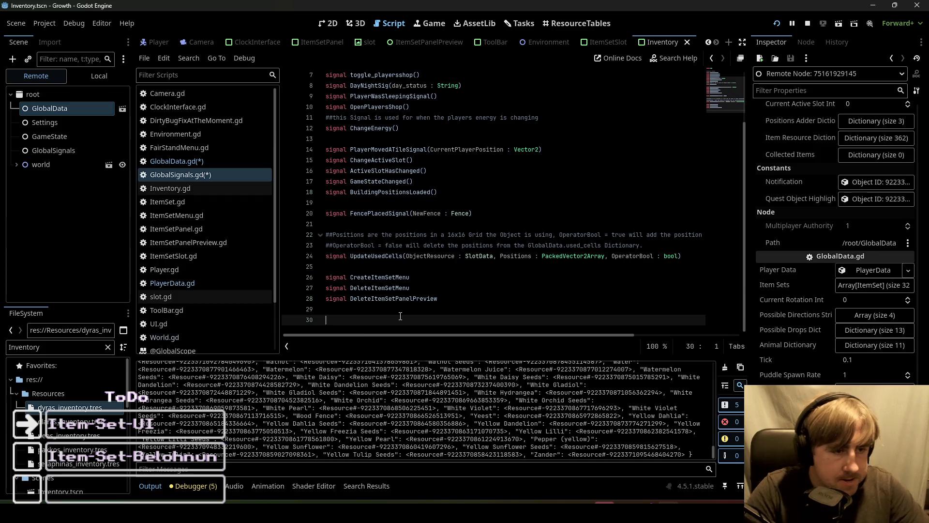
text(signal C)
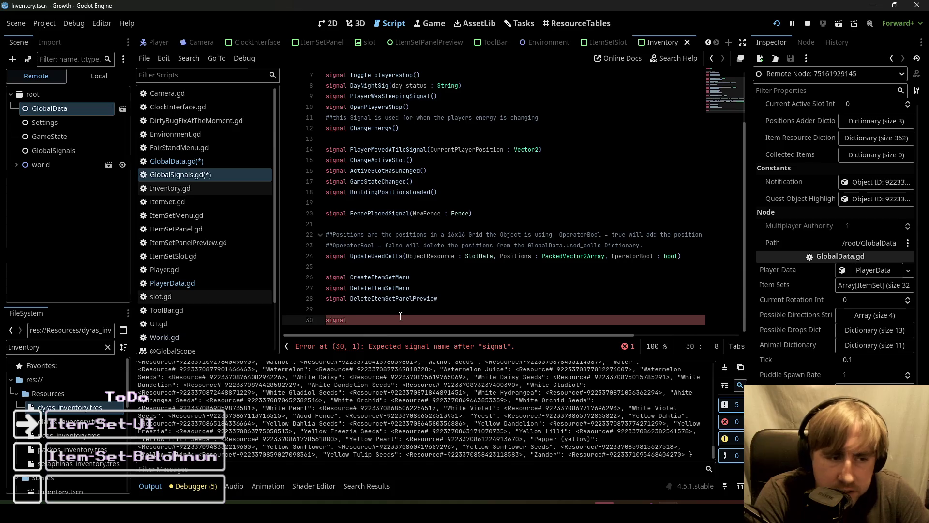
text(ollec)
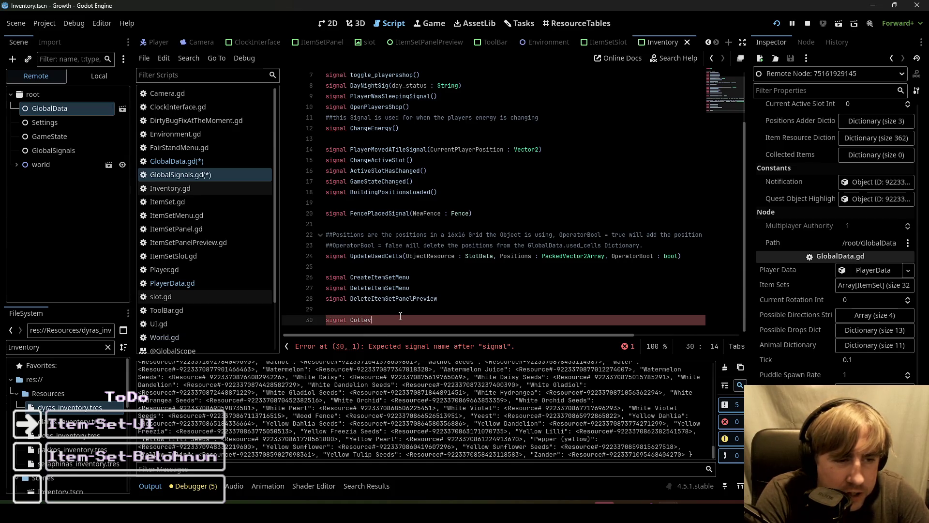
text(tItem)
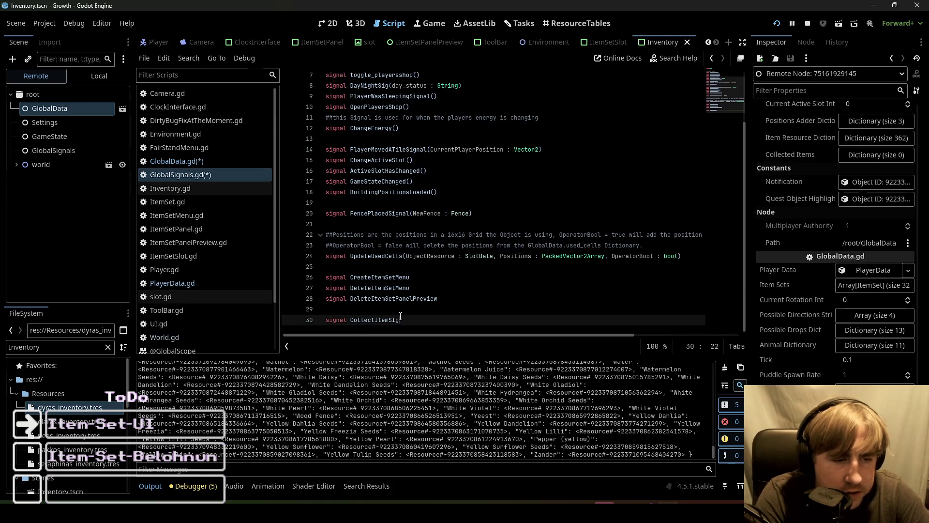
key(ctrl+shift+Left)
key(Right)
key(ctrl+s)
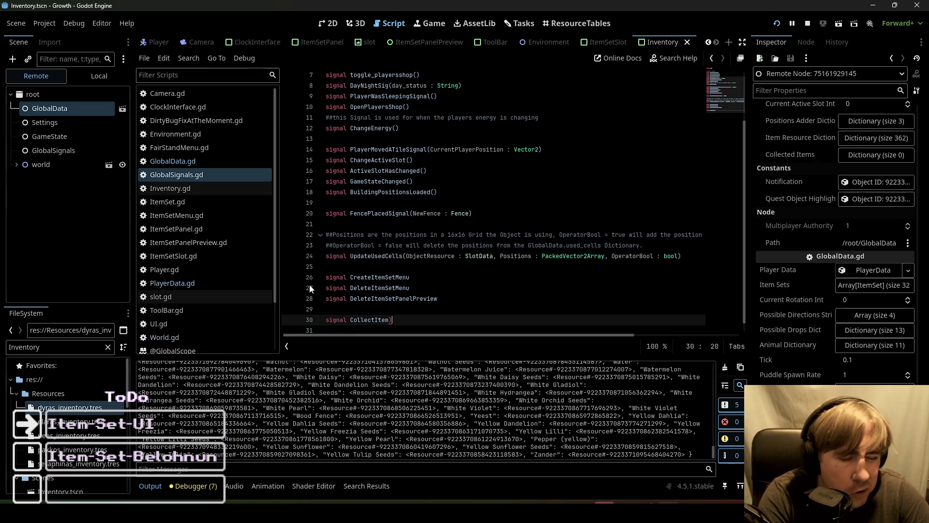
text(()
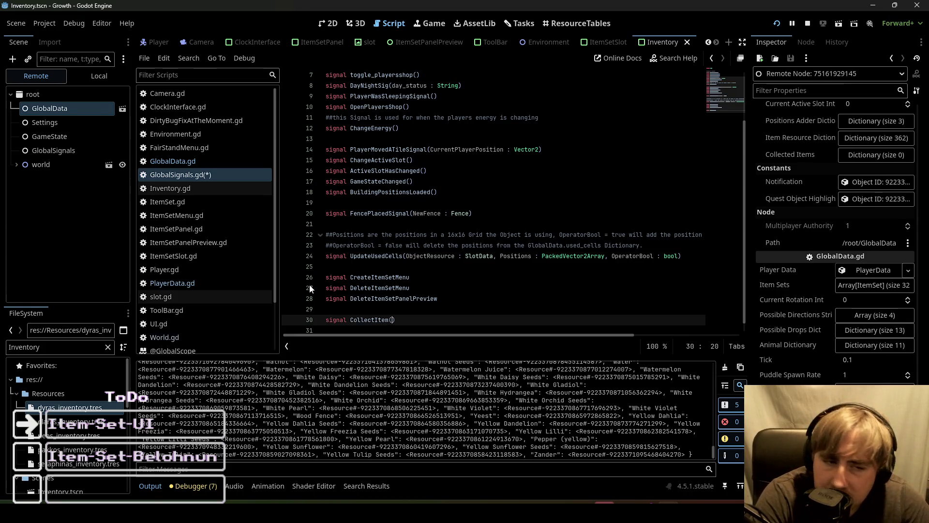
text(S)
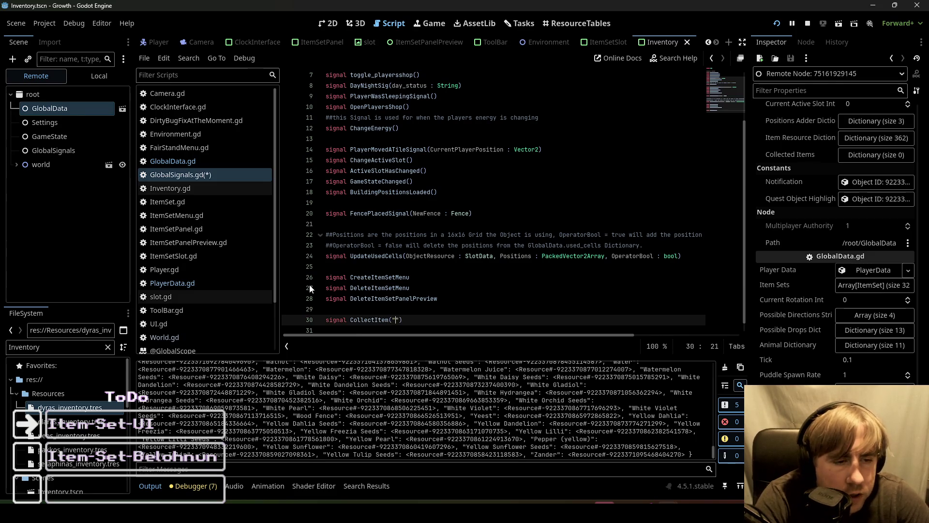
key(BackSpace)
key(BackSpace)
key(BackSpace)
text(Item)
text(Name : S)
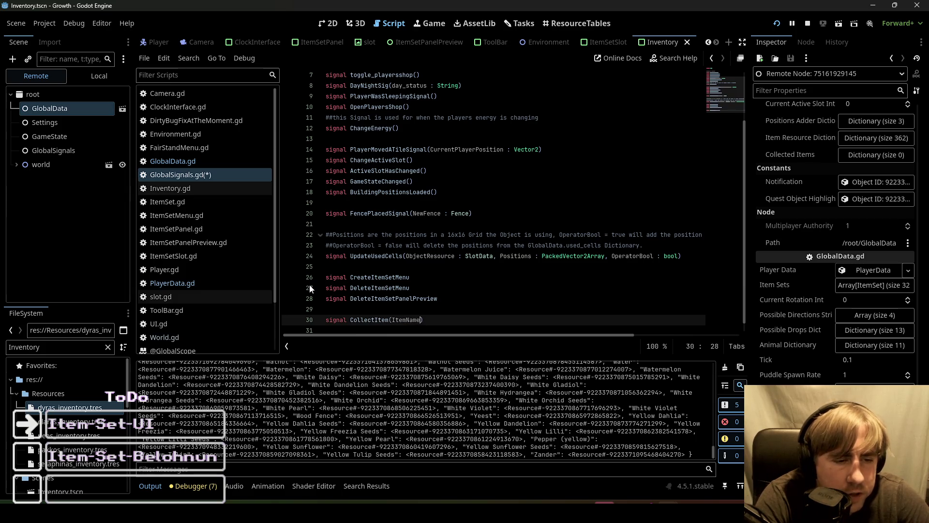
text(tring)
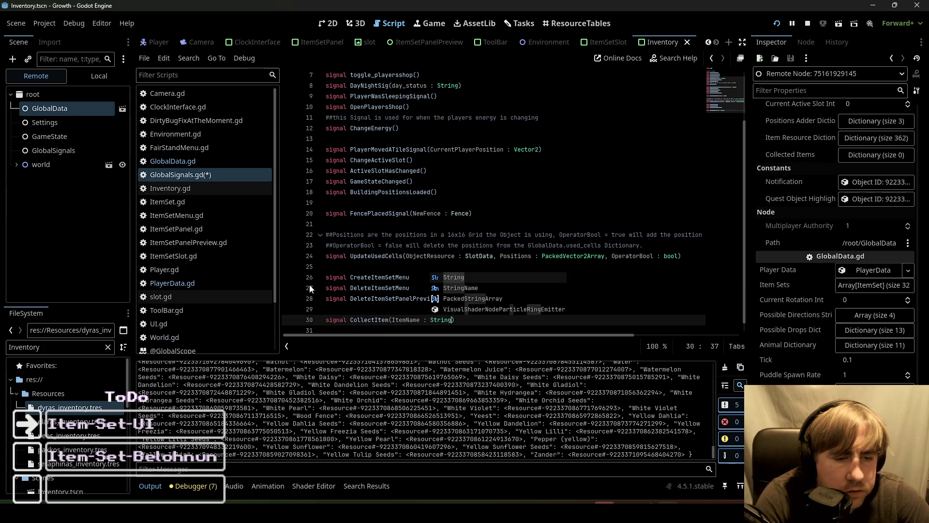
click(577, 201)
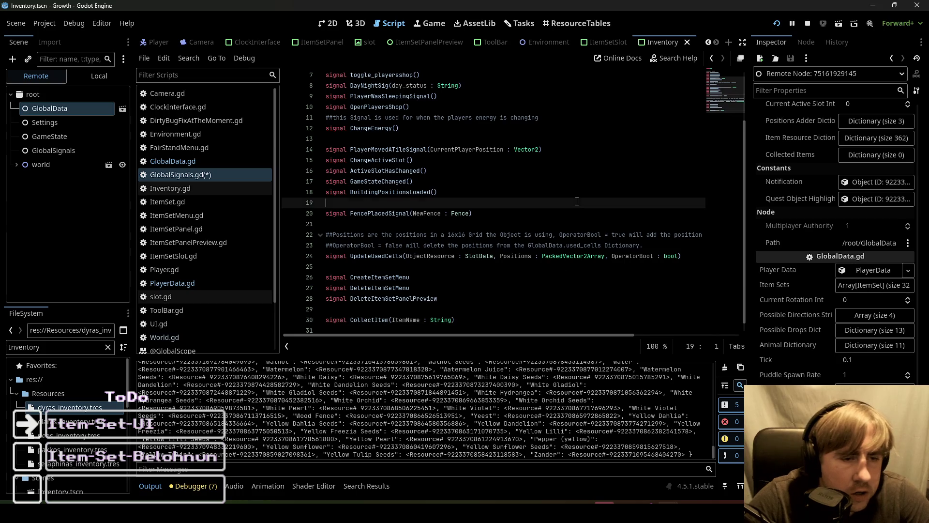
- Add func collect_item(CollectedItem : String) at the end of GlobalData.gd with a pass placeholder
click(208, 161)
key(Return)
text(func )
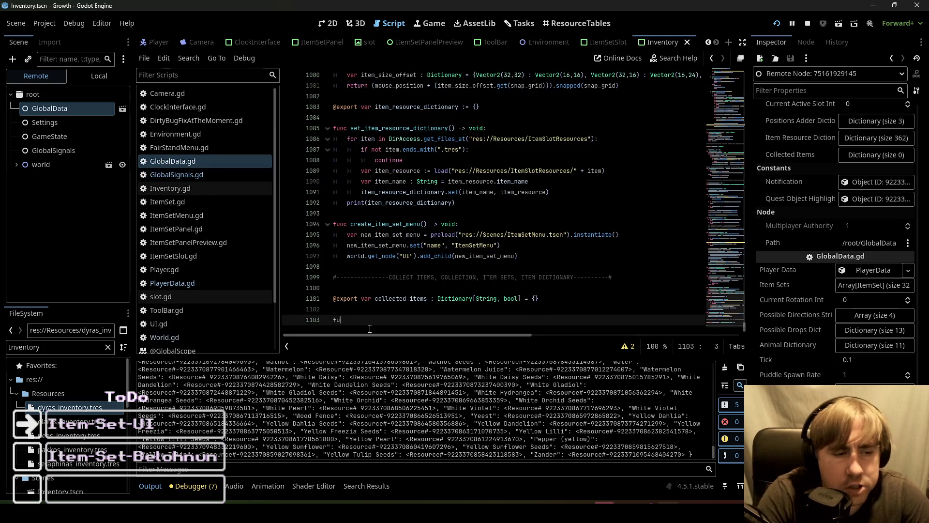
text(collec)
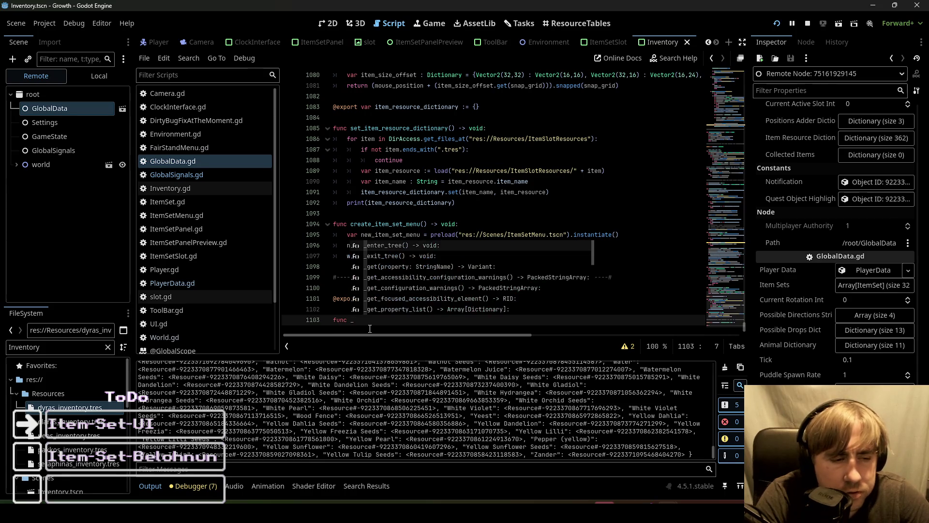
text(t_item)
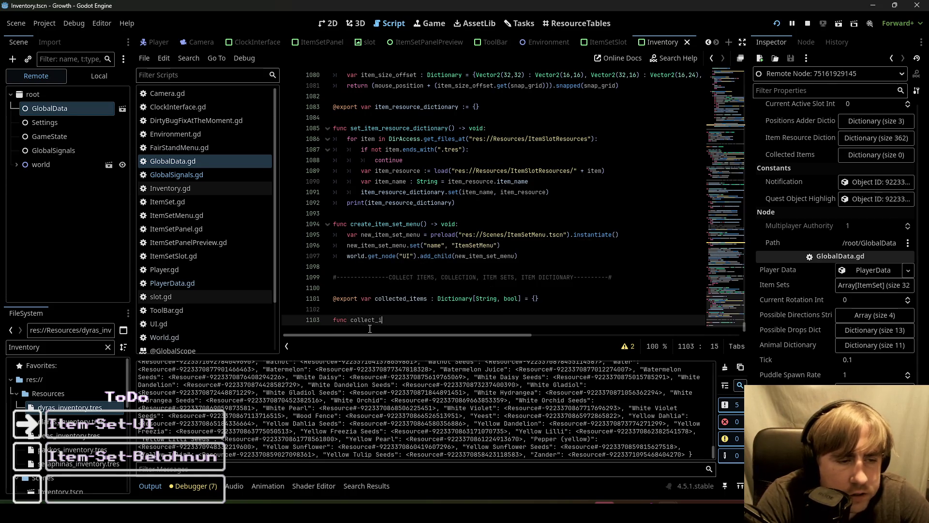
text(())
text())
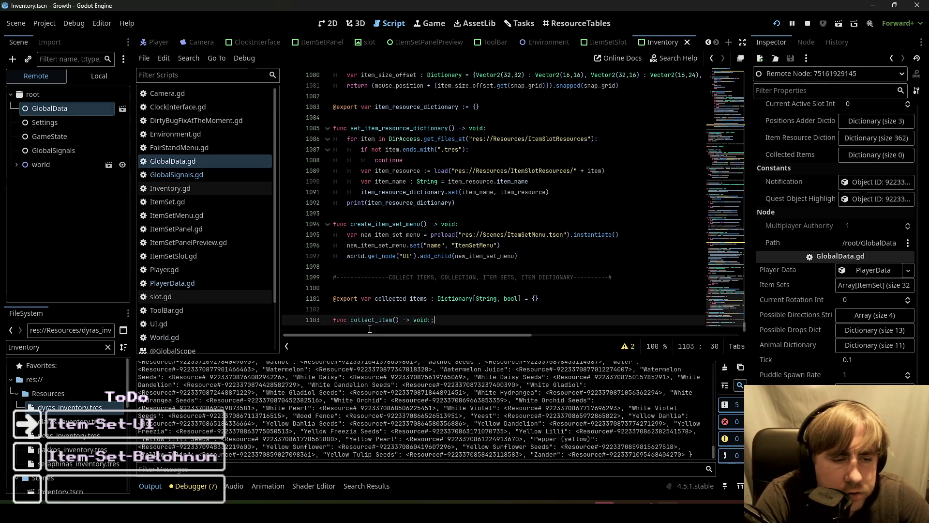
text(d:)
key(Return)
text(pass)
key(Up)
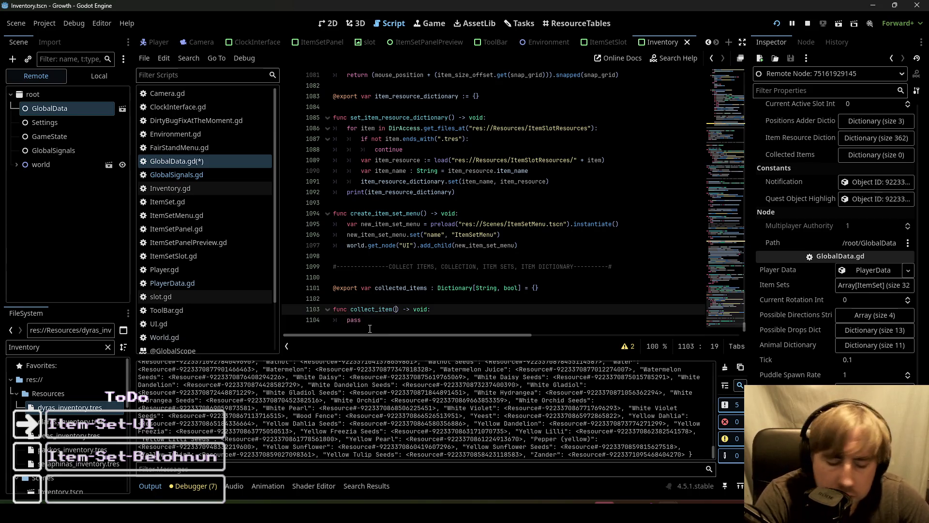
text(CollectedItem : String)
key(Return)
key(Down)
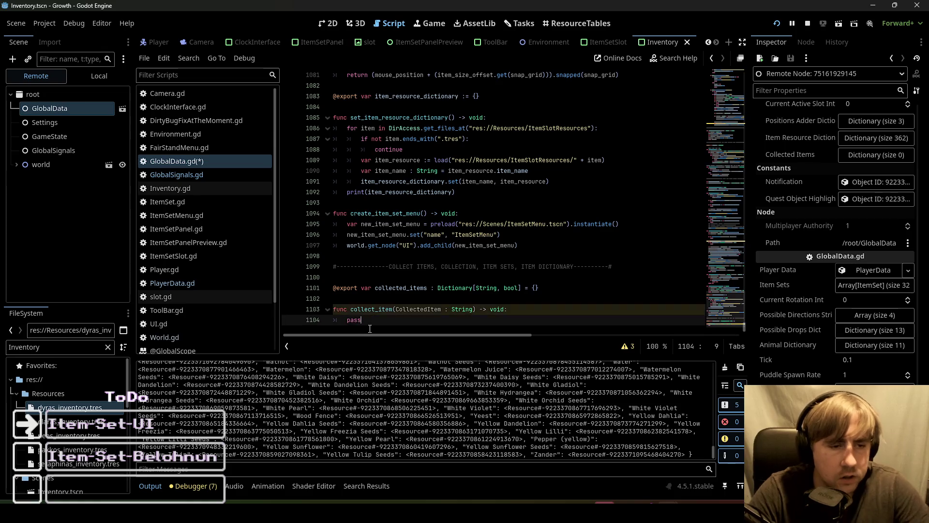
- Replace pass with 'if collected_items.has(CollectedItem): return'
key(BackSpace)
key(BackSpace)
key(BackSpace)
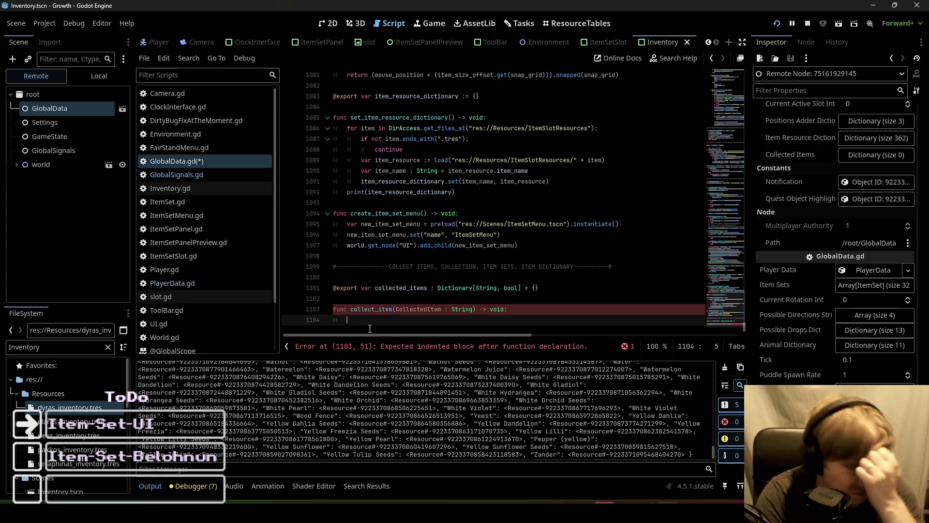
text(llected_ite)
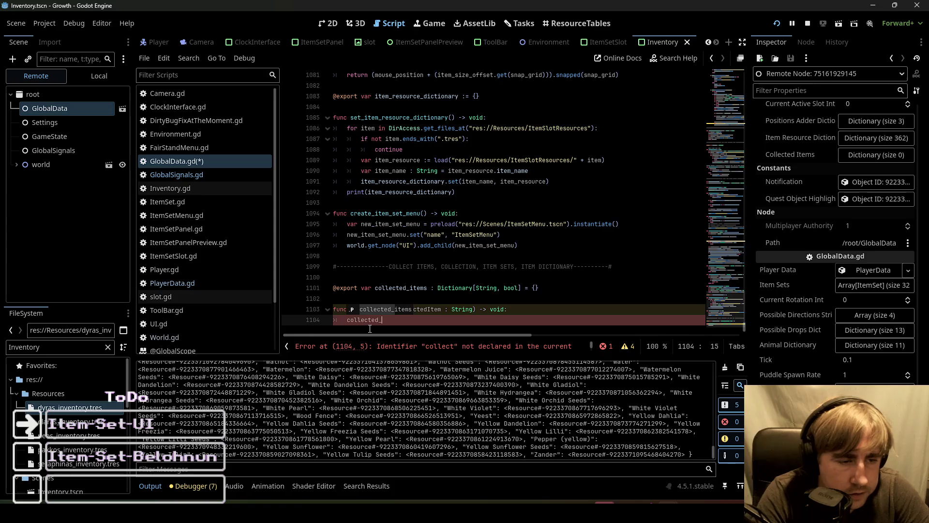
text(ms)
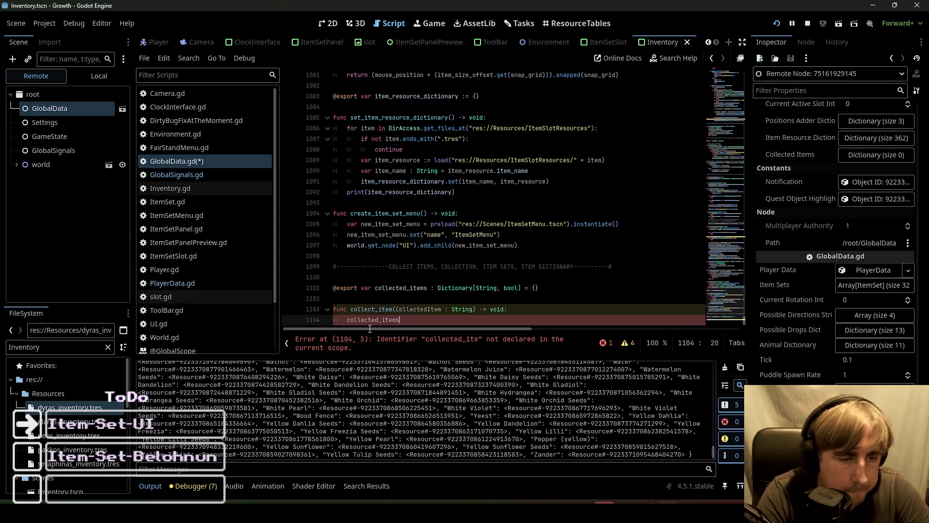
key(ctrl+shift+Left)
key(BackSpace)
text(if Dictionary)
key(BackSpace)
key(BackSpace)
key(BackSpace)
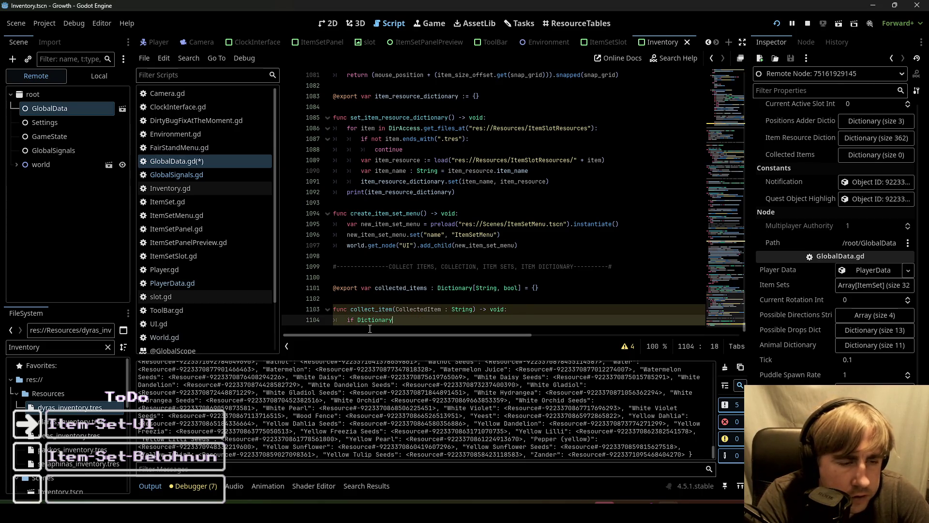
text(ollected_items.has)
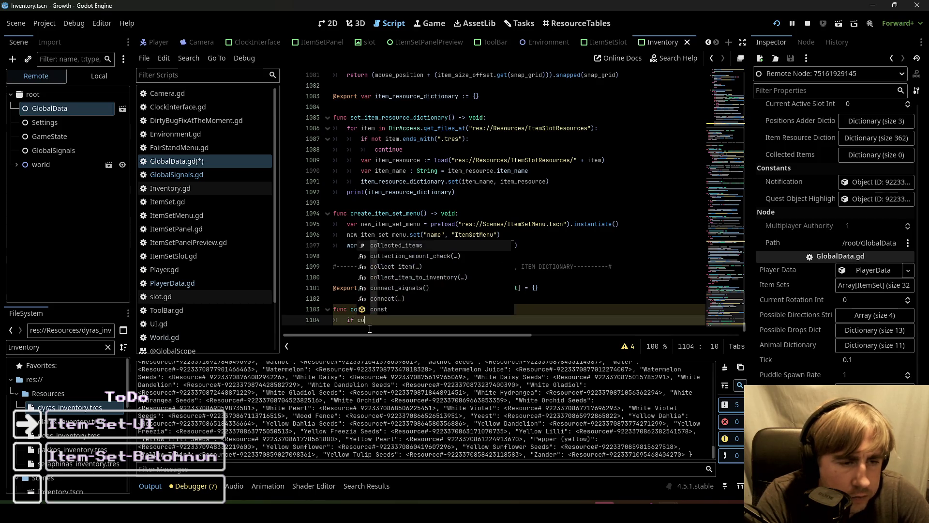
key(Return)
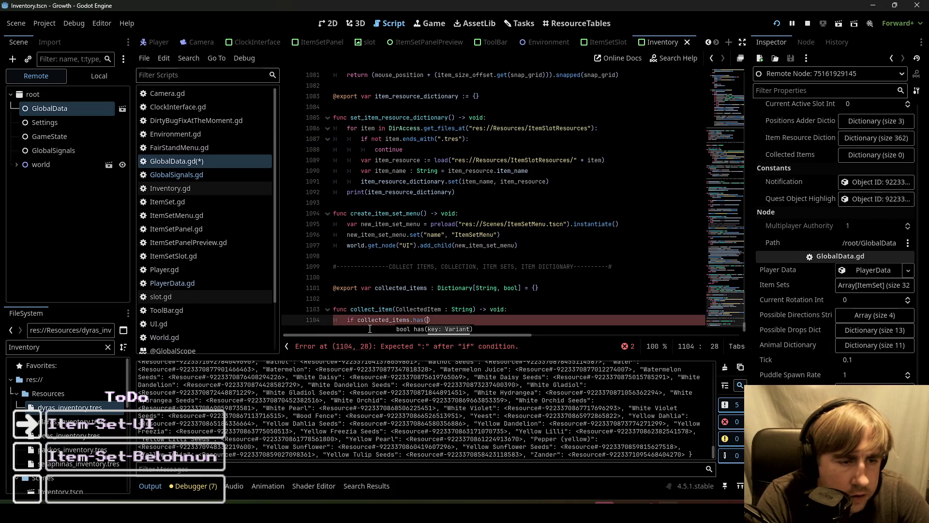
text(llected)
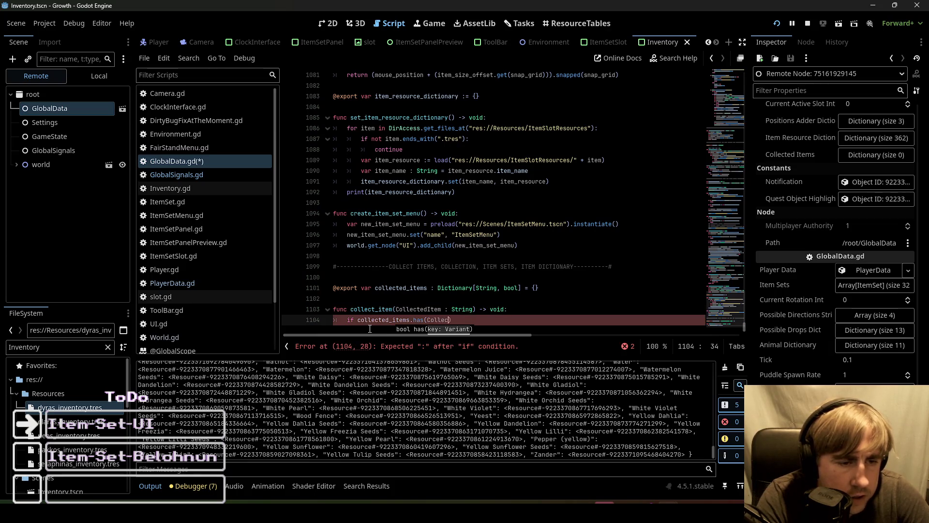
text(Item):)
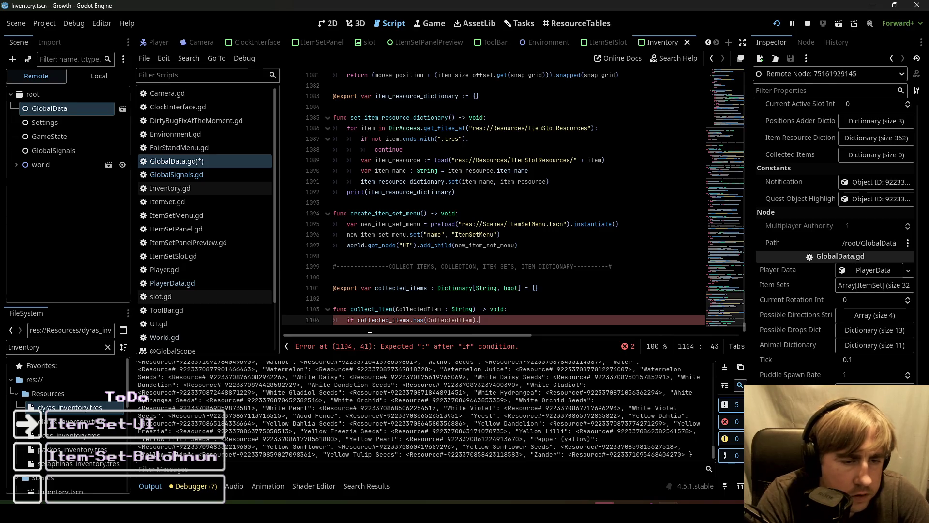
key(Return)
text(return)
key(Return)
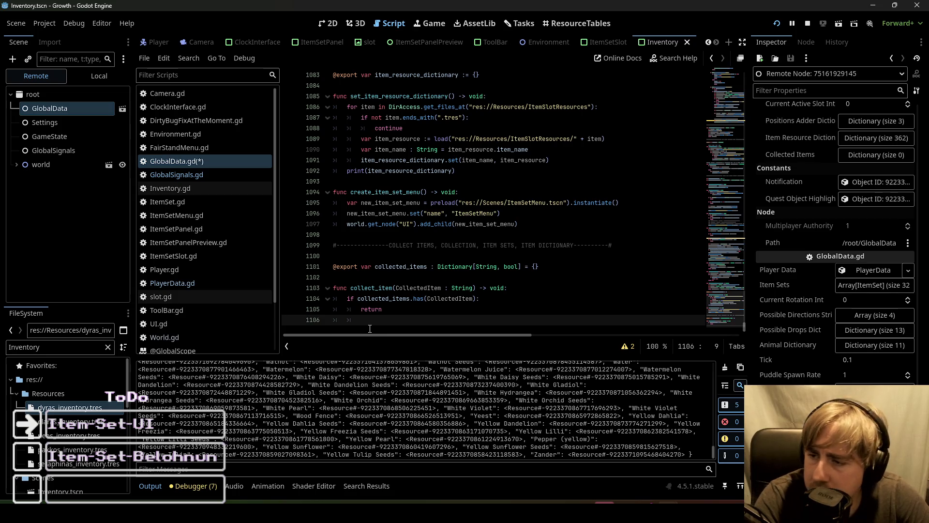
- Add collected_items.set(CollectedItem, true) after the if block in collect_item and save GlobalData.gd
key(BackSpace)
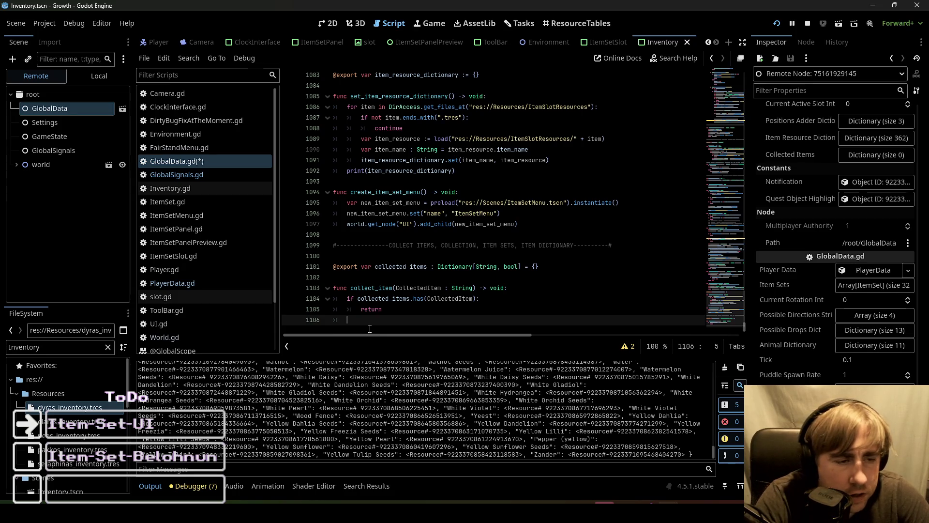
text(collection_amount_c)
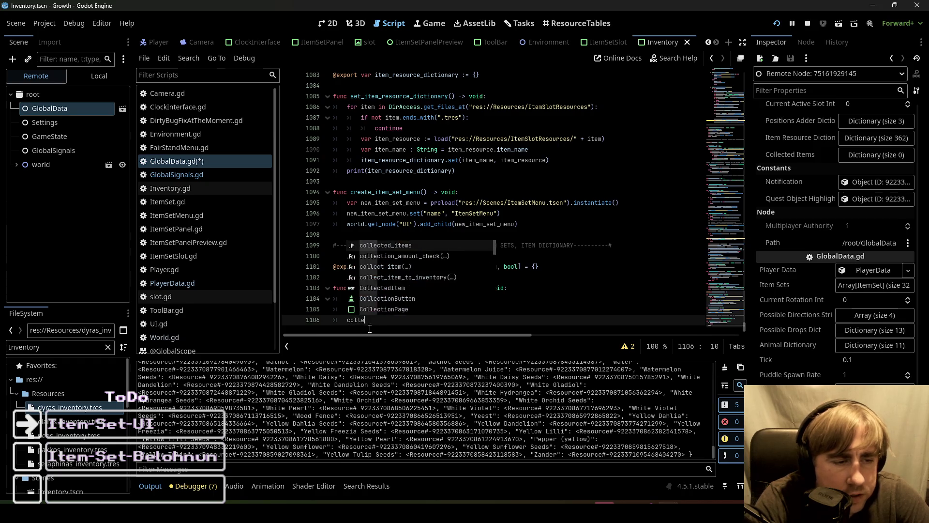
key(BackSpace)
key(BackSpace)
key(BackSpace)
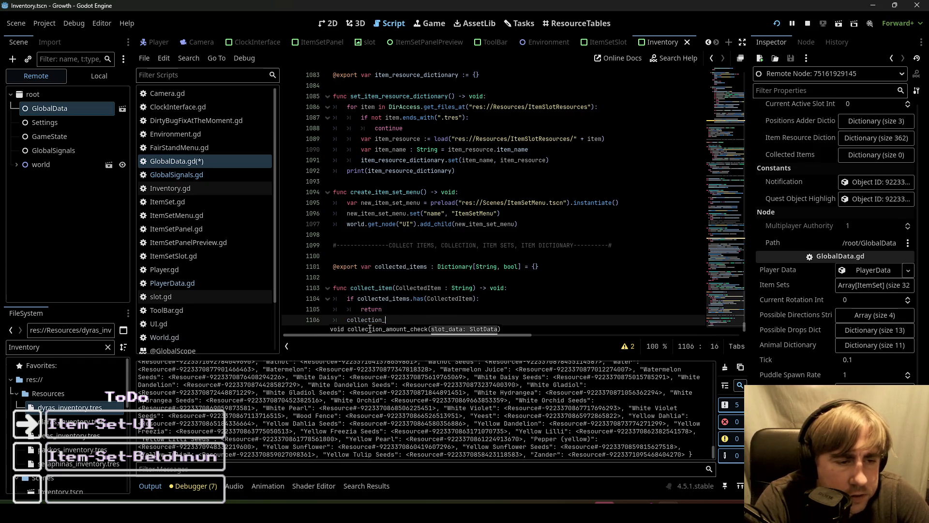
text(_items.)
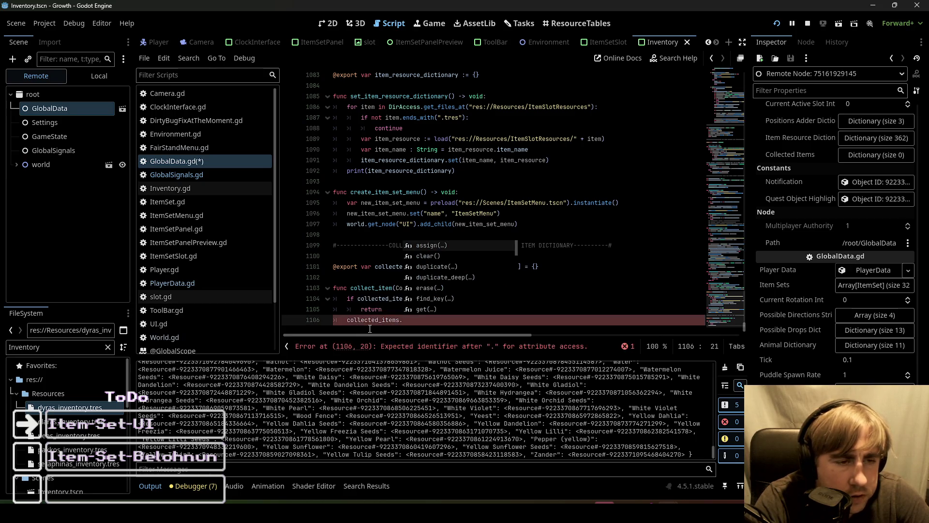
key(BackSpace)
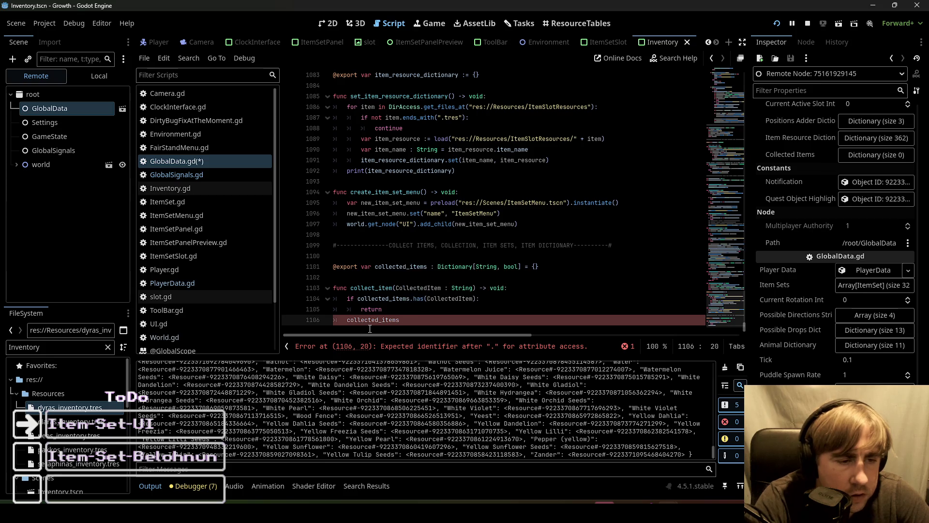
text(set(")
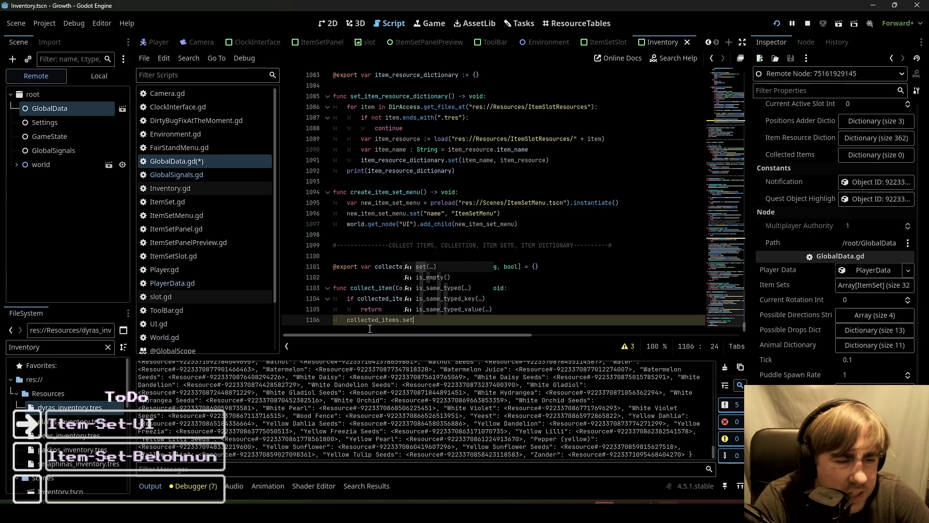
key(BackSpace)
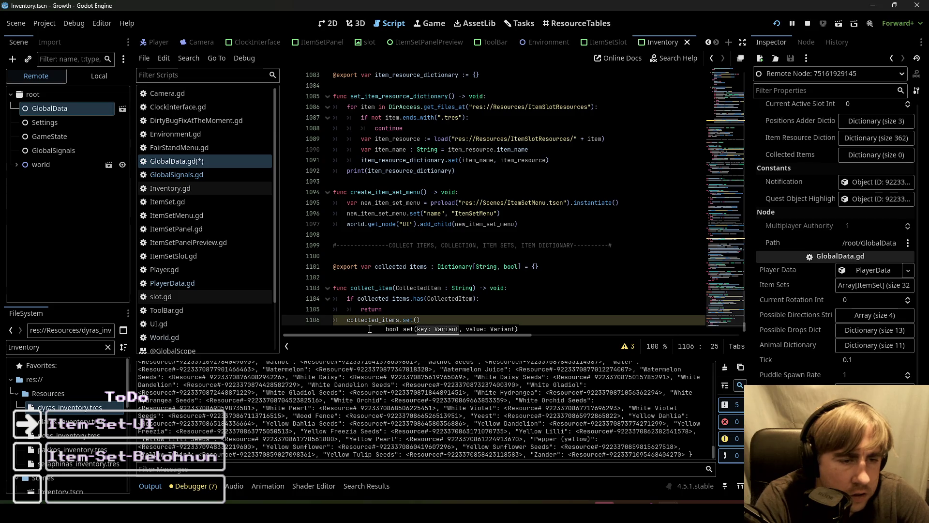
key(BackSpace)
text(ctedItem)
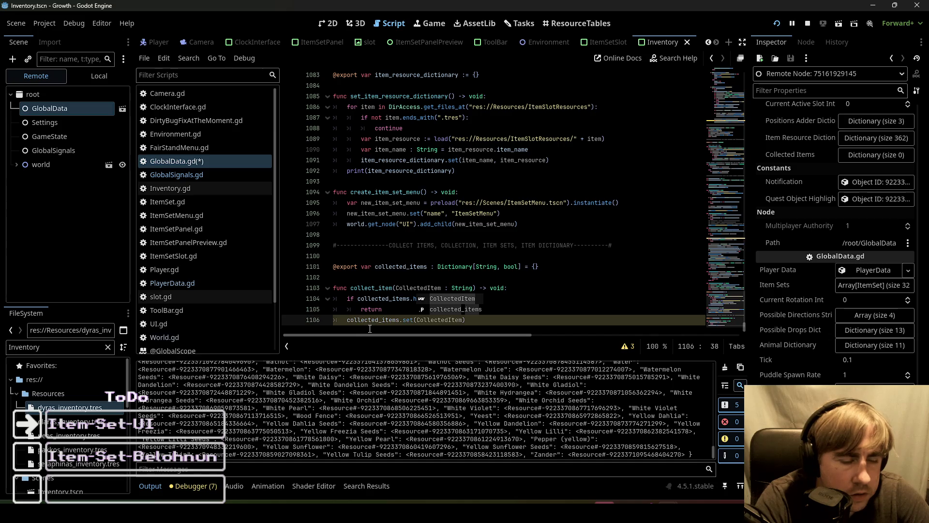
text(, )
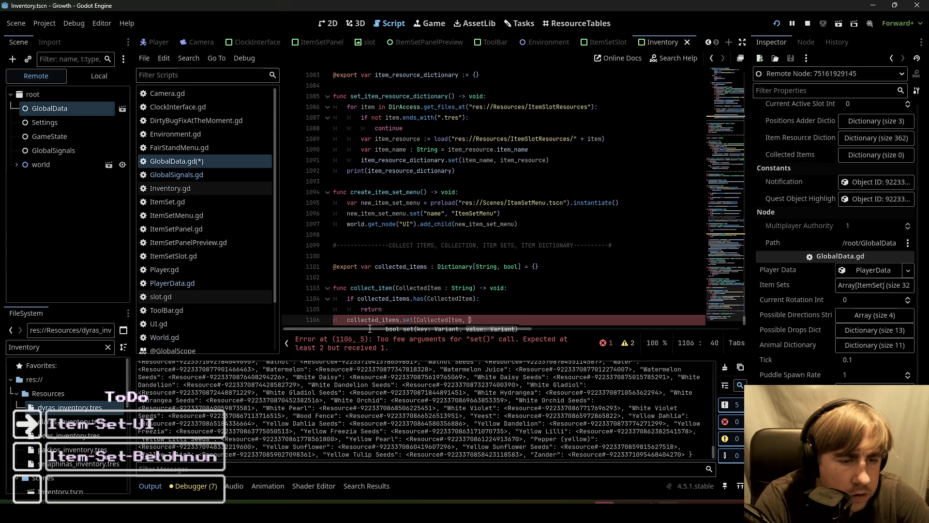
text(true)
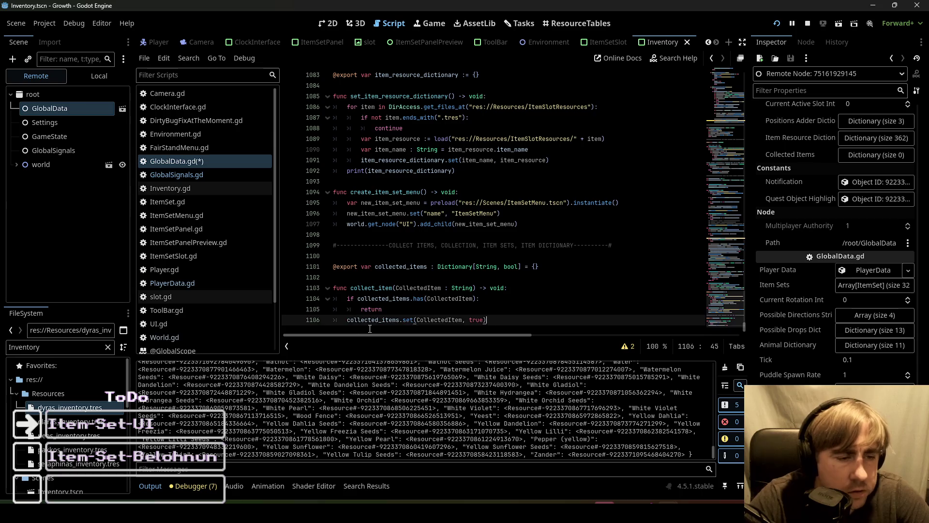
key(Down)
key(ctrl+s)
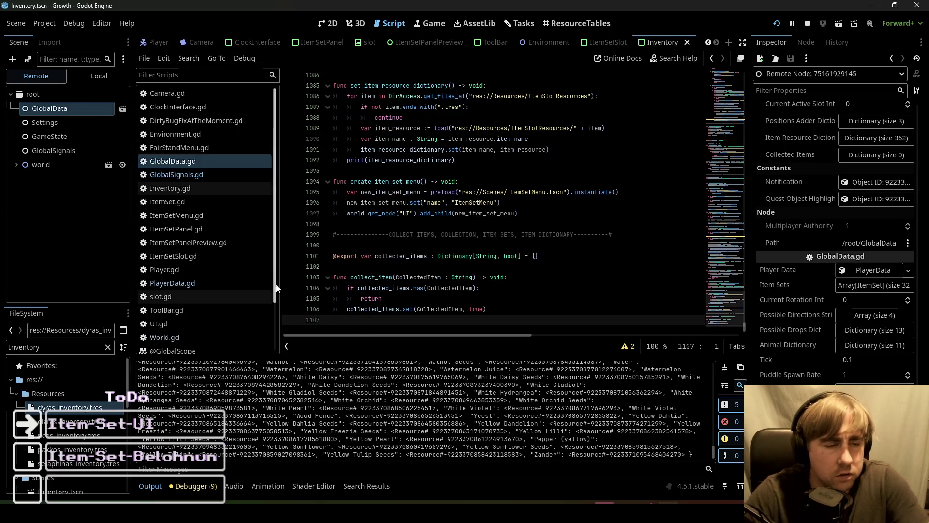
double_click(366, 277)
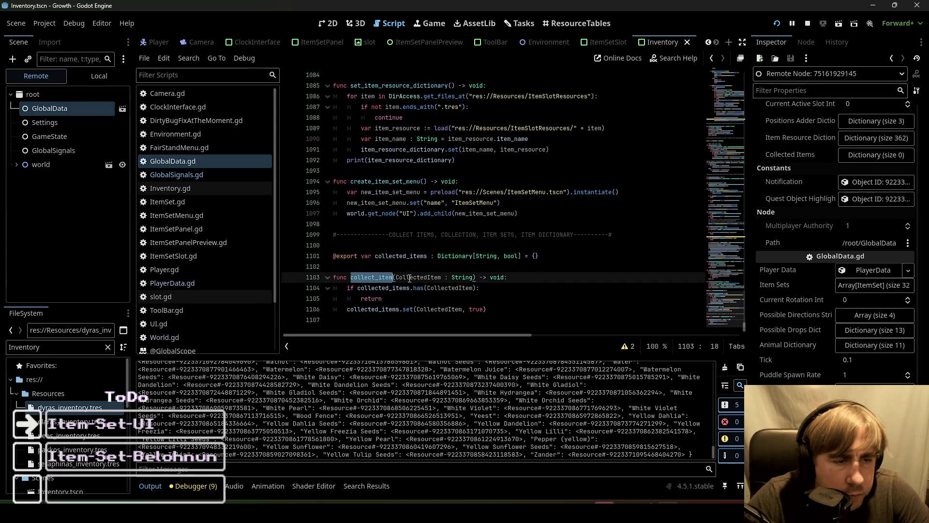
- Insert line 78 in connect_signals beginning 'GlobalSignals.CollectItem.' for a new connection
key(Escape)
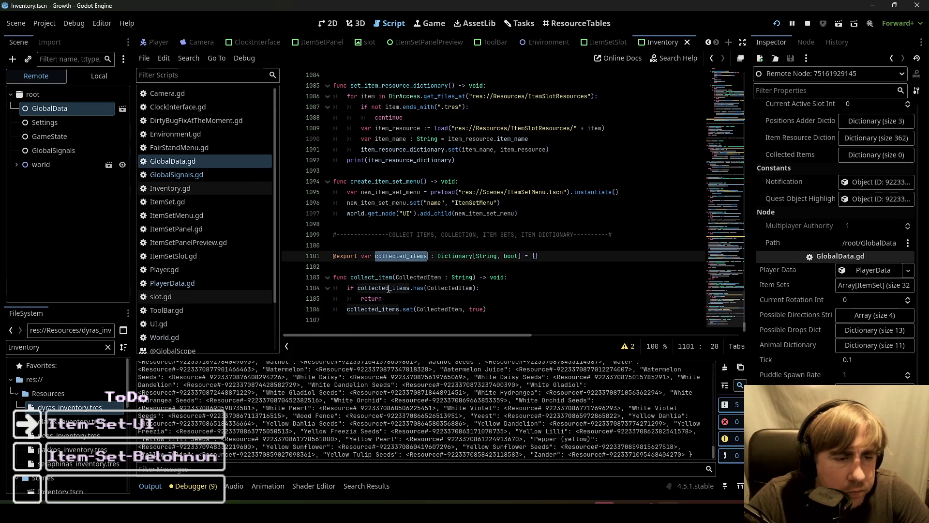
scroll(562, 319, up, 3)
scroll(562, 320, up, 20)
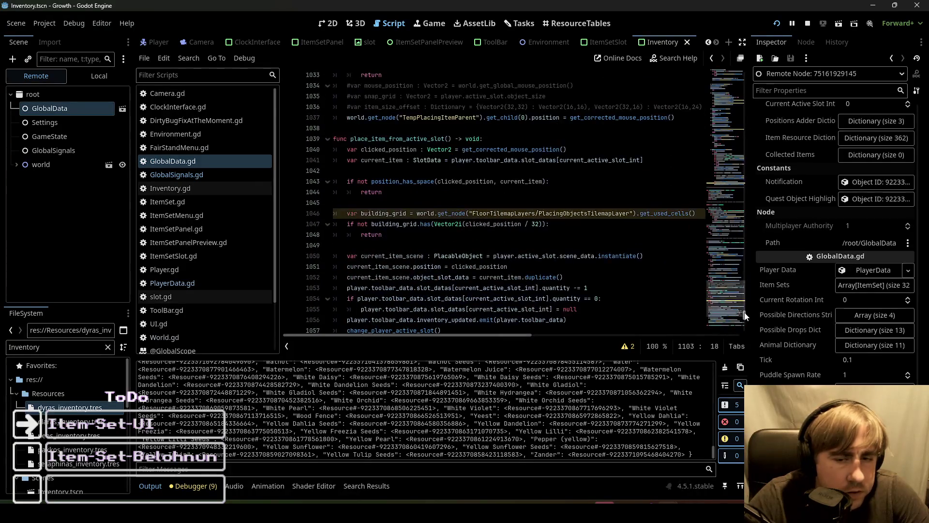
scroll(408, 190, down, 12)
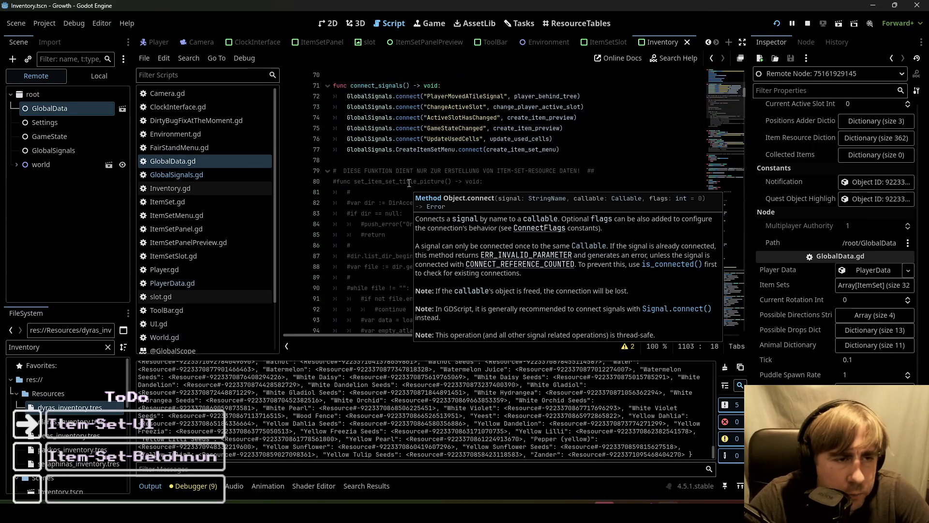
click(586, 150)
key(Return)
key(Return)
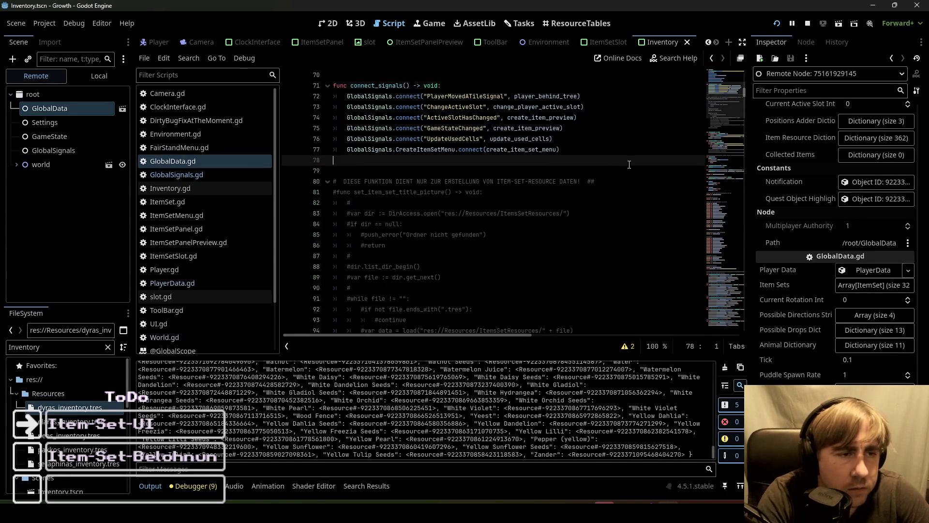
key(Up)
text(lobalData.)
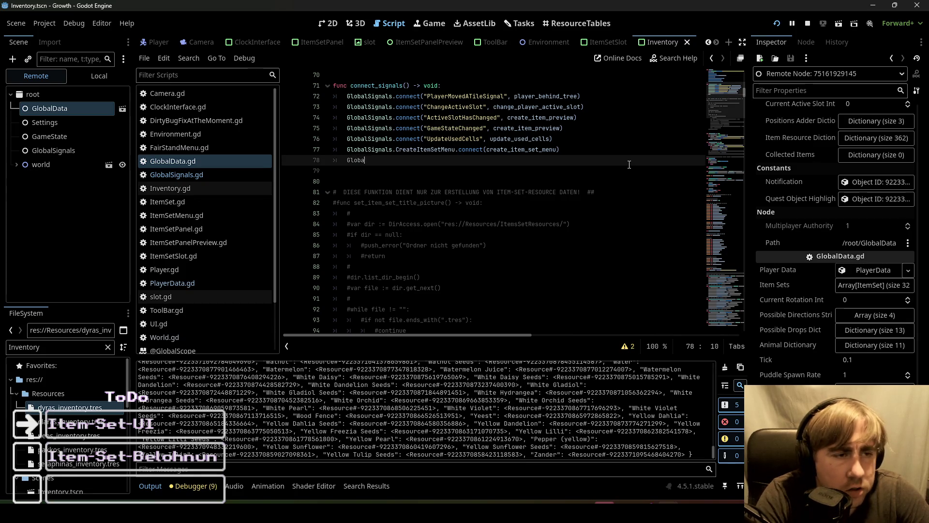
key(BackSpace)
key(BackSpace)
key(BackSpace)
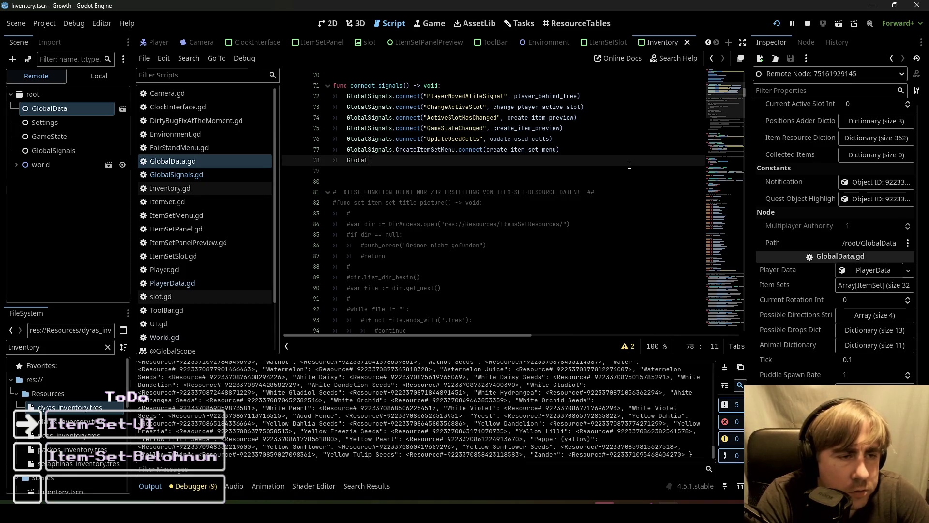
text(ls.)
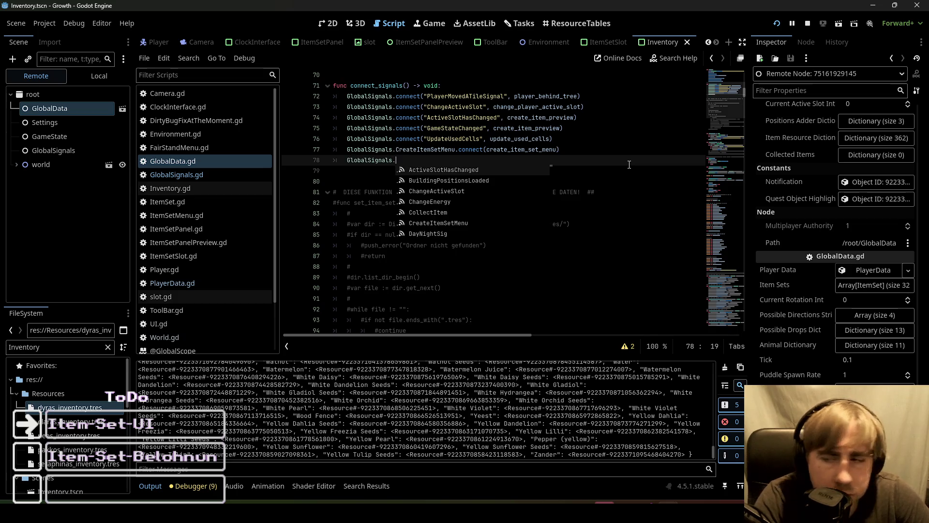
text(Collec)
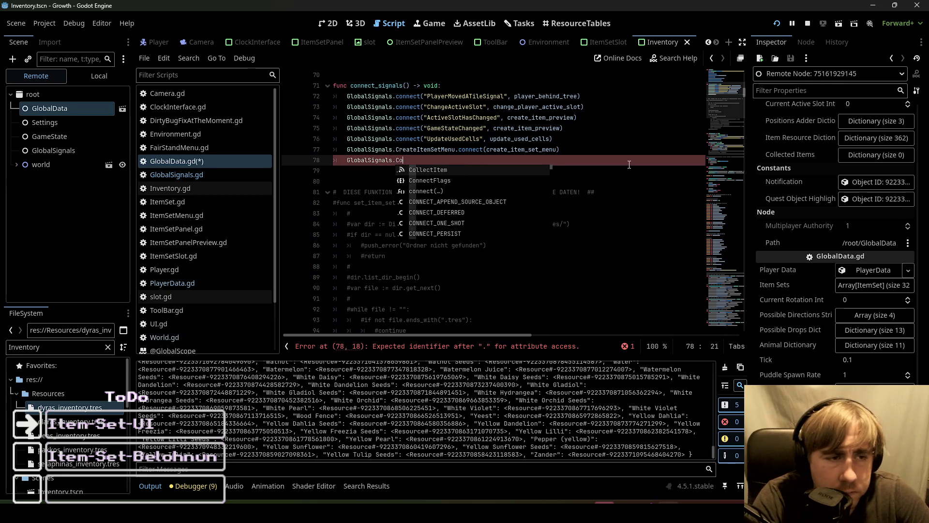
text(tItem.)
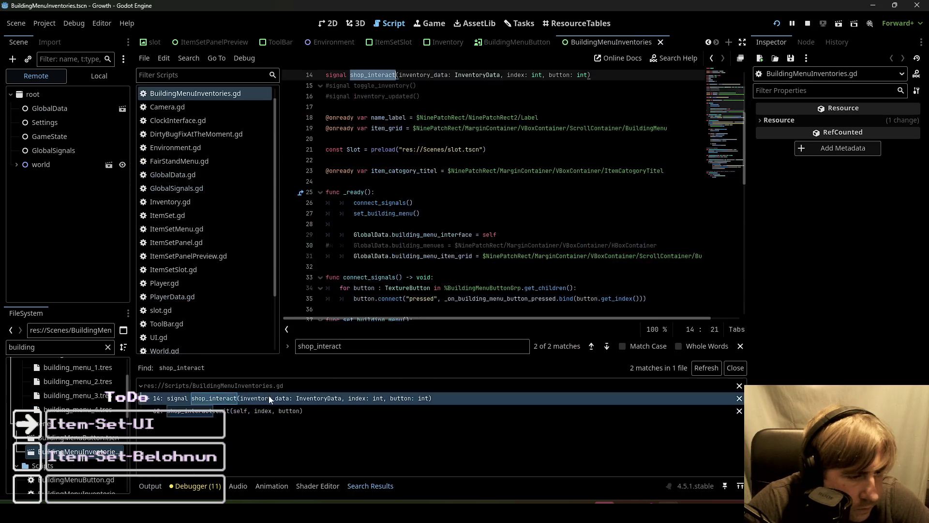
- Jump through the shop_interact search results to its declaration and emit call
click(269, 398)
scroll(393, 268, down, 5)
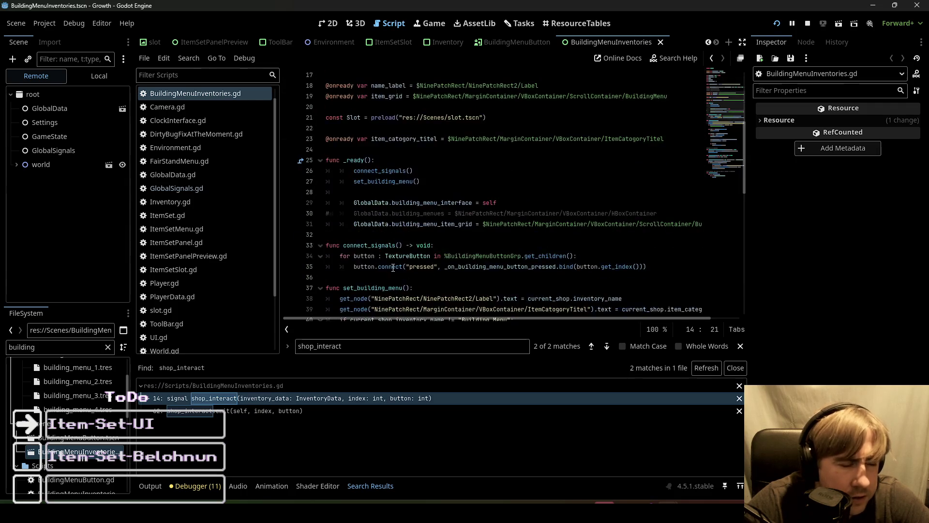
click(232, 411)
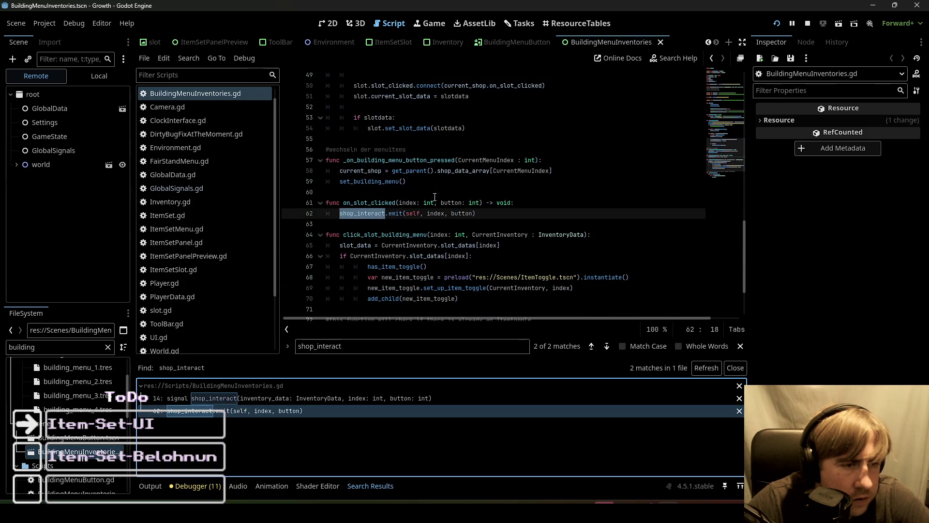
scroll(434, 196, up, 16)
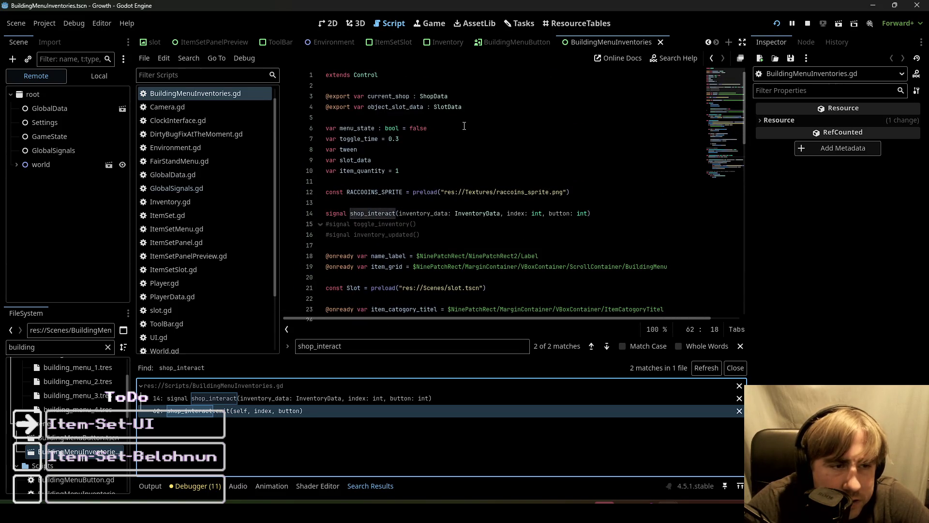
scroll(464, 125, down, 14)
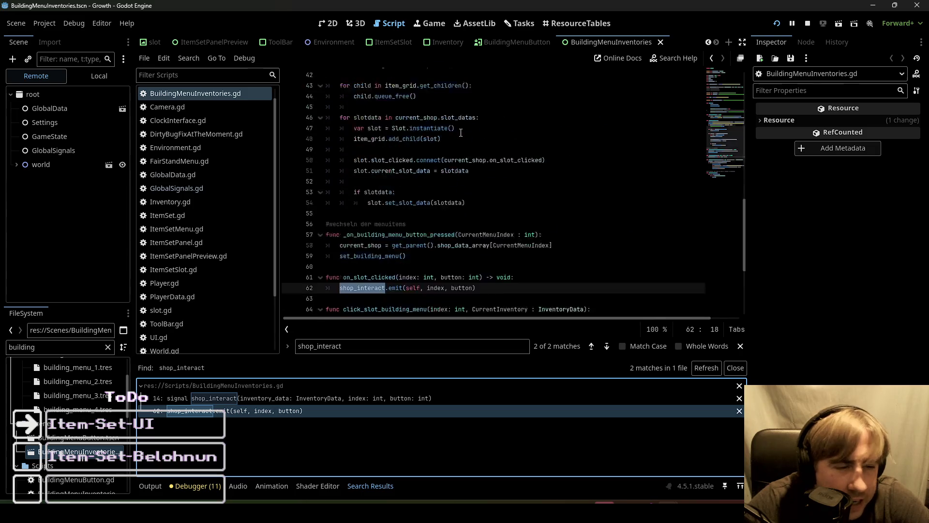
scroll(460, 132, down, 3)
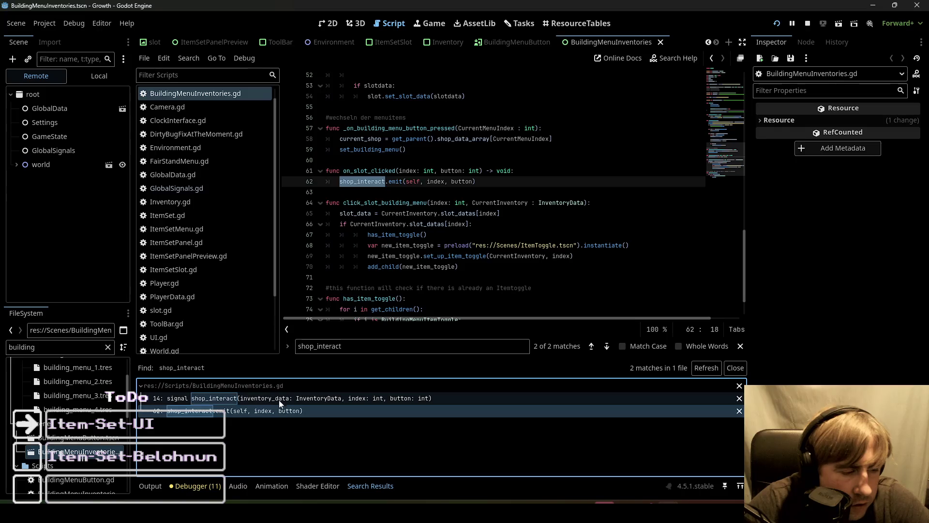
click(483, 186)
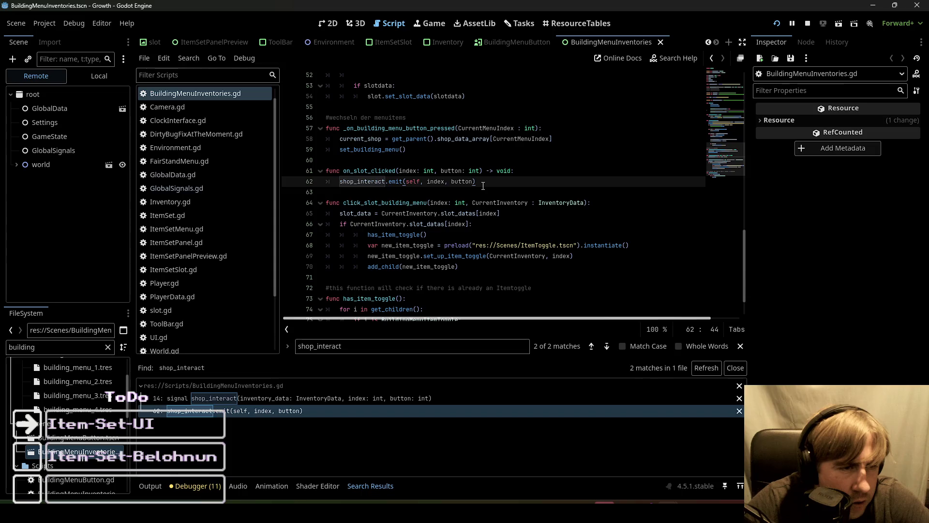
- Review the on_slot_clicked, click_slot_building_menu and set_up_item_toggle code in BuildingMenuInventories.gd
drag(475, 186, 283, 170)
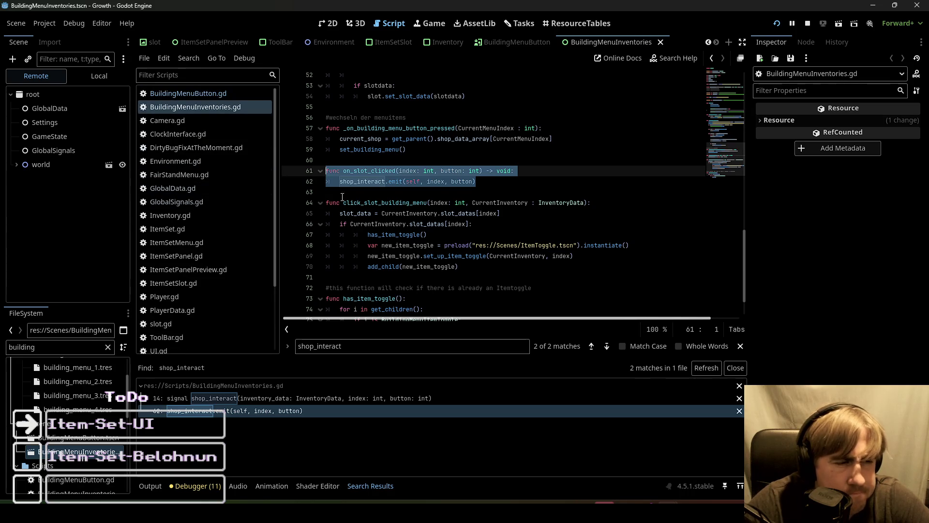
scroll(391, 208, down, 2)
scroll(391, 209, up, 3)
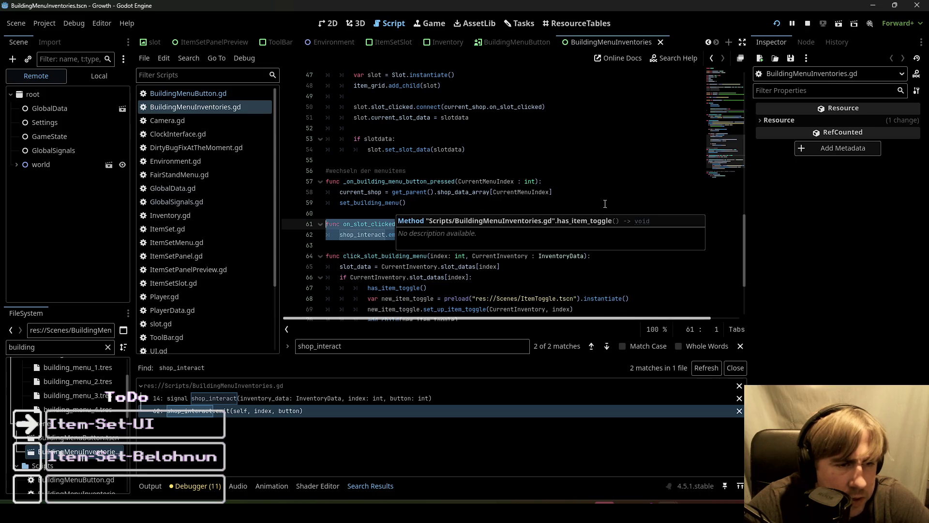
scroll(489, 176, down, 1)
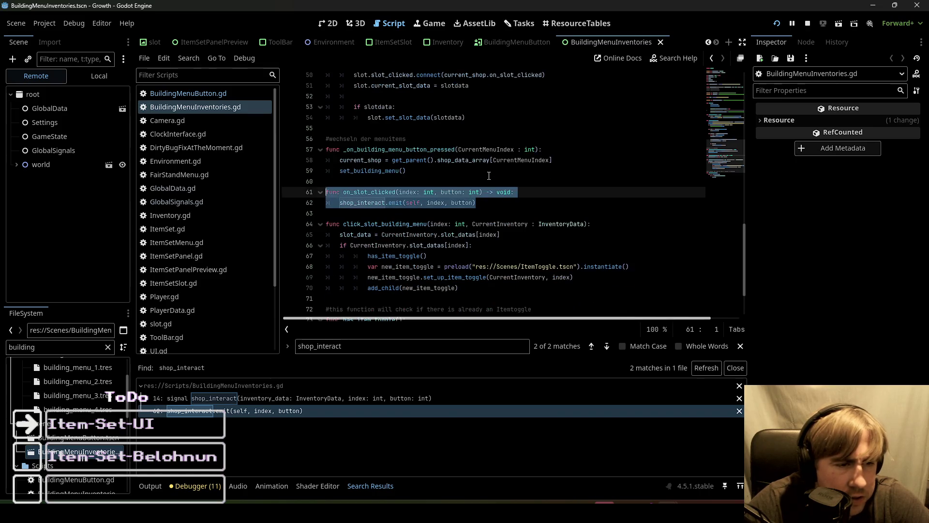
double_click(425, 224)
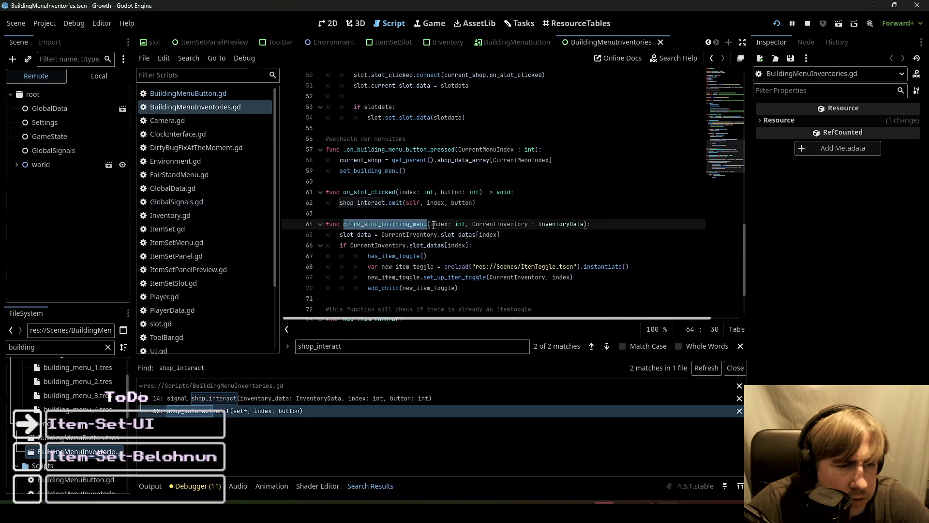
scroll(434, 225, down, 1)
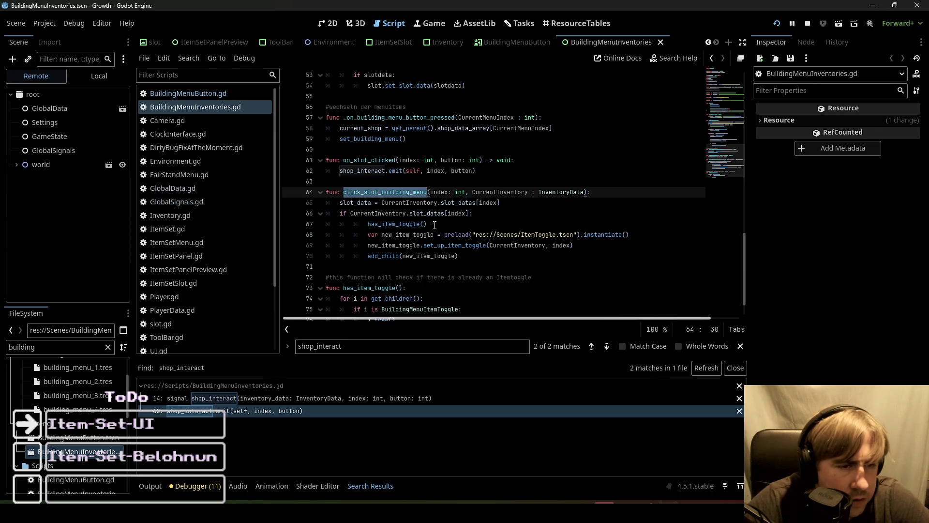
double_click(444, 245)
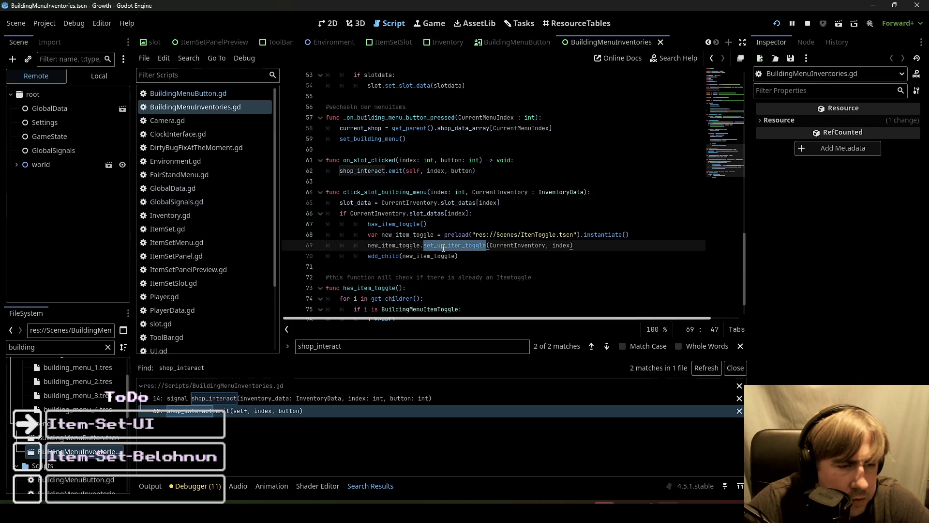
click(445, 246)
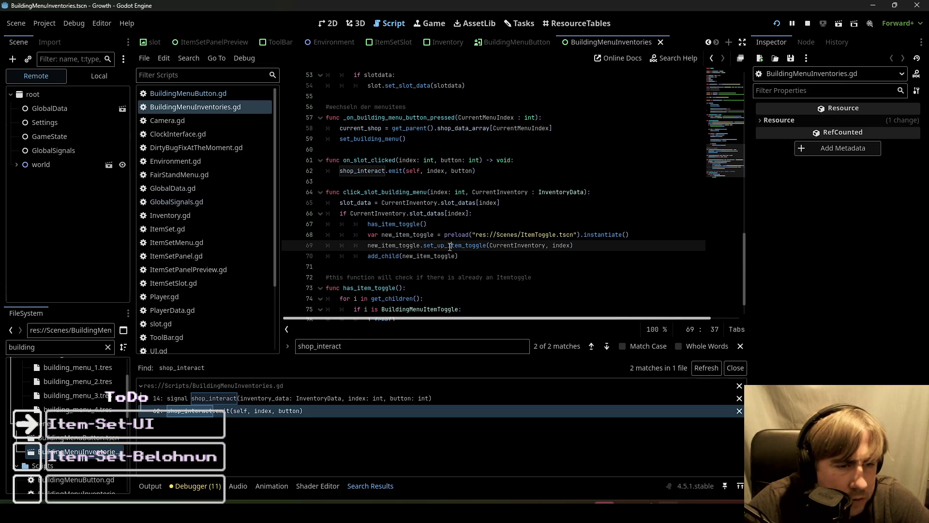
- Filter the FileSystem dock for 'ItemToggle' and open ItemToggle.tscn
double_click(22, 347)
text(it)
key(BackSpace)
key(BackSpace)
text(set)
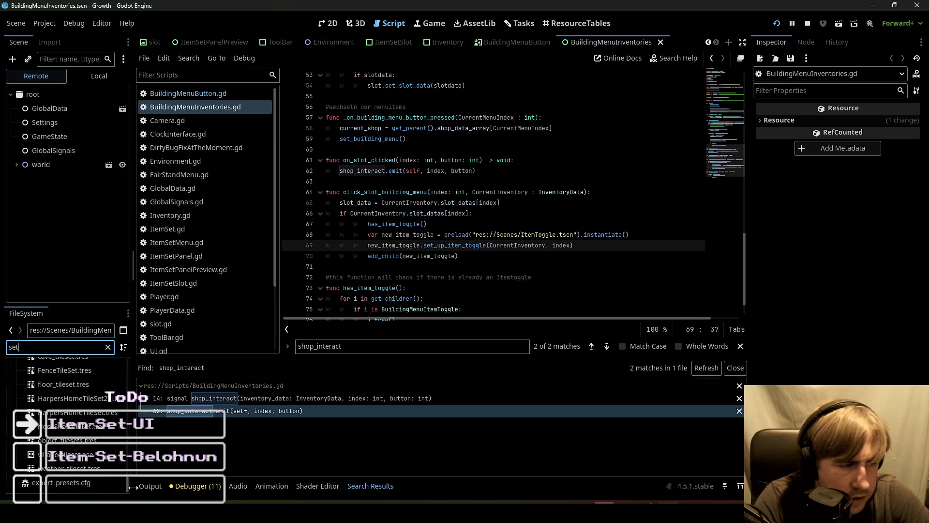
key(BackSpace)
key(BackSpace)
key(BackSpace)
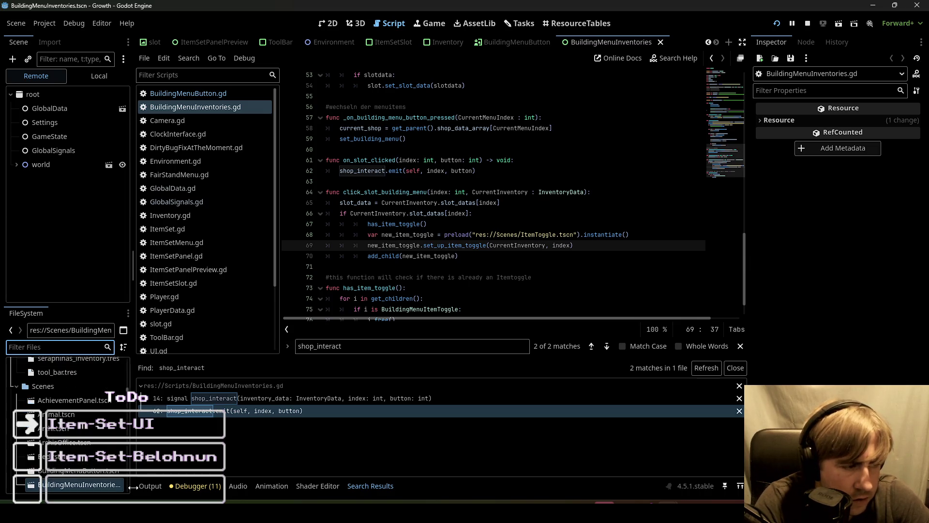
text(item)
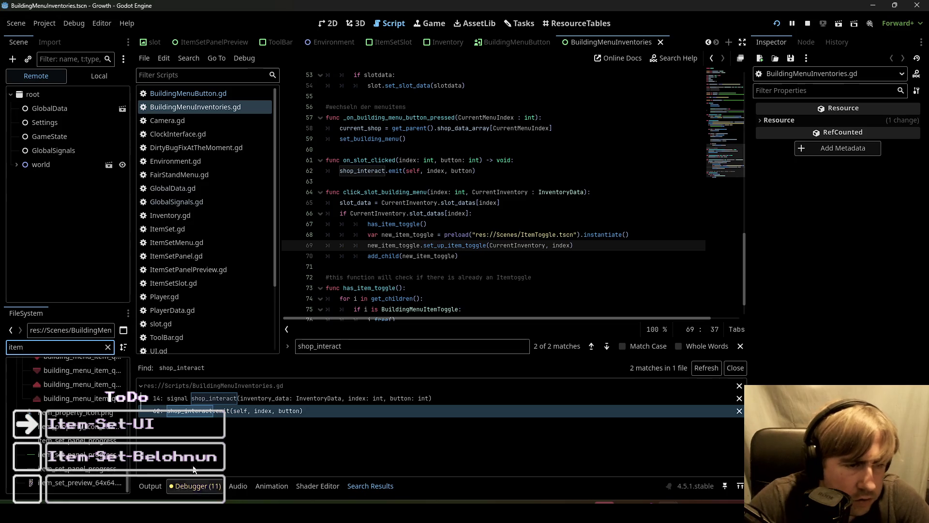
click(409, 251)
scroll(409, 251, down, 1)
click(27, 347)
double_click(26, 346)
text(emTogg)
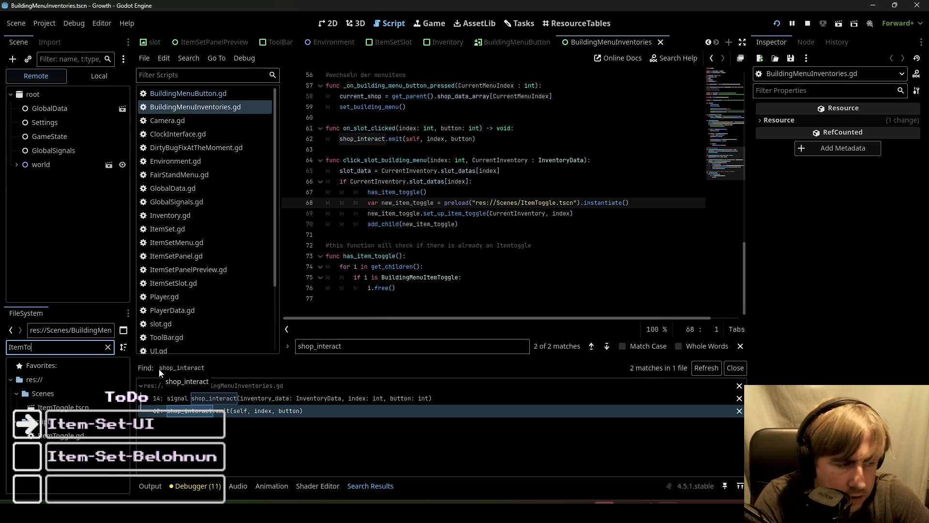
text(le)
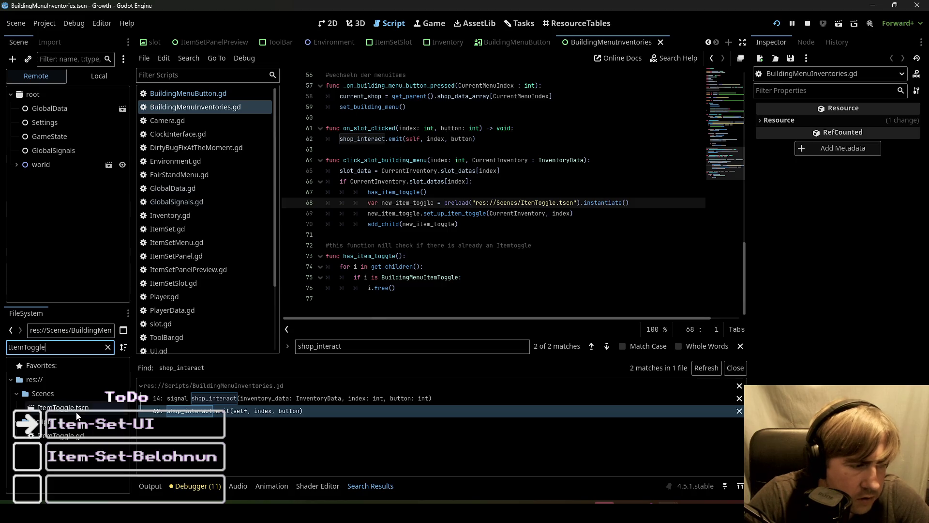
double_click(77, 411)
click(329, 23)
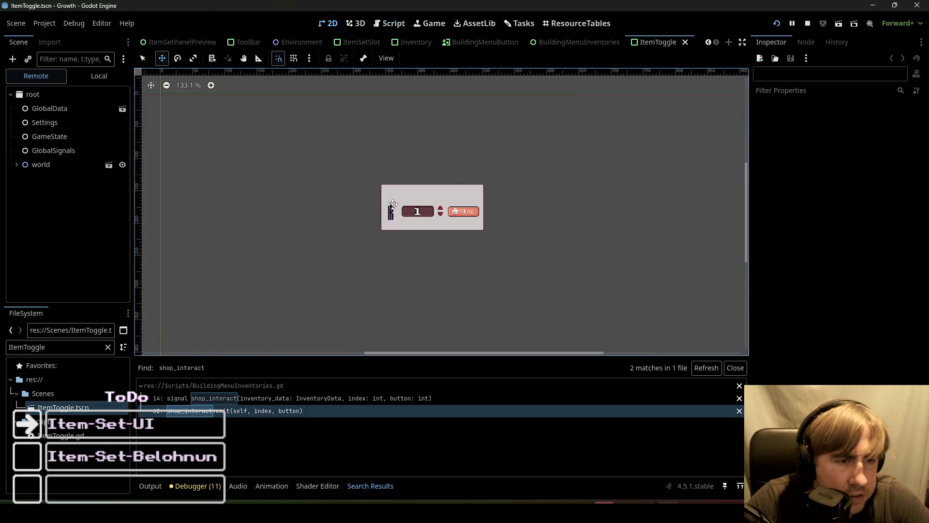
scroll(469, 214, up, 2)
click(389, 24)
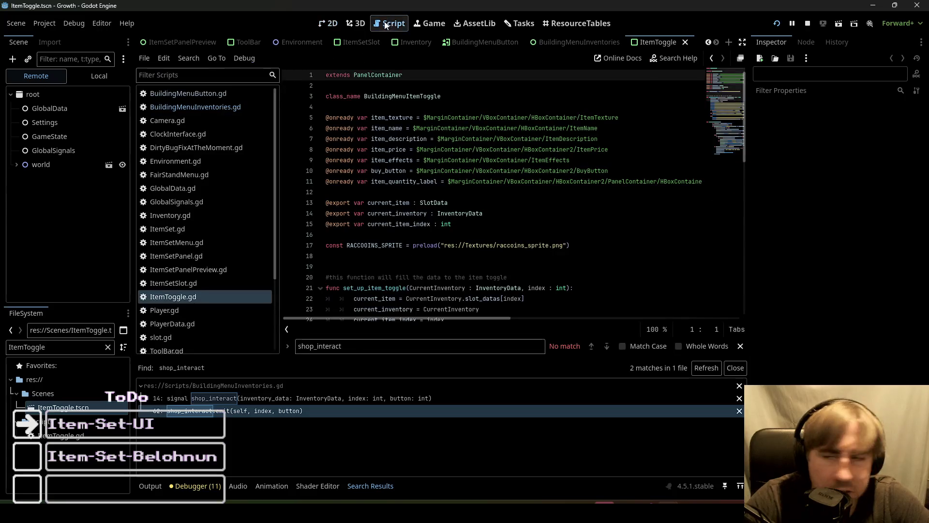
scroll(349, 122, down, 8)
scroll(545, 160, up, 8)
mouse_move(698, 182)
mouse_down()
mouse_move(610, 172)
mouse_move(334, 213)
mouse_move(343, 105)
mouse_move(329, 192)
mouse_move(371, 159)
mouse_move(372, 139)
mouse_up()
scroll(418, 173, down, 8)
scroll(418, 174, up, 2)
click(371, 149)
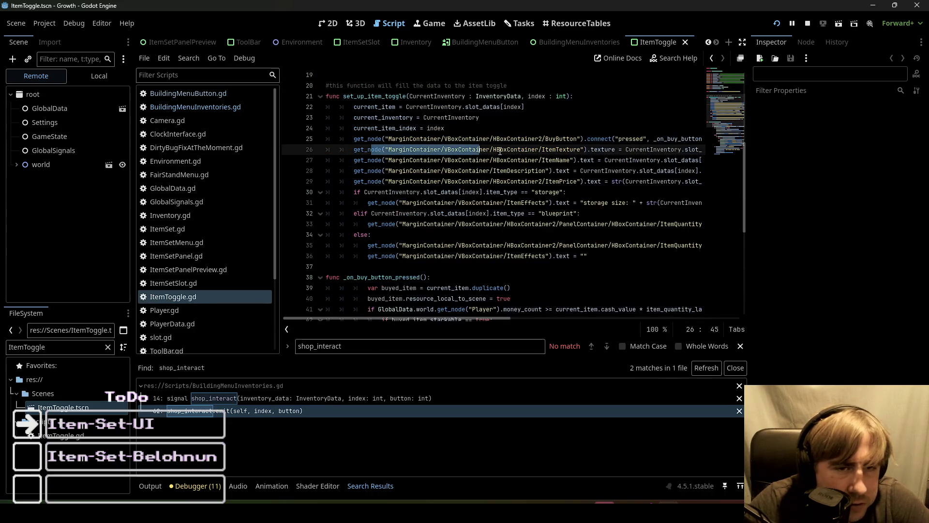
key(Up)
key(Up)
key(End)
scroll(494, 159, up, 4)
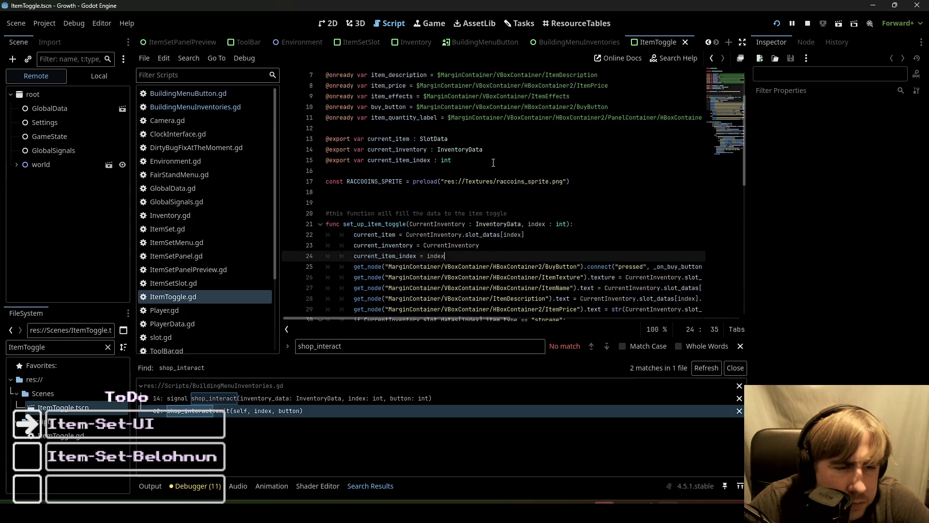
scroll(493, 163, up, 2)
drag(410, 115, 696, 181)
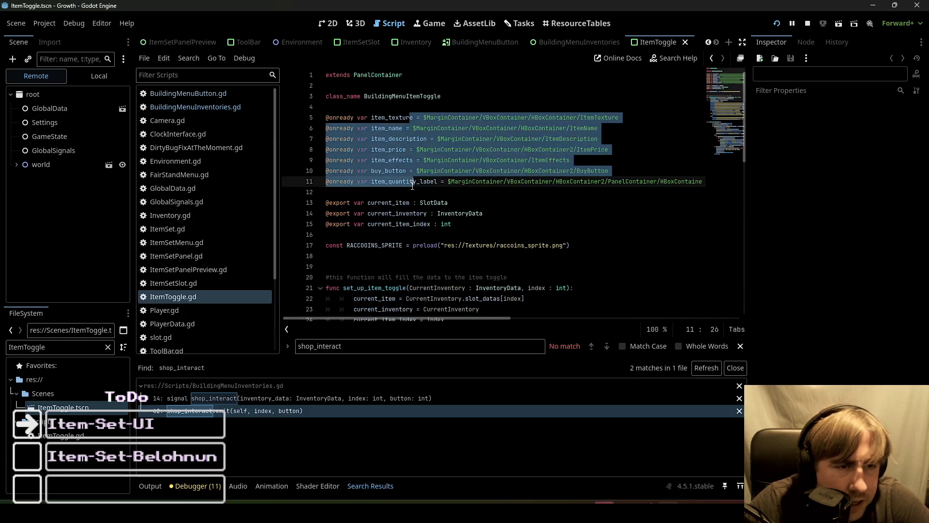
scroll(532, 193, down, 4)
click(432, 204)
drag(432, 203, 435, 235)
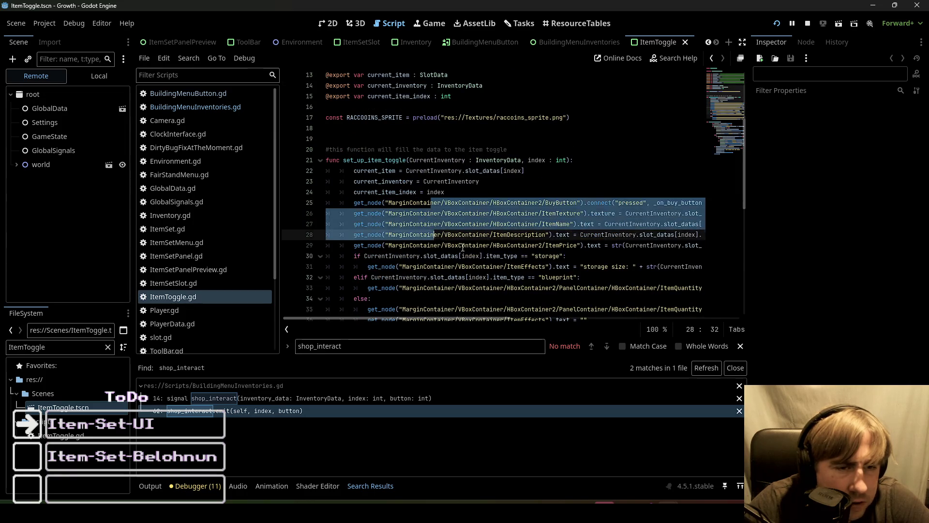
scroll(463, 248, up, 4)
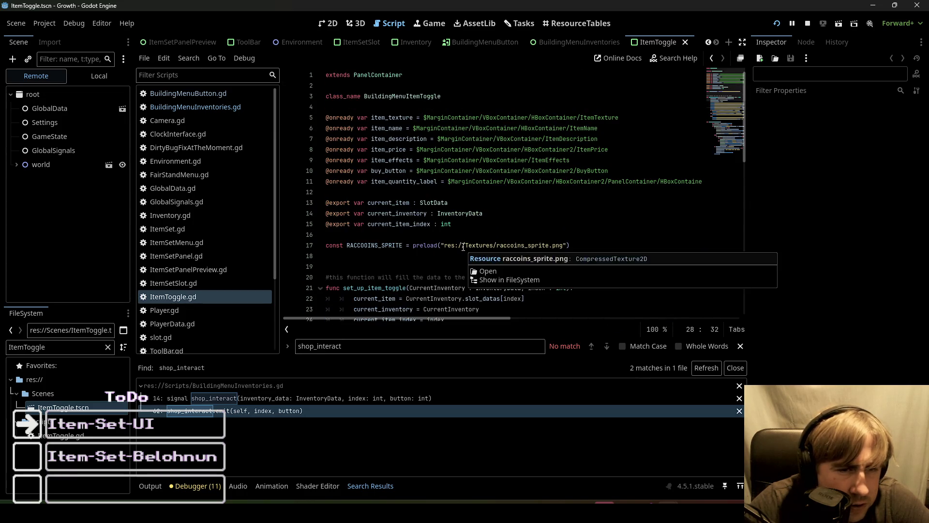
scroll(463, 247, down, 4)
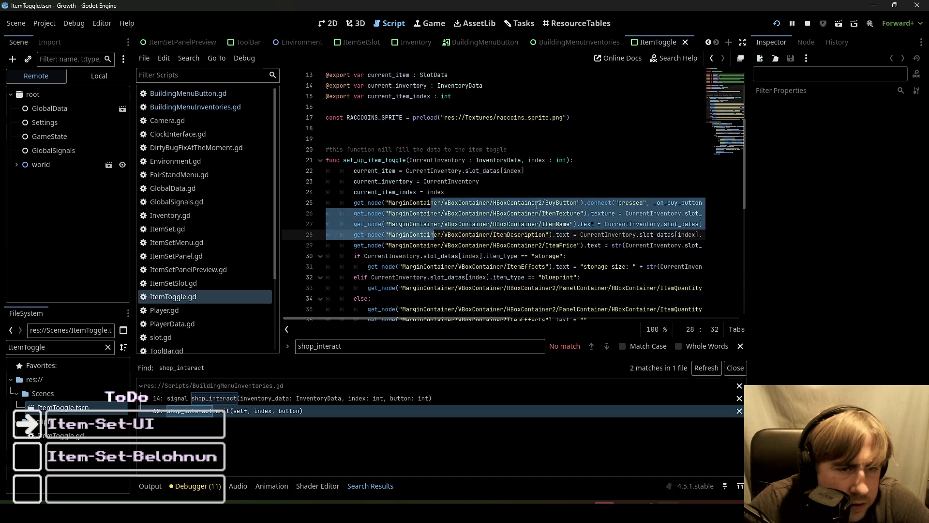
click(536, 204)
scroll(537, 204, up, 4)
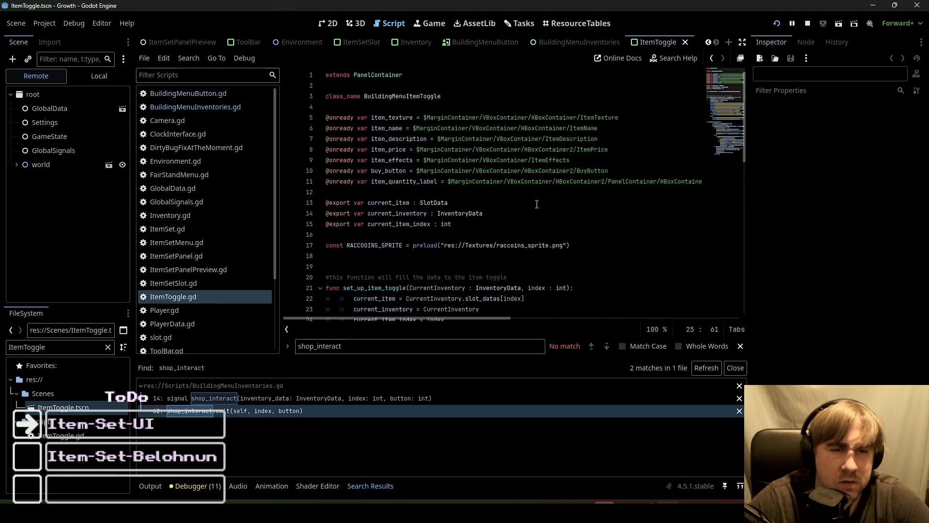
click(552, 173)
scroll(553, 203, down, 7)
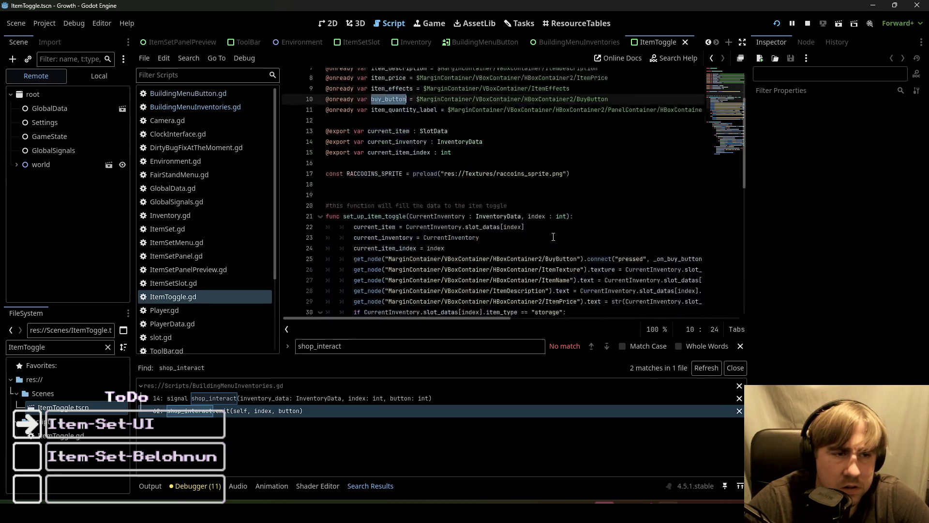
scroll(553, 235, down, 6)
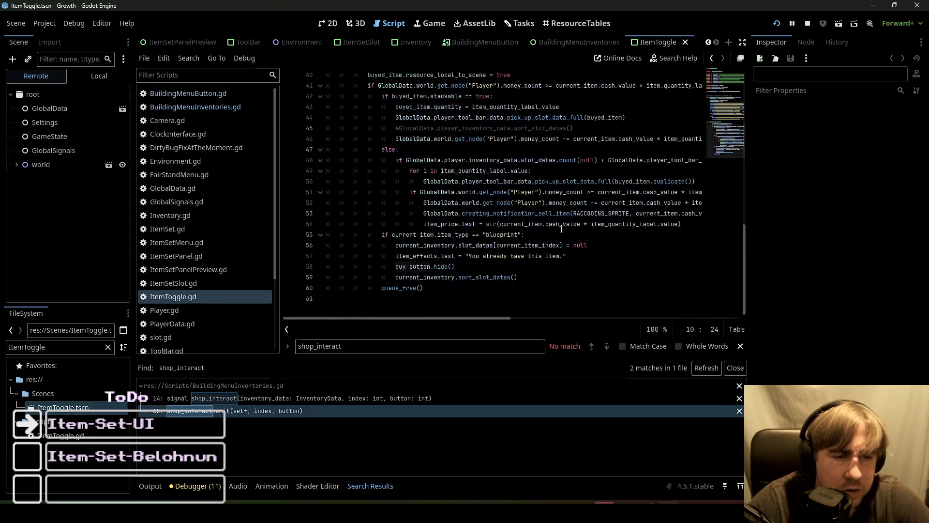
scroll(409, 267, up, 2)
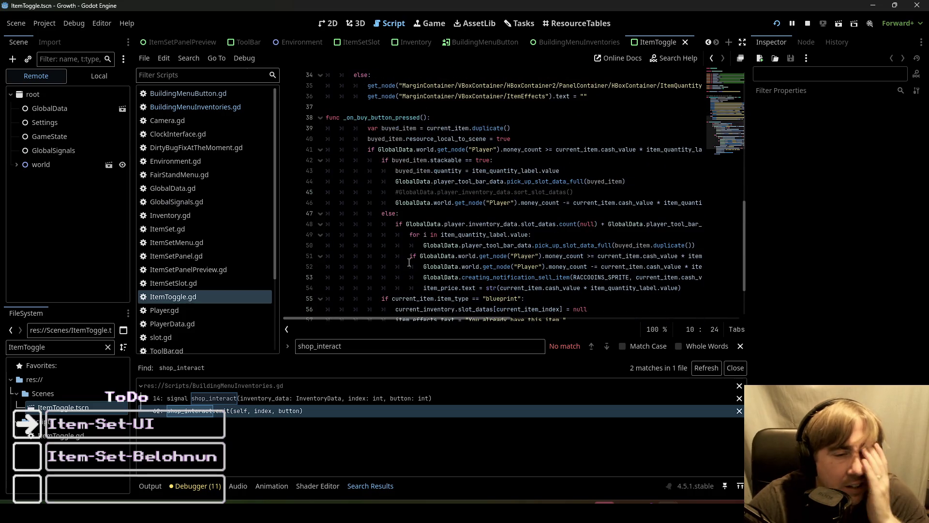
scroll(420, 261, down, 2)
click(458, 265)
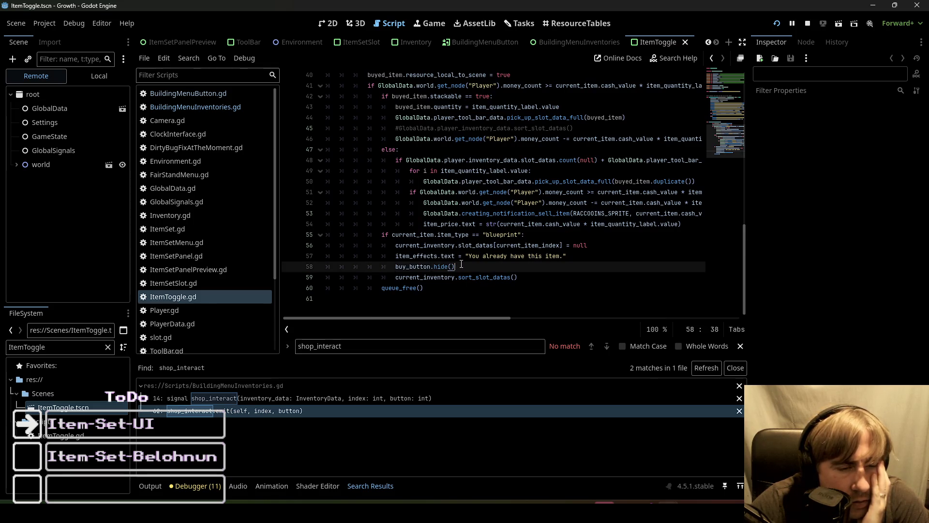
scroll(461, 264, up, 1)
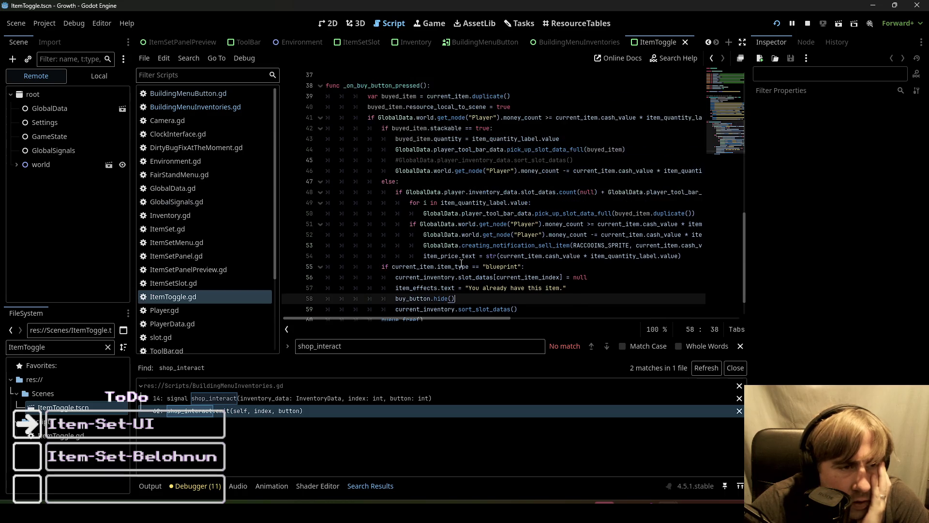
scroll(461, 262, down, 1)
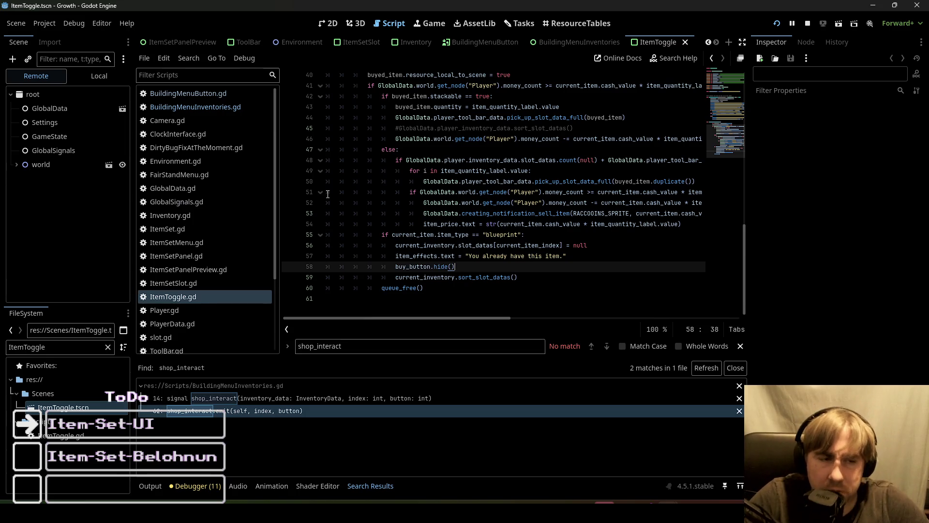
scroll(374, 186, up, 2)
scroll(592, 286, down, 2)
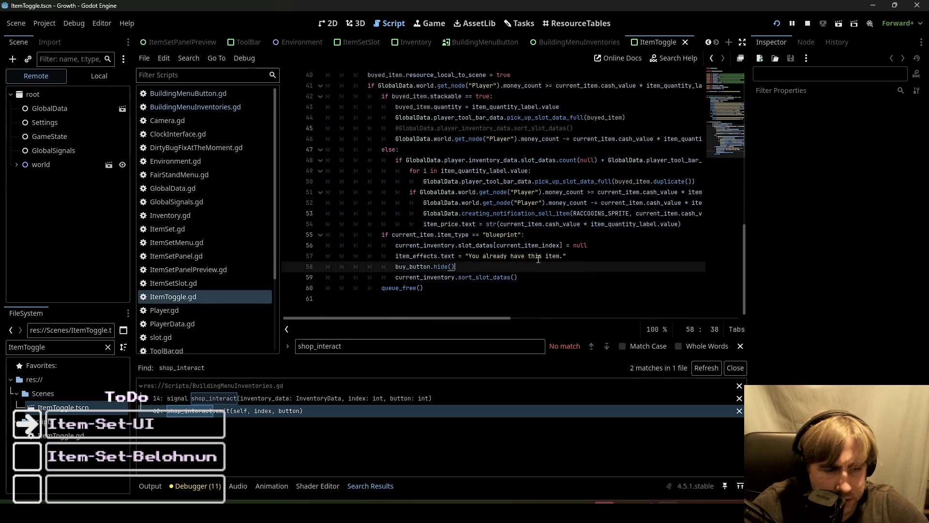
click(529, 277)
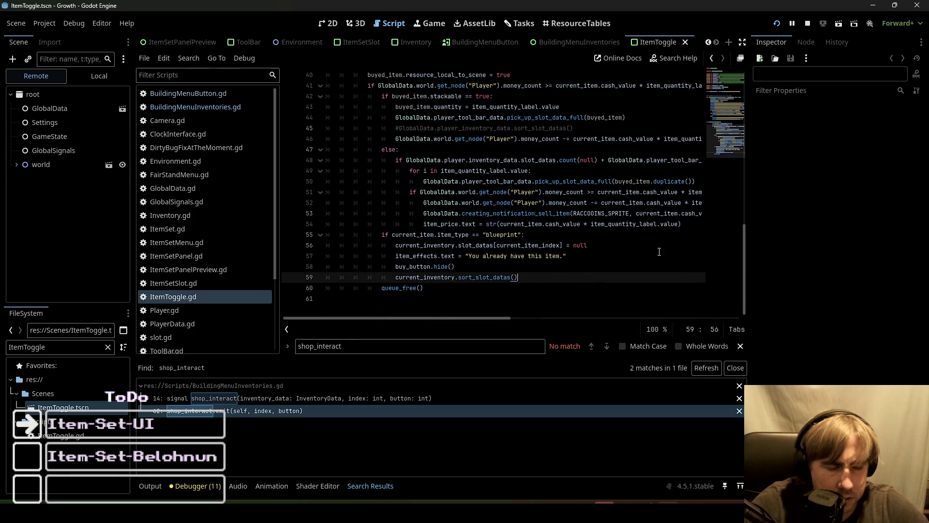
- Add GlobalSignals.CollectItem.emit(buyed_item) after current_inventory.sort_slot_datas() in ItemToggle.gd
key(Return)
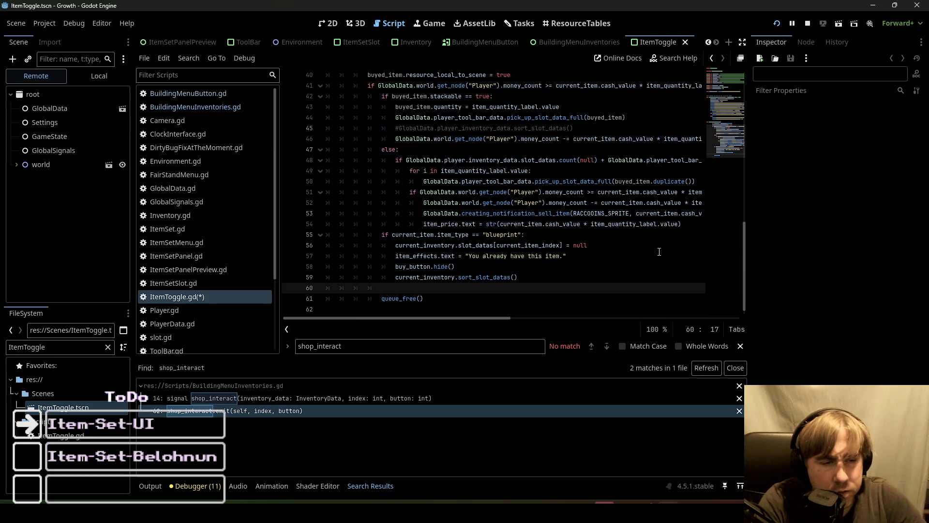
text(.)
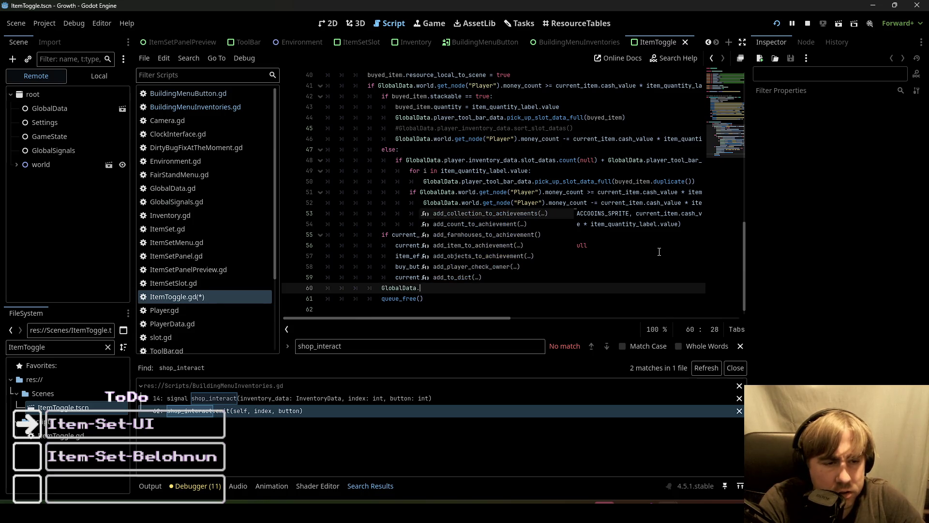
key(ctrl+v)
key(BackSpace)
key(BackSpace)
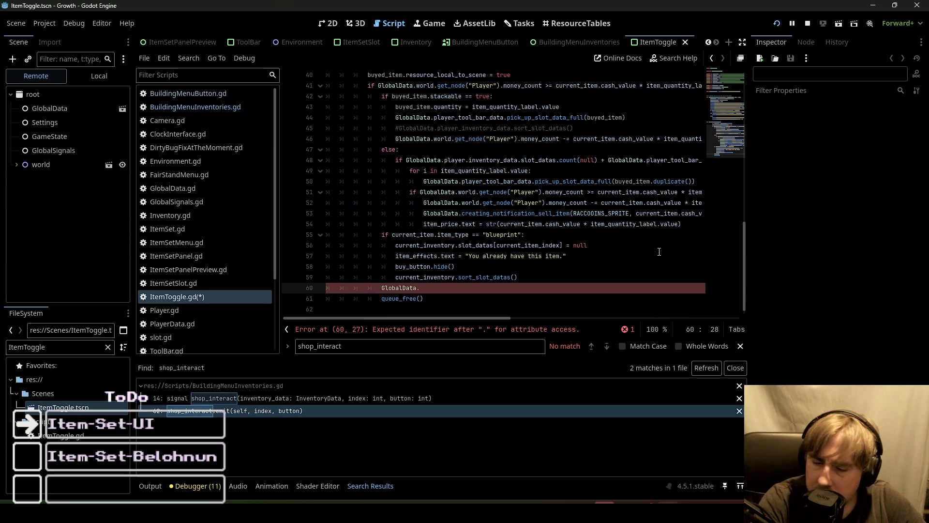
key(BackSpace)
key(BackSpace)
key(BackSpace)
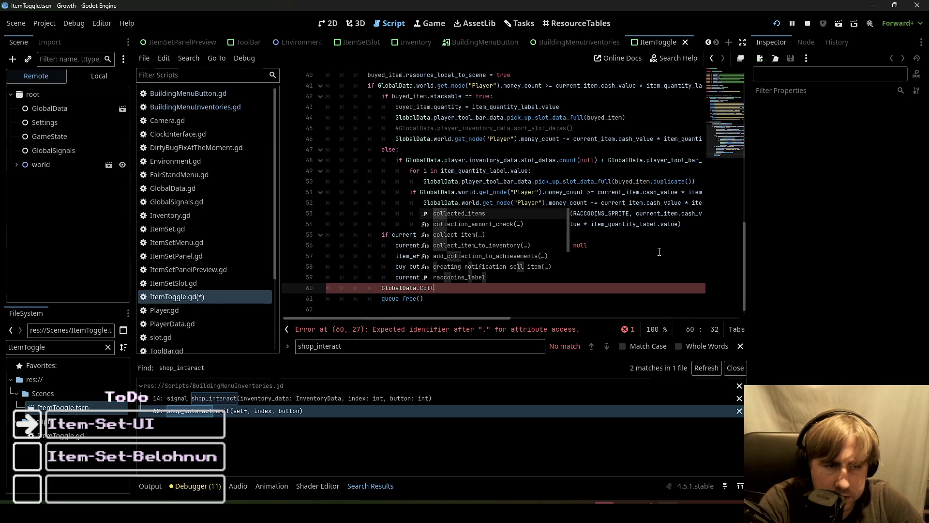
text(ls.Col)
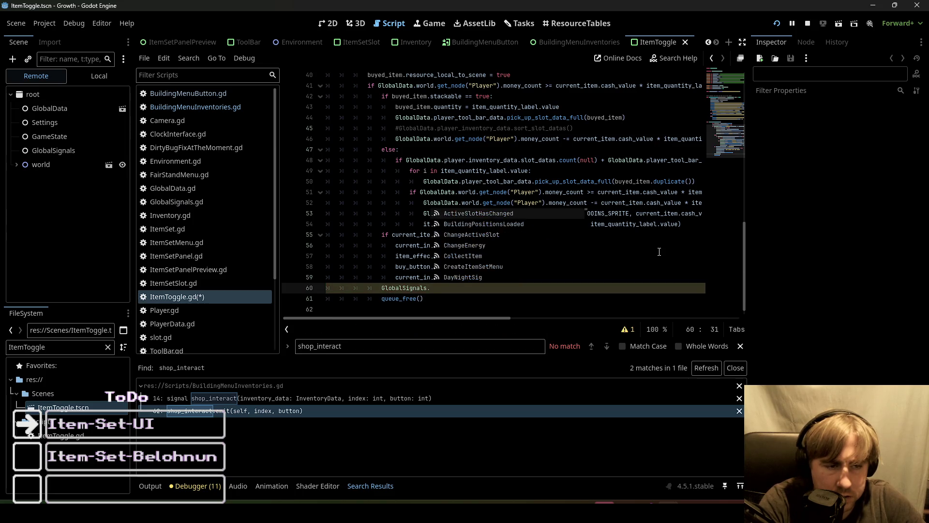
key(Return)
text(em.emit)
key(Return)
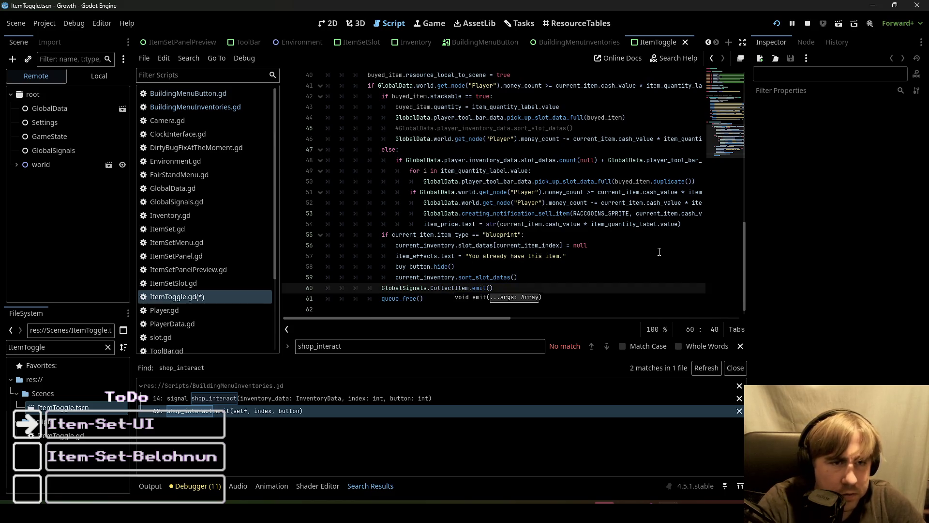
text(uy)
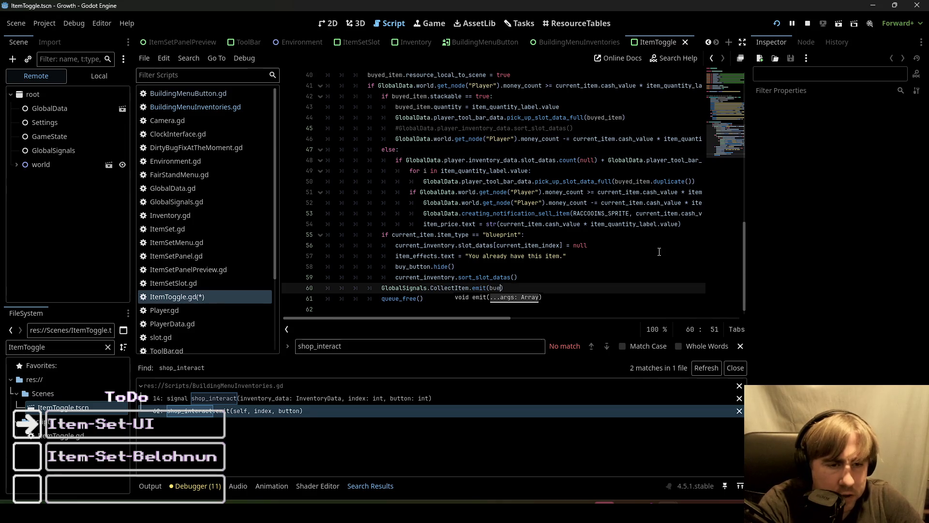
key(Return)
- Save ItemToggle.gd and switch back to the GlobalData script
key(End)
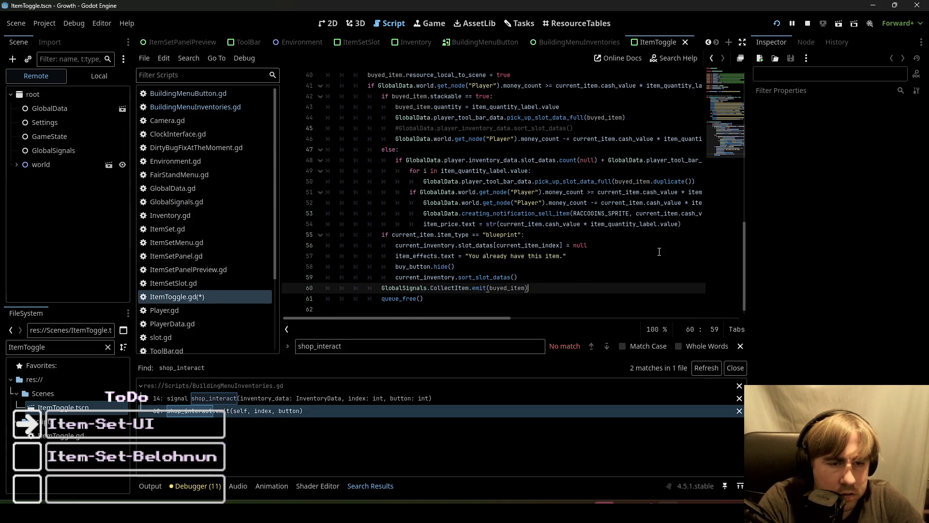
key(Return)
key(BackSpace)
key(BackSpace)
key(ctrl+s)
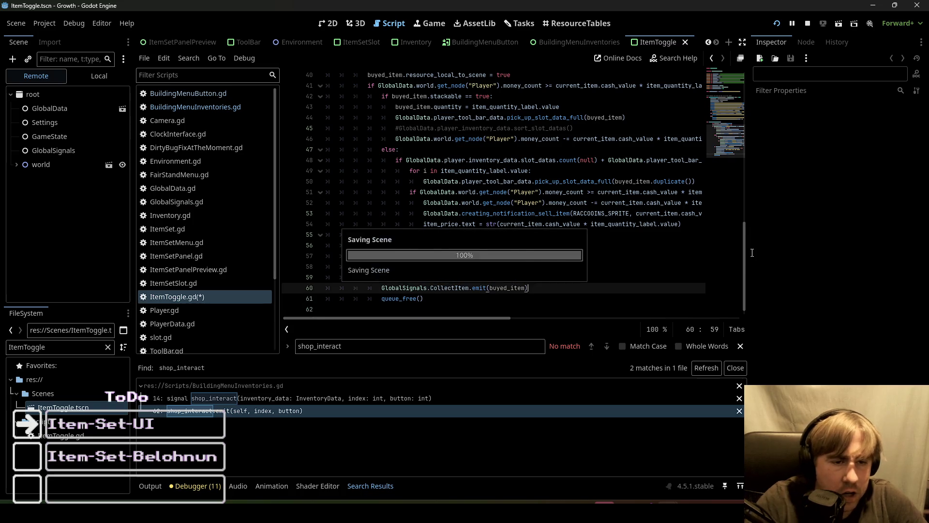
click(173, 188)
- Scroll to collect_item in GlobalData.gd and start a new line inside its already-collected if block
scroll(618, 252, down, 20)
scroll(617, 251, down, 20)
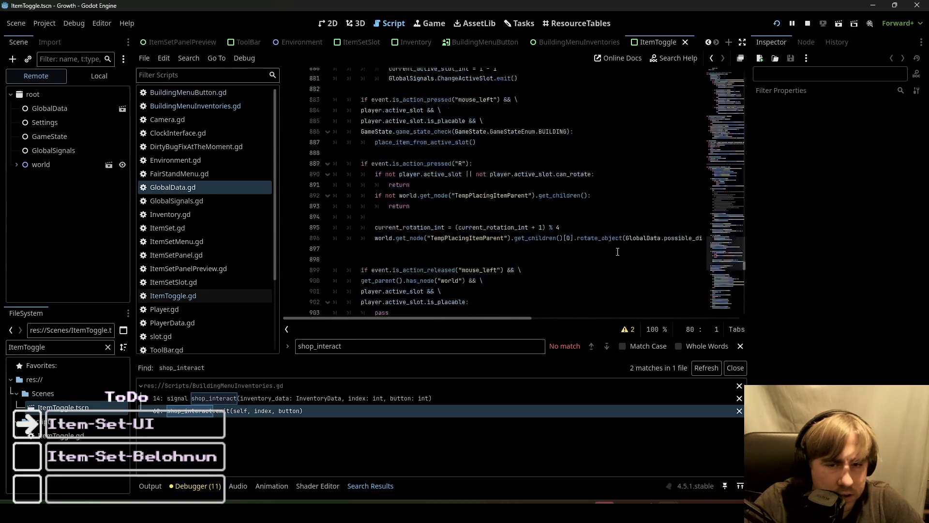
scroll(617, 252, down, 20)
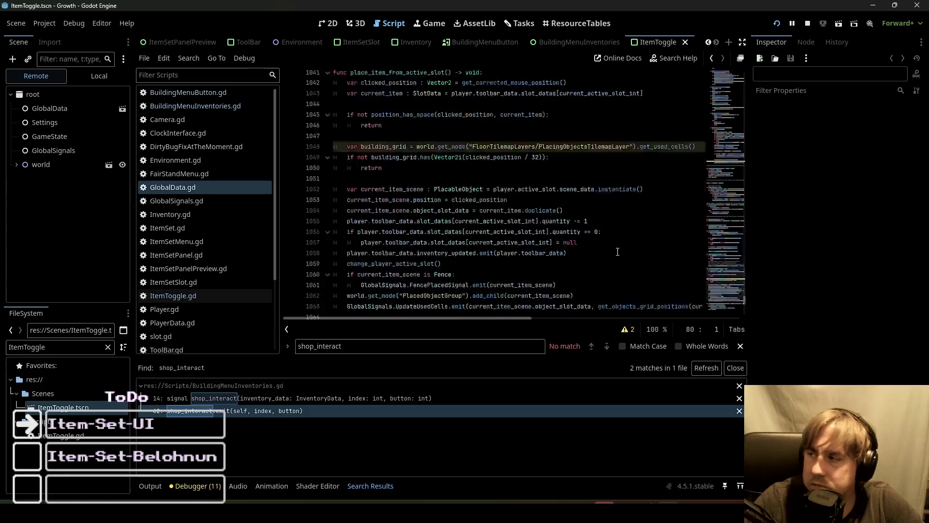
scroll(617, 252, up, 2)
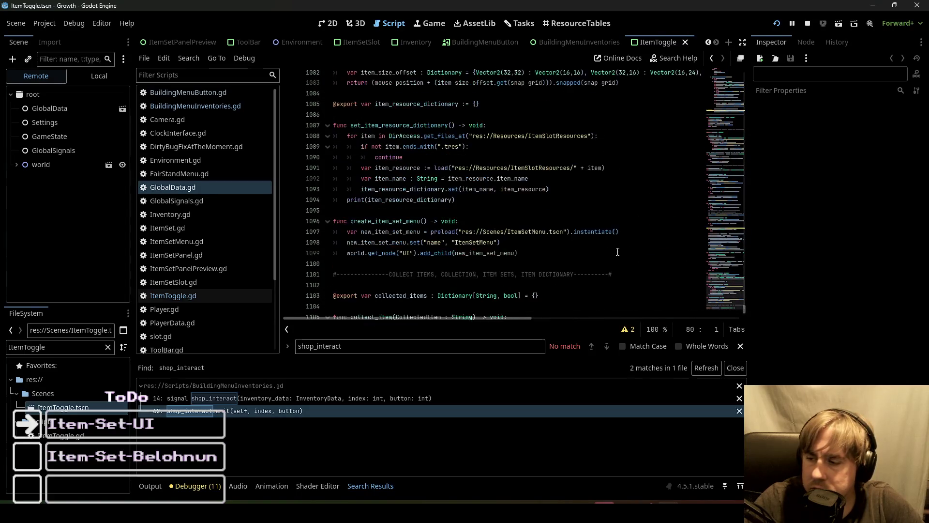
scroll(501, 215, down, 2)
click(395, 277)
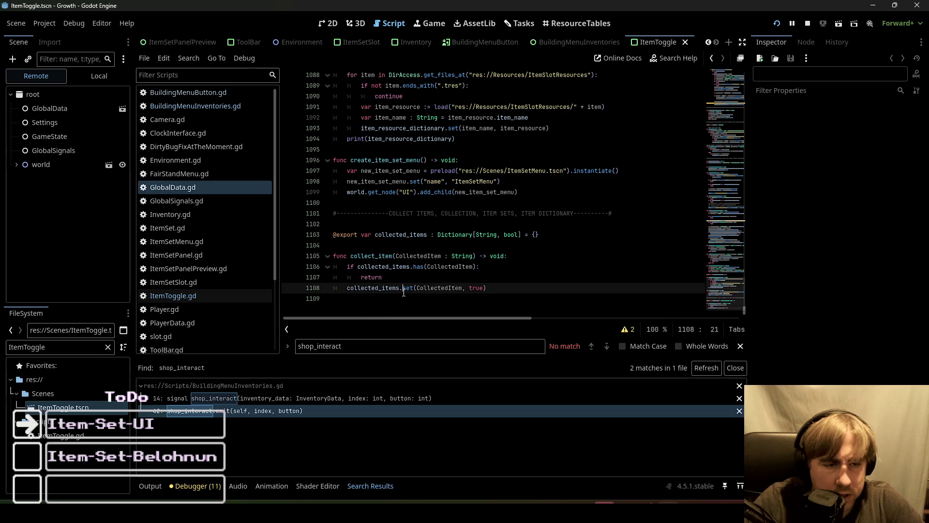
click(485, 267)
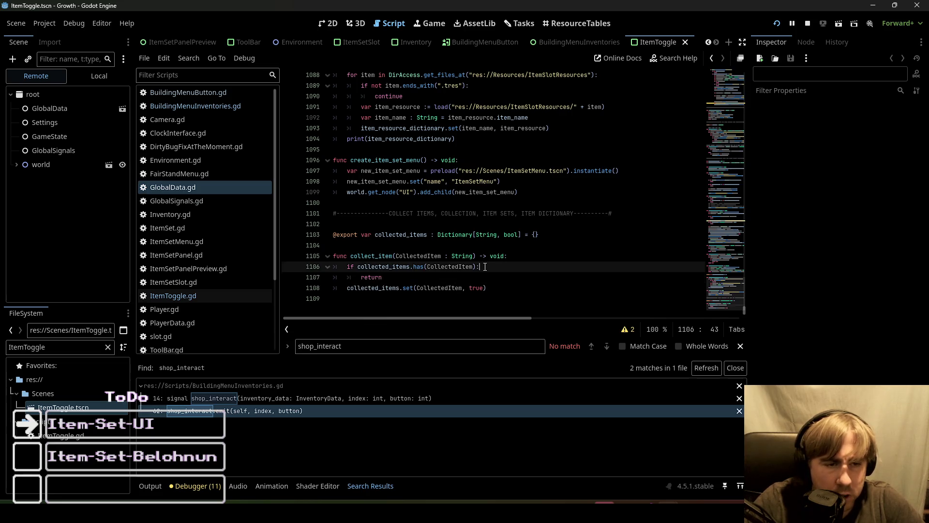
key(Return)
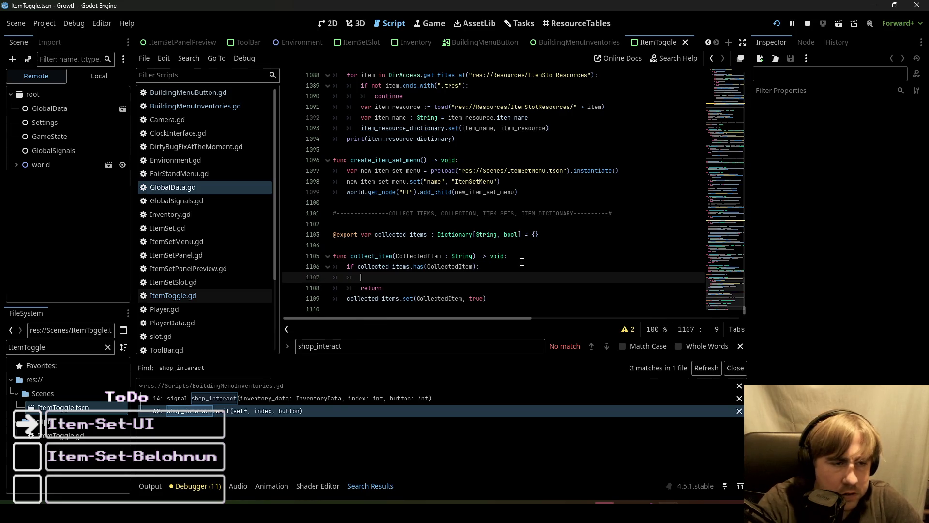
- Write a print call there, replacing the 'collected Item' message text with CollectedItem as its argument
text(nt(")
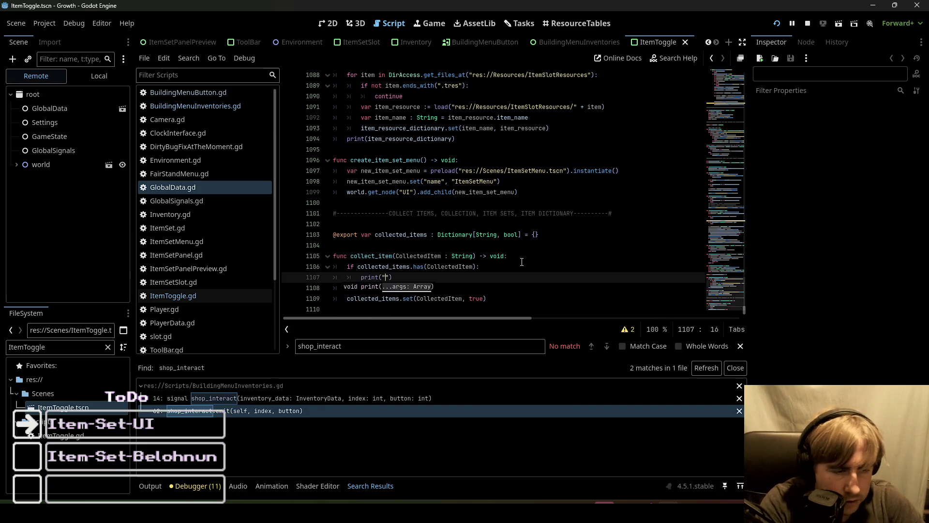
text(collected Item)
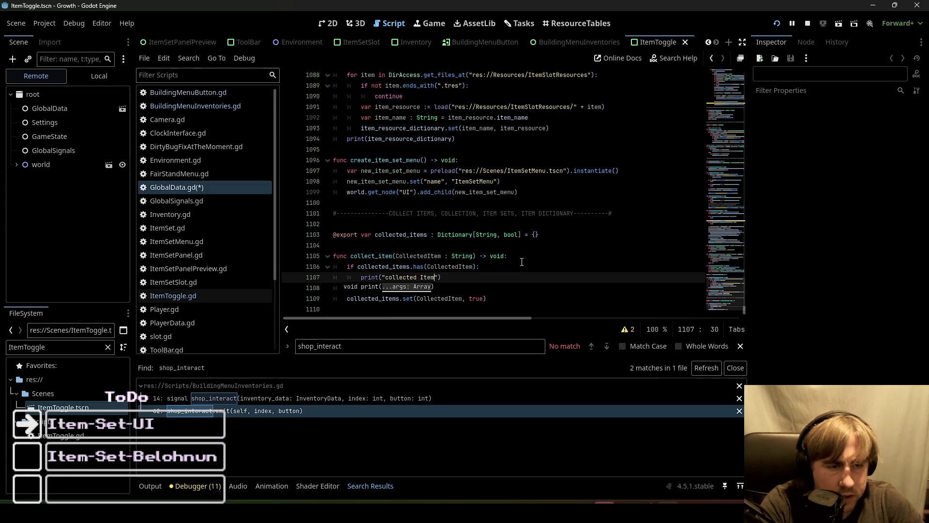
key(ctrl+shift+Left)
key(ctrl+shift+Left)
key(ctrl+shift+Left)
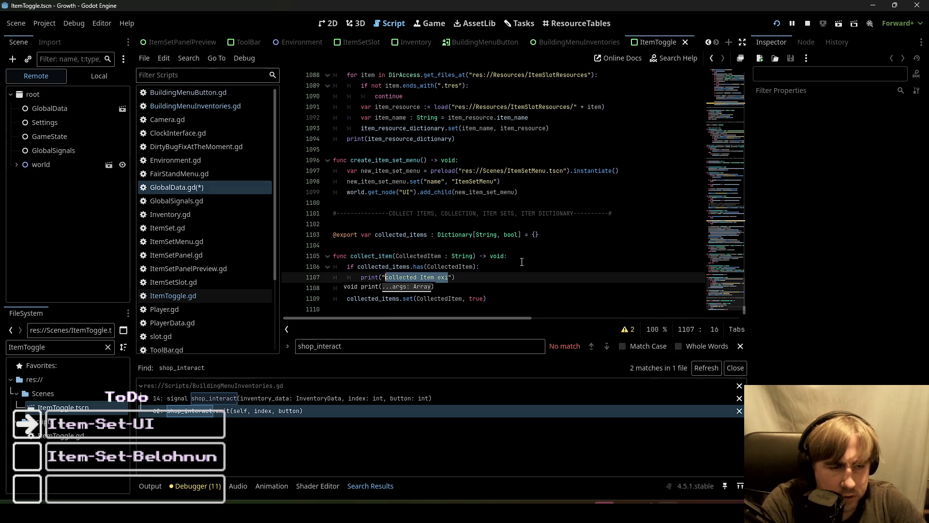
key(BackSpace)
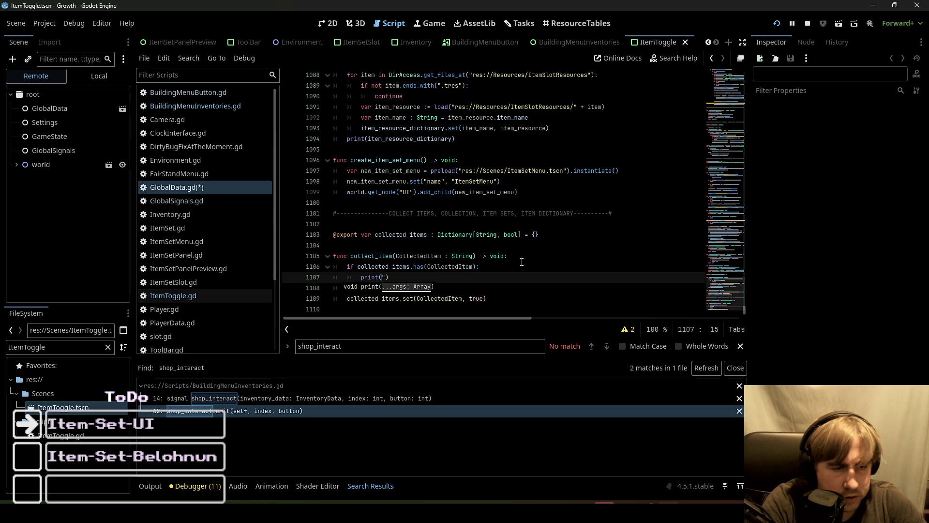
text(Collected)
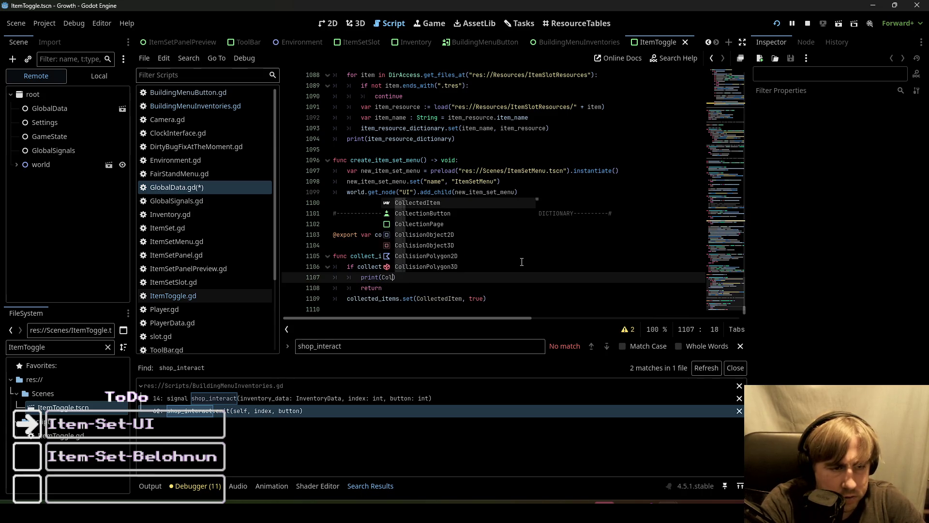
text(Item, " existiert bereits", collected)
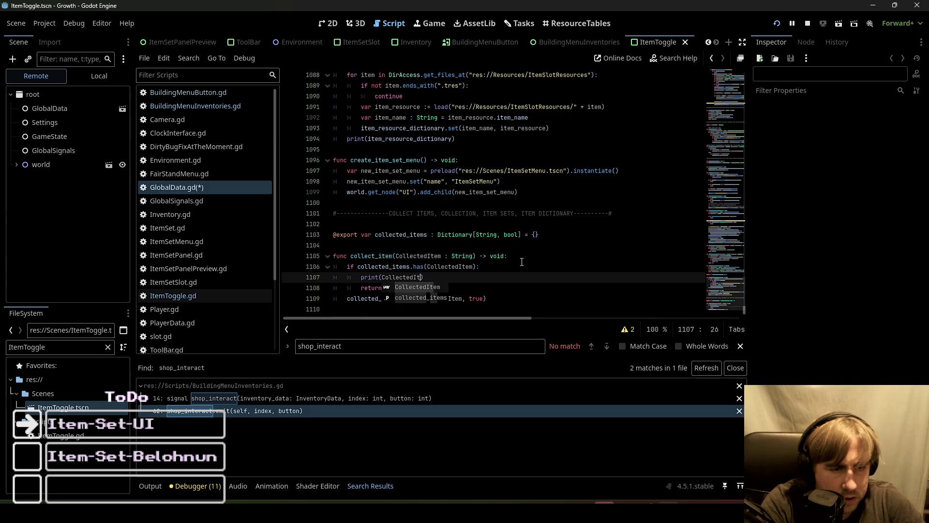
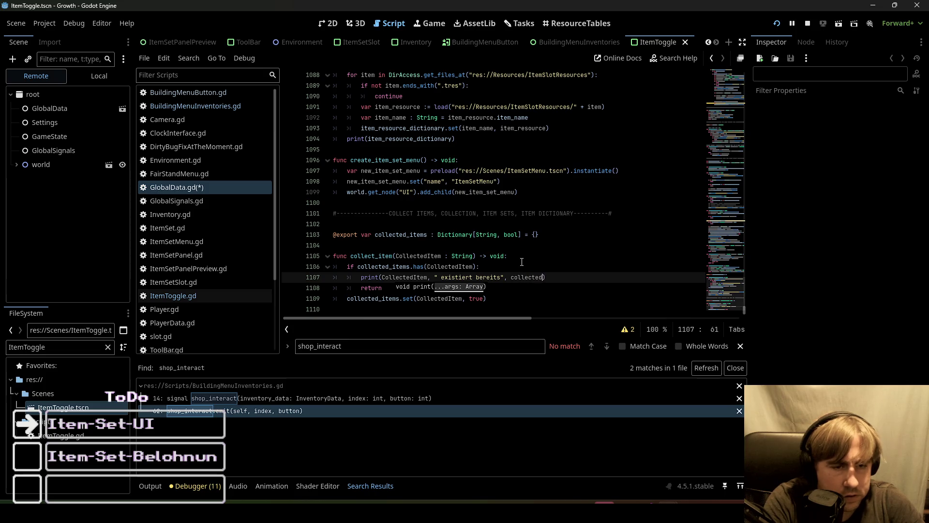
- Append collected_items to the 'existiert bereits' print on line 1107 of collect_item
text(_items)
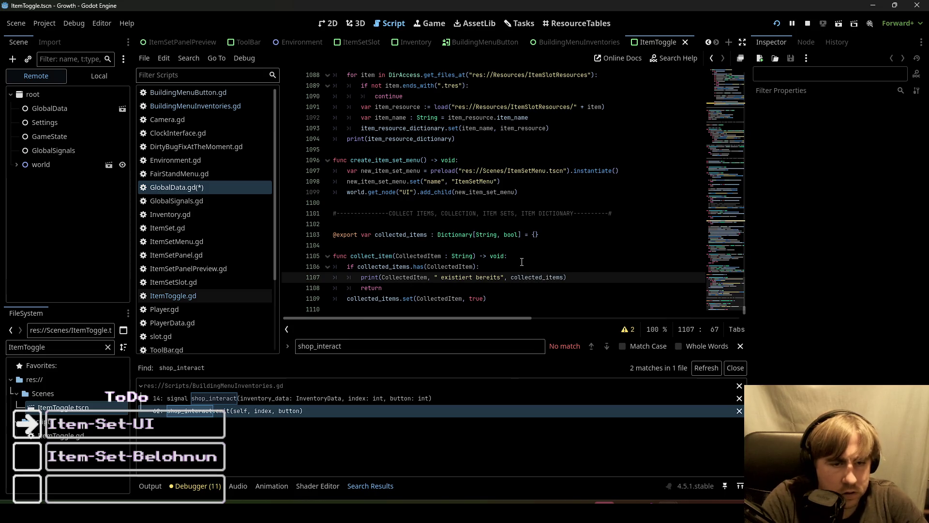
key(Down)
key(Down)
key(Down)
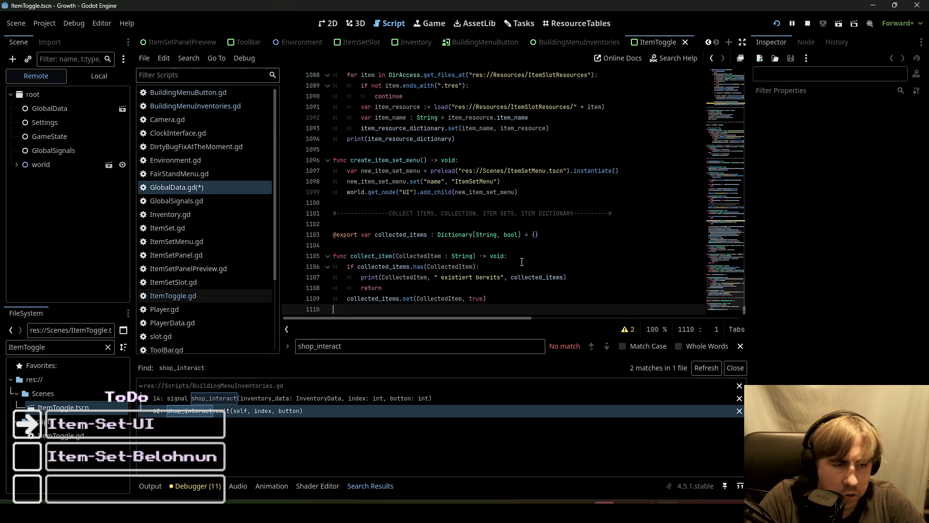
key(Up)
key(Up)
key(Up)
- Copy that print line to line 1110 and change its text to 'wurde hinzugefügt'
key(ctrl+shift+Right)
key(ctrl+shift+Right)
key(ctrl+shift+Right)
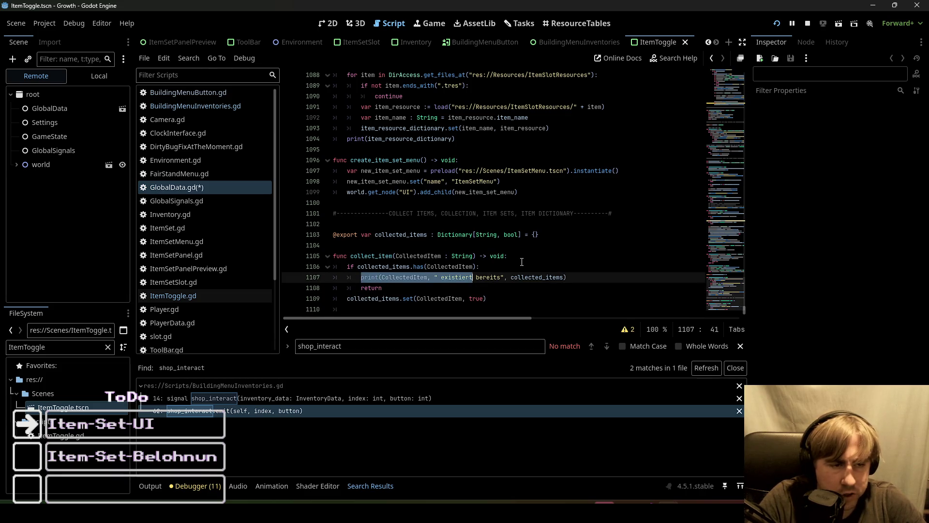
key(ctrl+c)
key(Down)
key(Down)
key(Down)
key(ctrl+v)
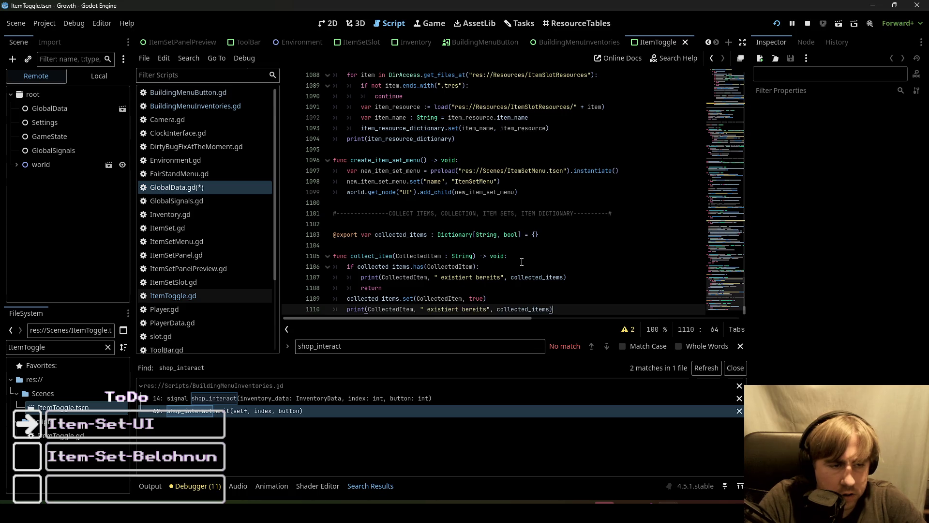
key(ctrl+shift+Right)
key(ctrl+shift+Right)
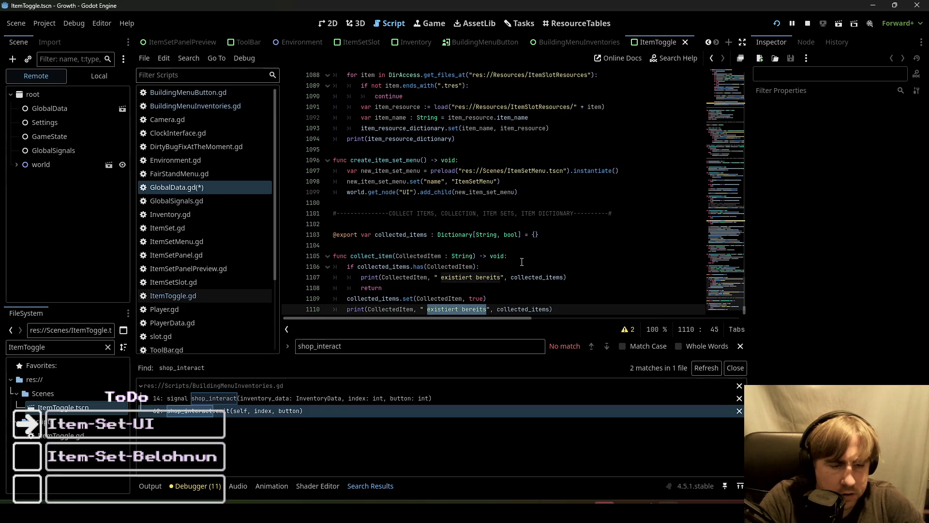
text(wurde hinzugefügt)
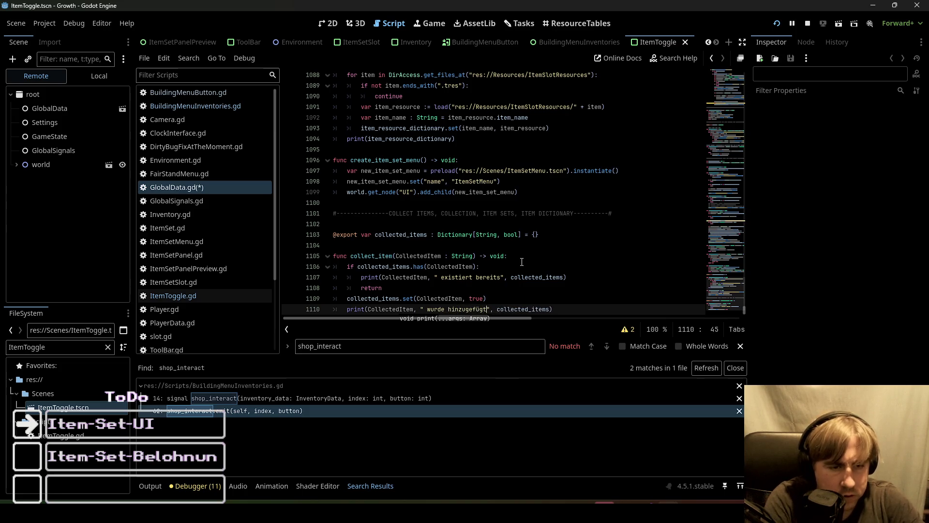
- Relaunch the game, load the save, buy a gem from the Building Menu, and view debugger errors
click(806, 24)
click(778, 22)
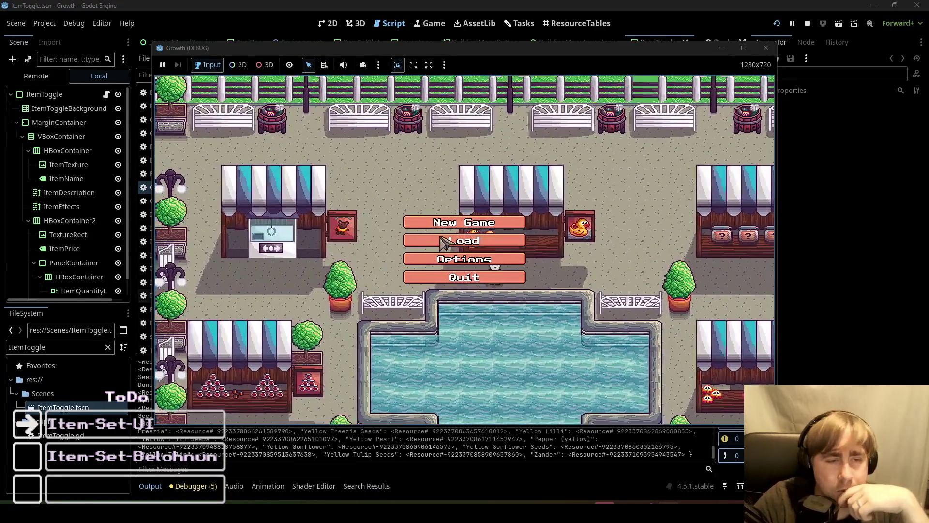
click(493, 223)
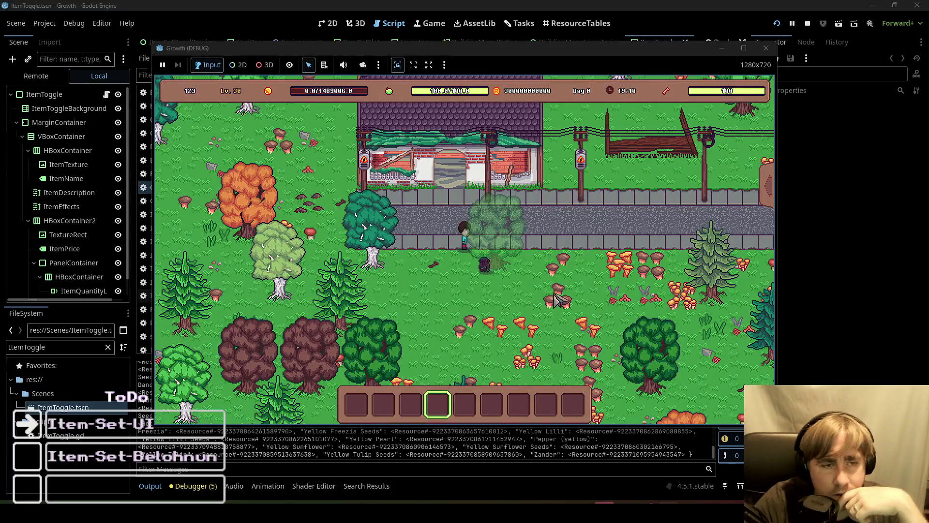
click(773, 189)
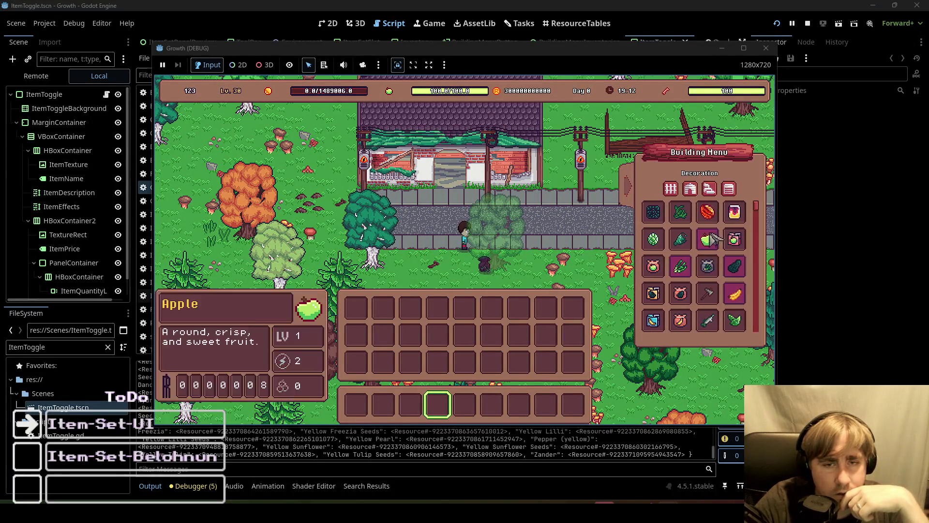
click(734, 213)
click(598, 271)
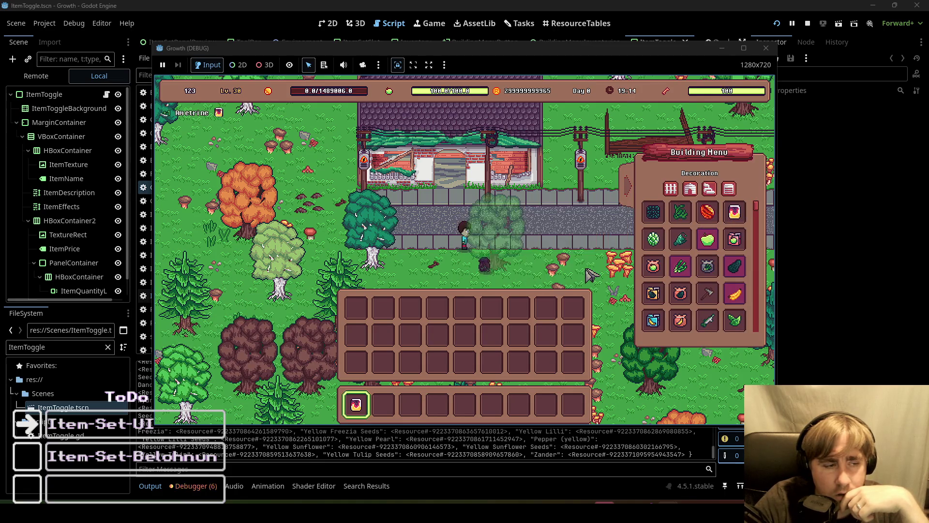
click(194, 485)
click(203, 364)
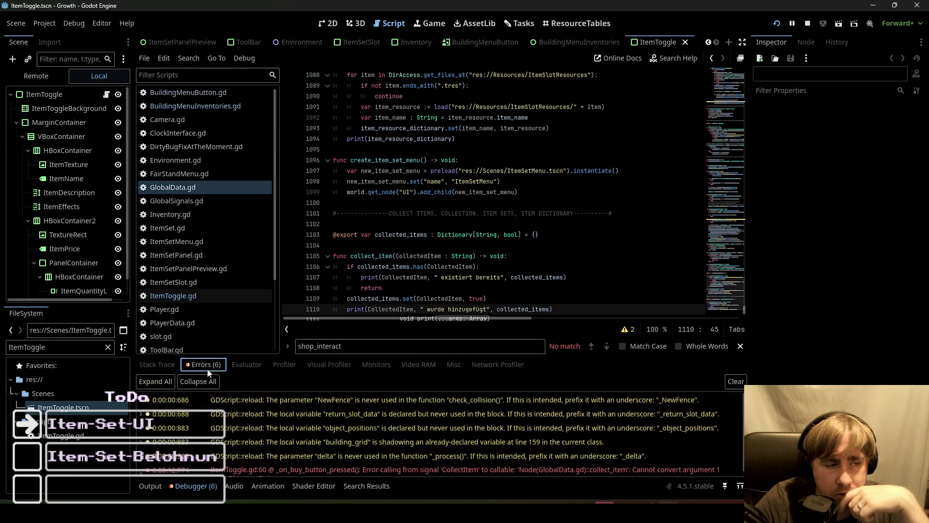
- From the CollectItem error, change ItemToggle.gd line 60 to emit buyed_item.item_name, then rerun
scroll(380, 415, down, 2)
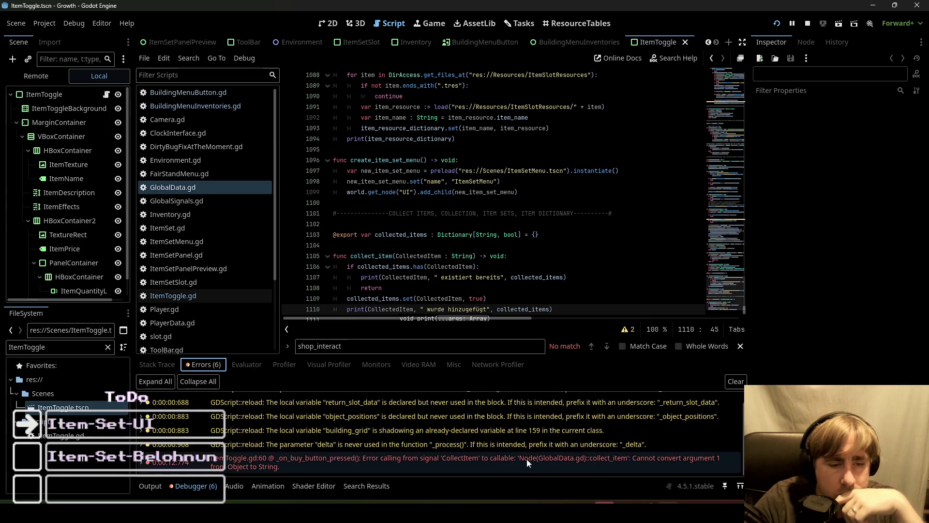
click(303, 459)
click(546, 277)
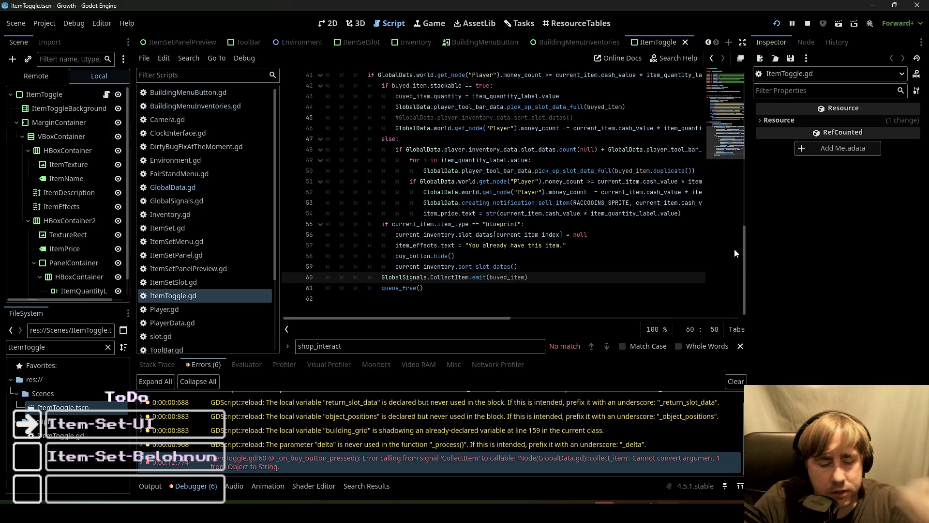
text(.item_name)
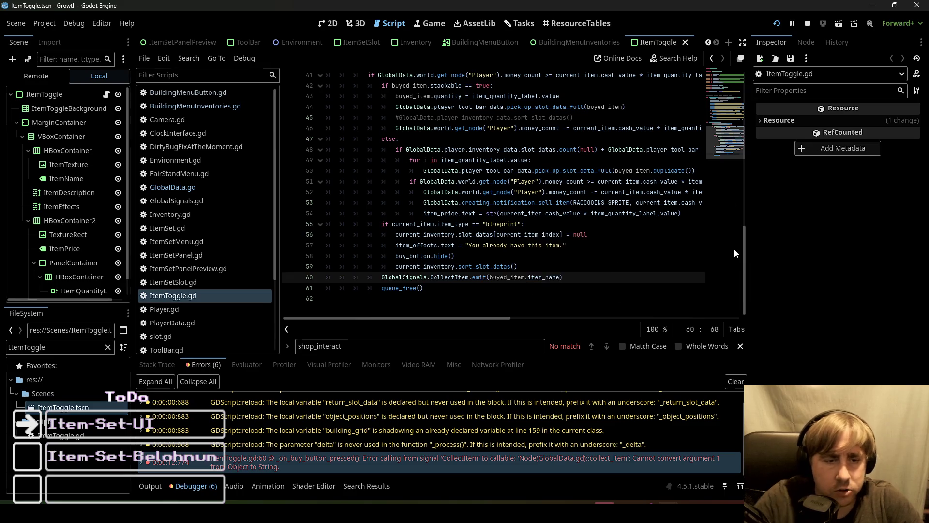
click(776, 23)
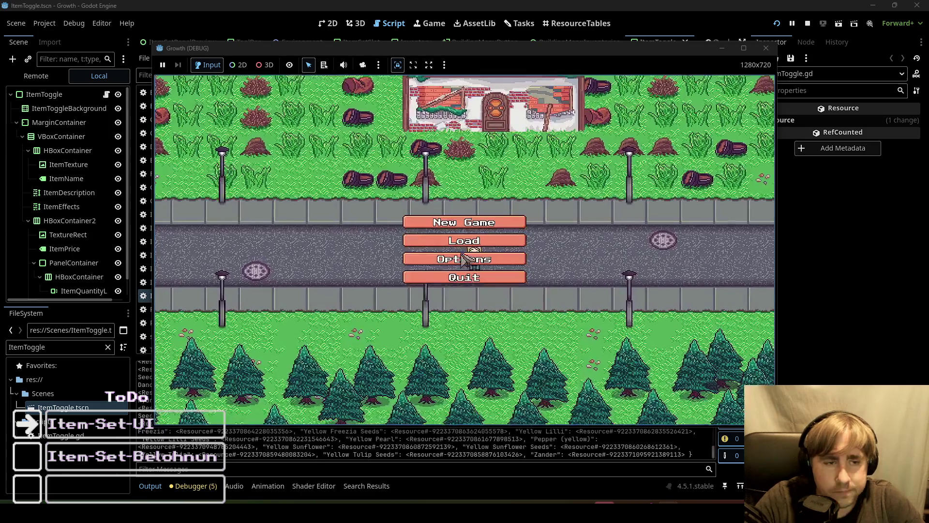
- Load the save, buy one Idicoite and two Ametrine, then return to the editor's output
click(472, 220)
click(479, 222)
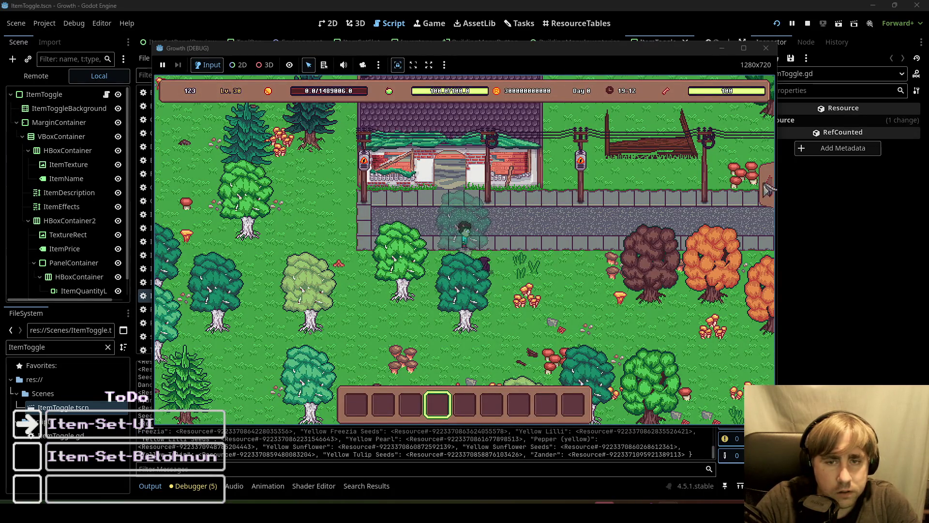
key(b)
click(652, 212)
click(587, 274)
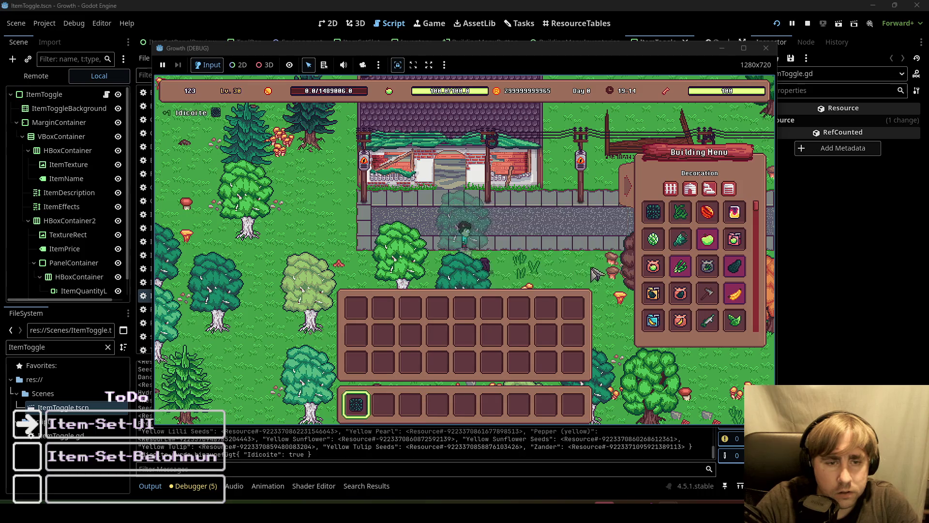
click(738, 215)
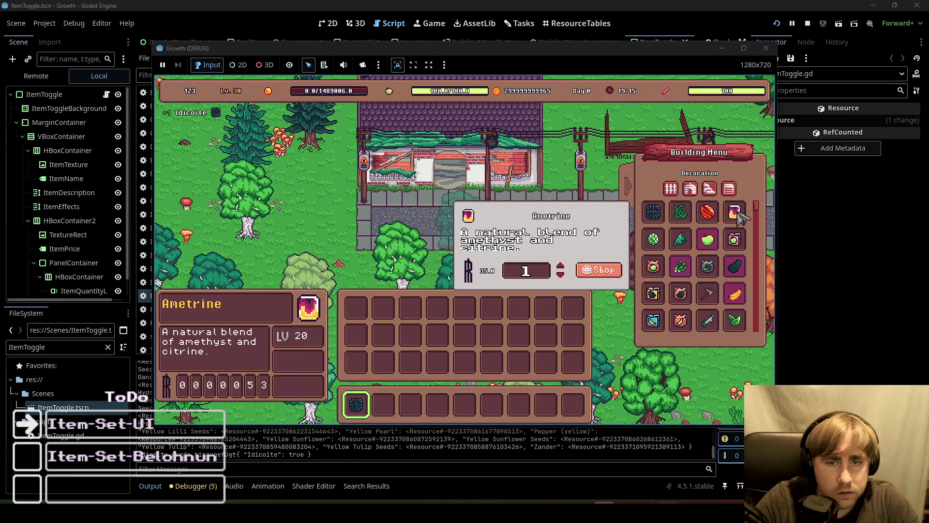
click(598, 272)
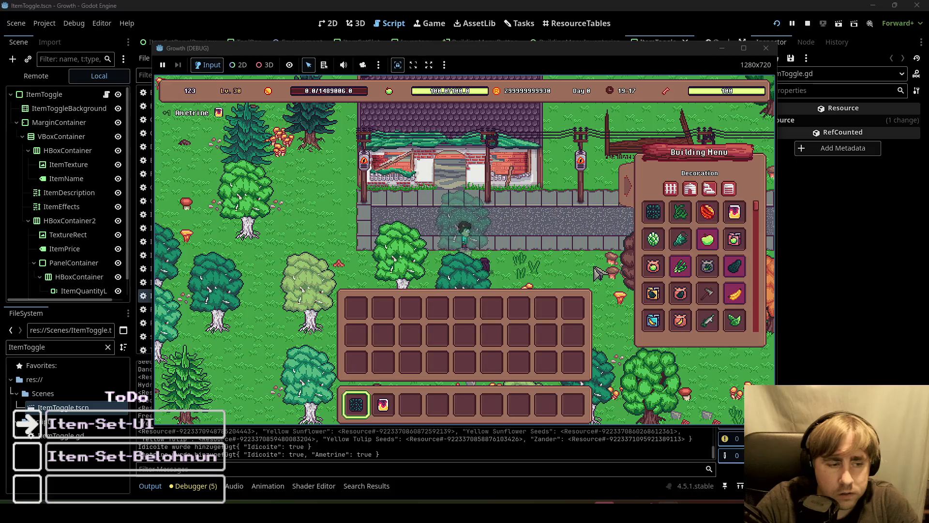
click(734, 213)
click(598, 270)
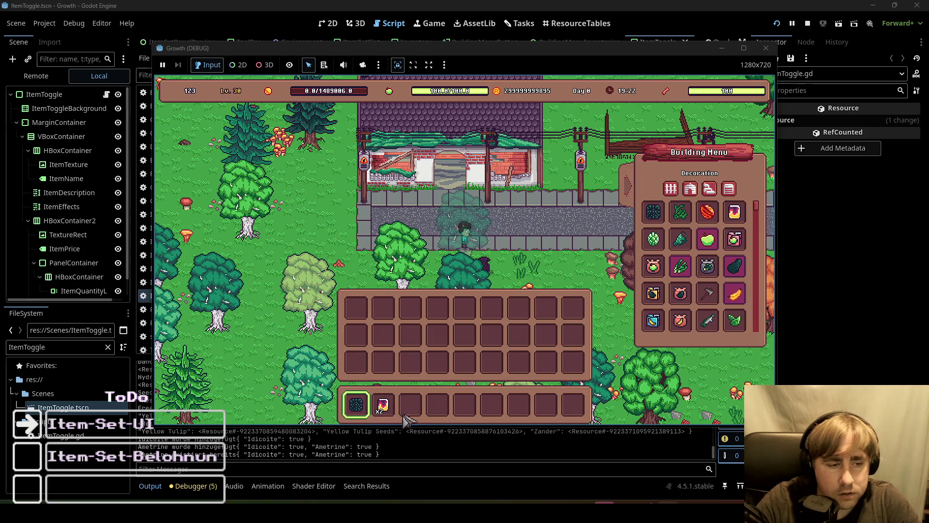
click(467, 5)
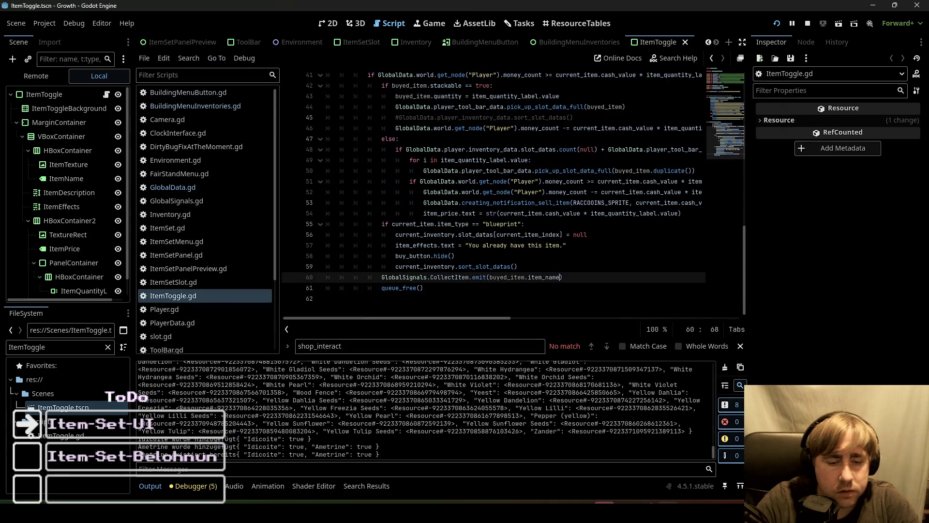
- Look through Player.gd and GlobalData.gd, then bring the running Growth game window forward
click(437, 223)
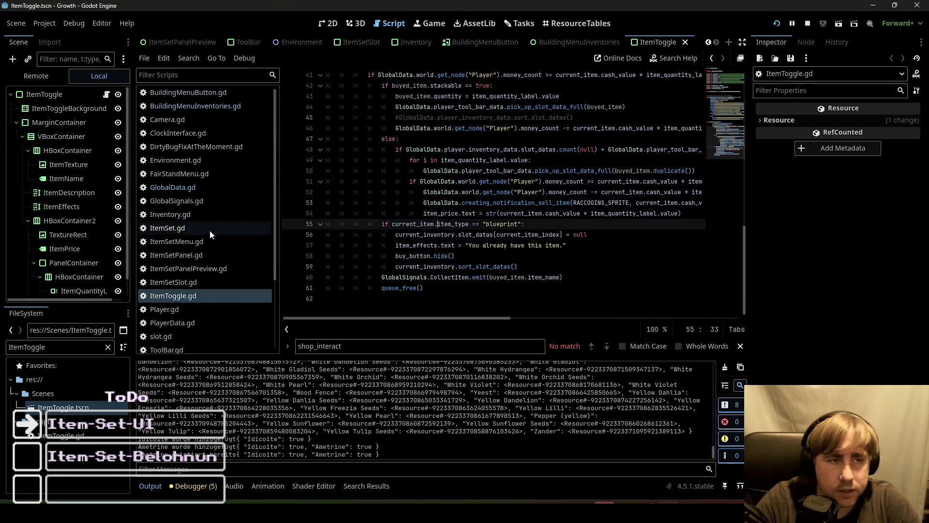
scroll(135, 236, down, 3)
click(160, 242)
scroll(370, 226, up, 10)
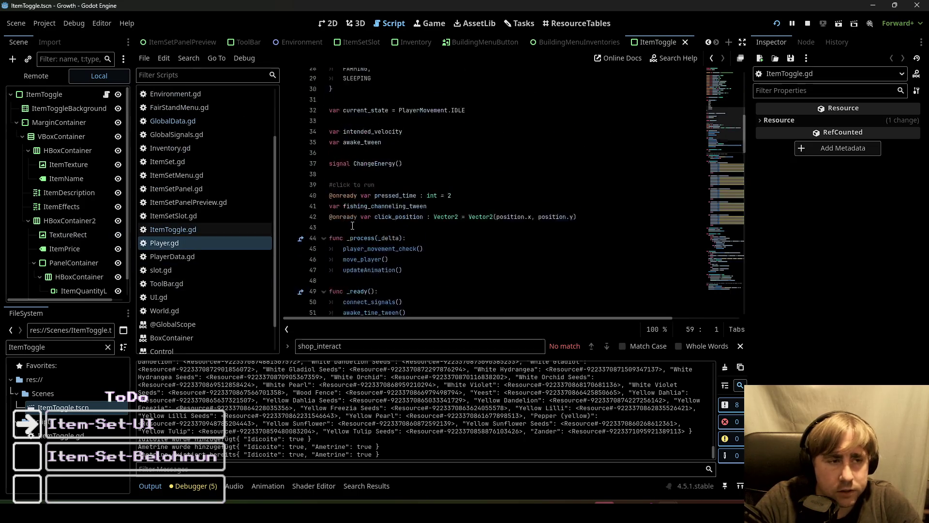
mouse_move(377, 152)
mouse_down()
mouse_move(372, 144)
mouse_move(387, 206)
mouse_up()
click(391, 256)
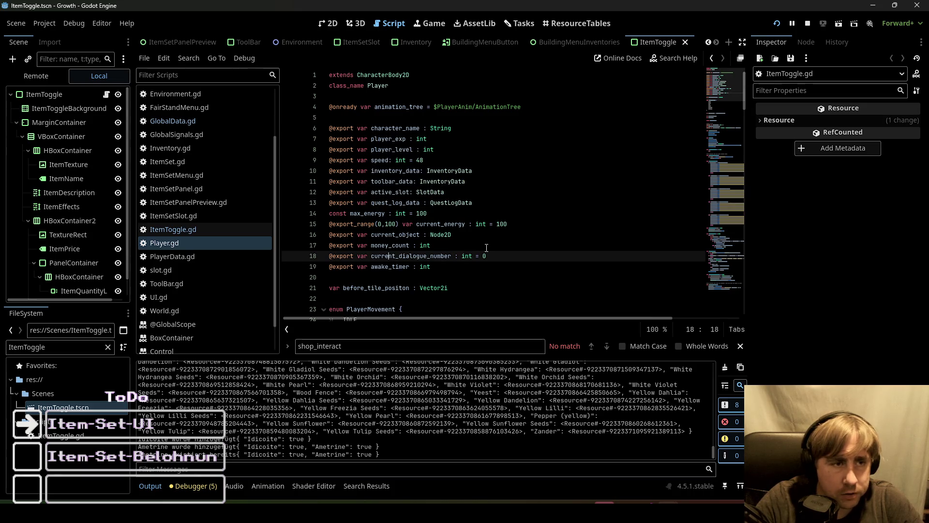
scroll(482, 246, down, 1)
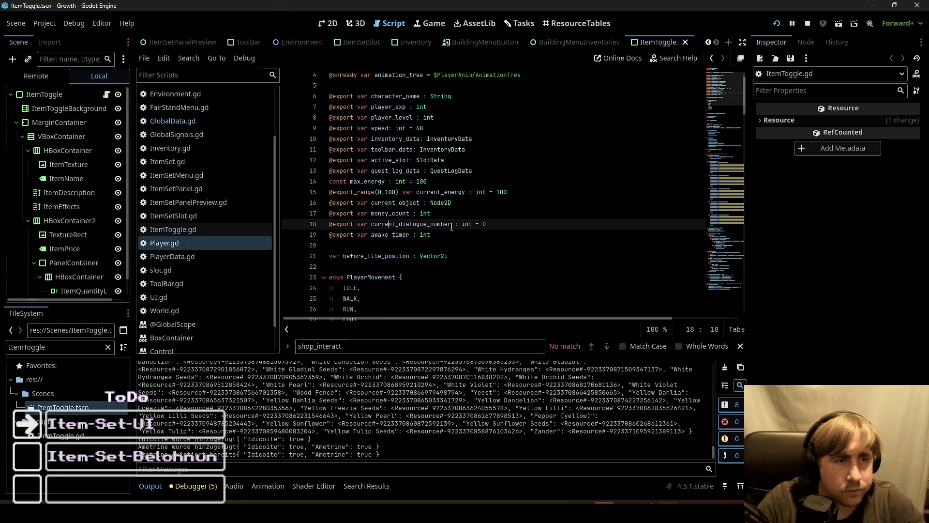
click(169, 121)
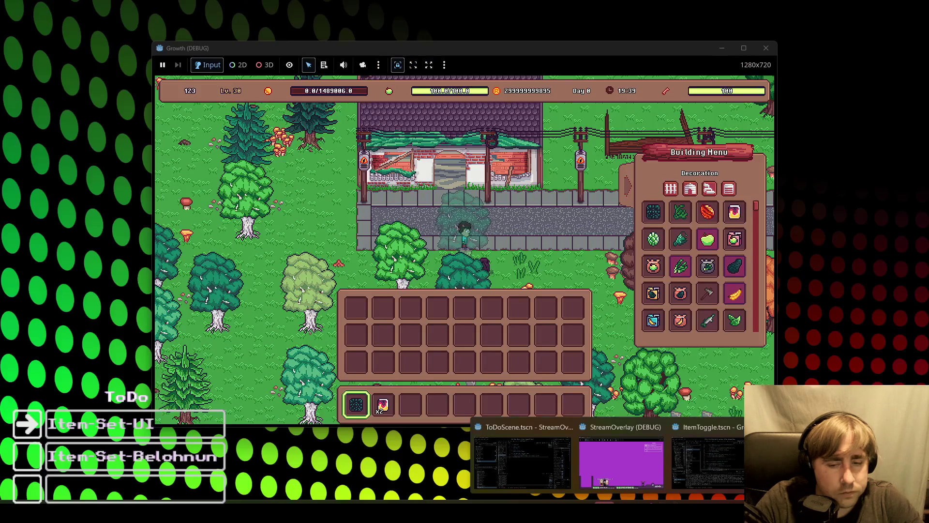
click(515, 459)
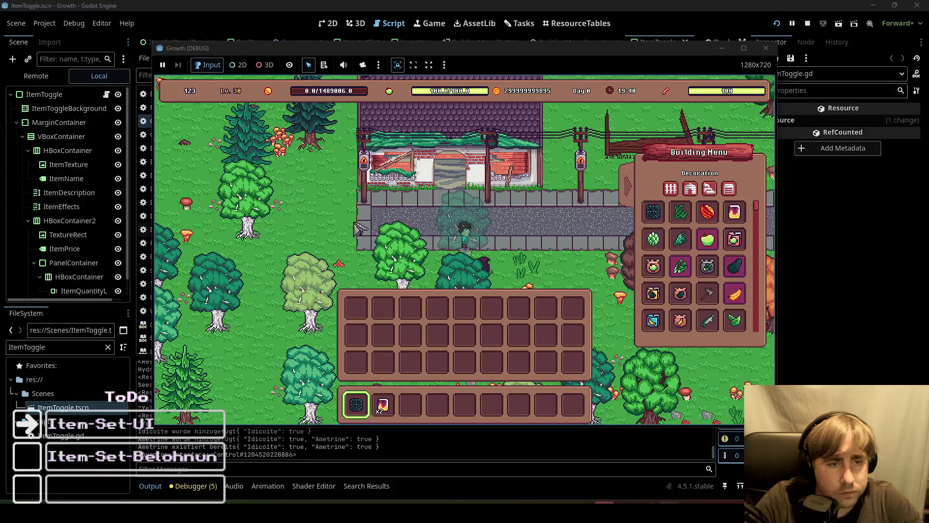
- Close the inventory, walk right, and open the Collections panel's Berries & small fruits set
key(i)
key(d)
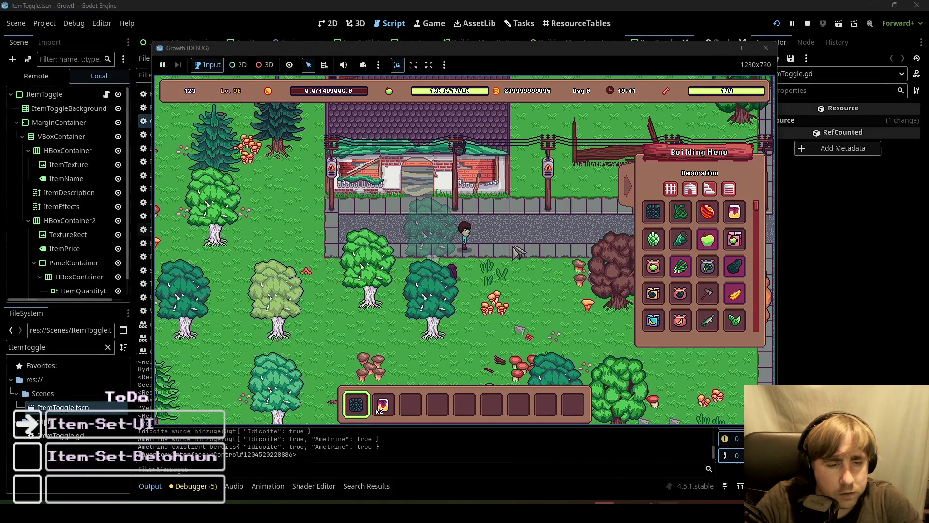
key(c)
click(516, 204)
right_click(515, 202)
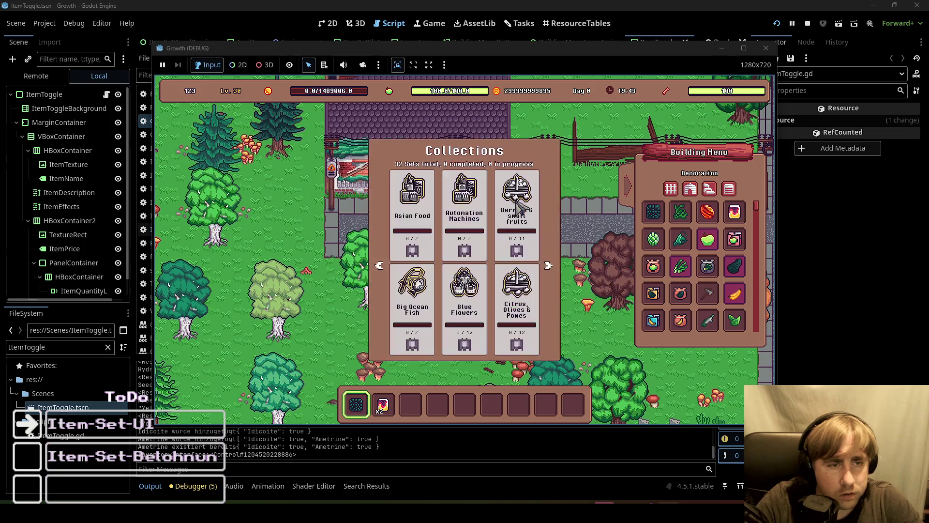
- Page through the collection sets to Special Gems (0/6), then stop the test run with F8
click(548, 267)
click(546, 270)
click(546, 270)
click(545, 270)
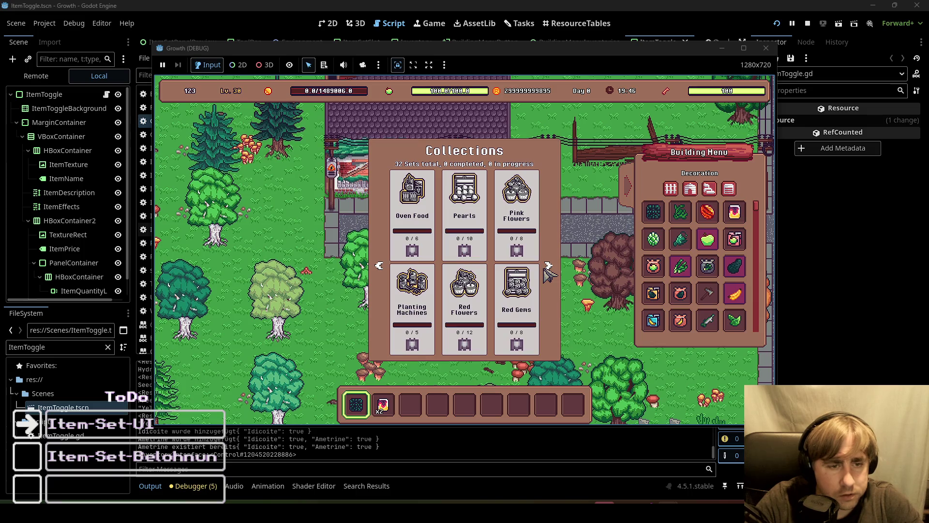
click(547, 267)
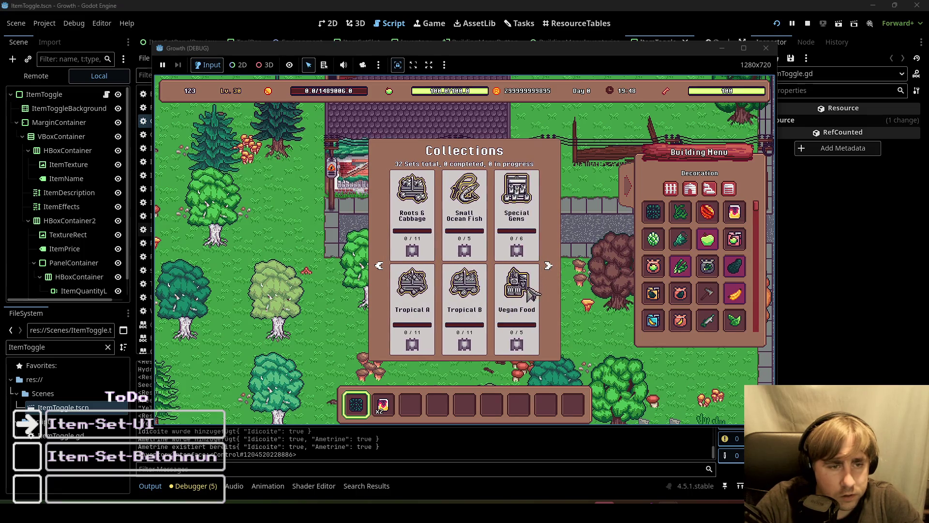
click(521, 197)
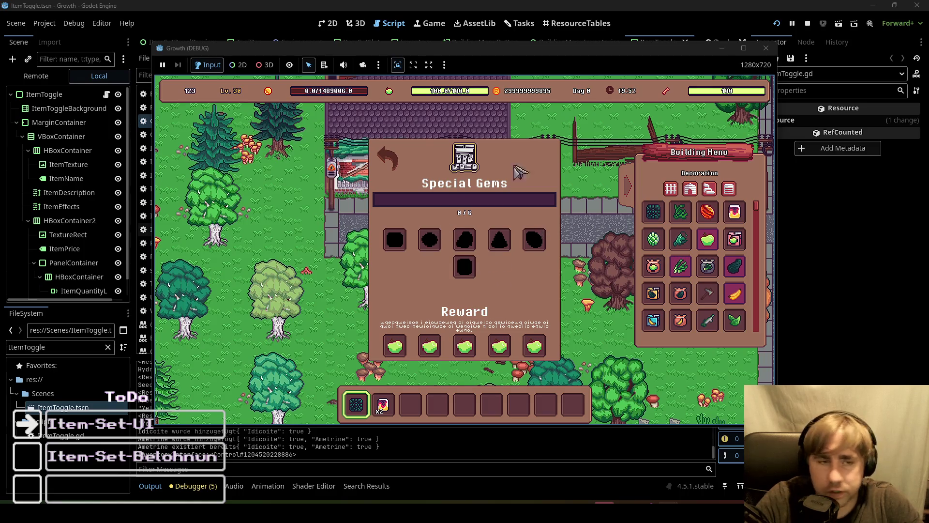
key(F8)
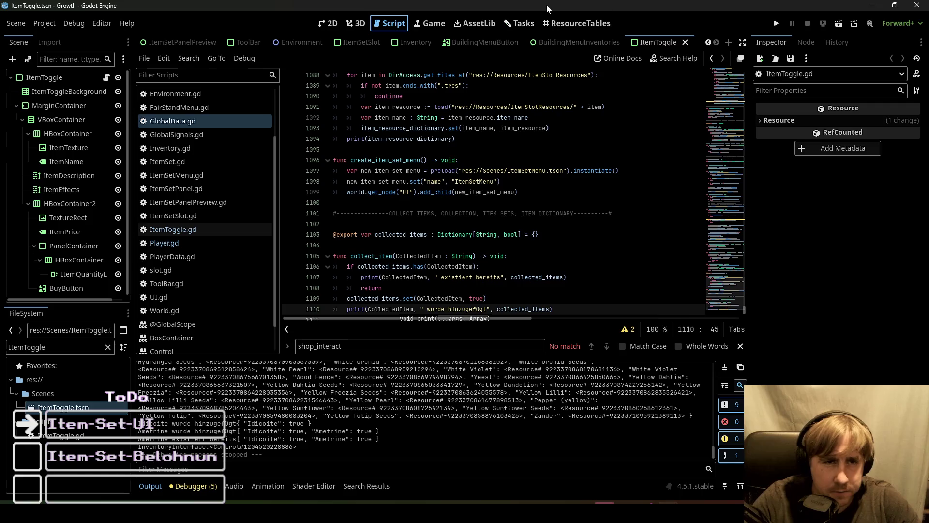
- Review ItemSetPanelPreview.gd, unfolding calculate_item_set_rows and set_reward_item_grp
click(207, 202)
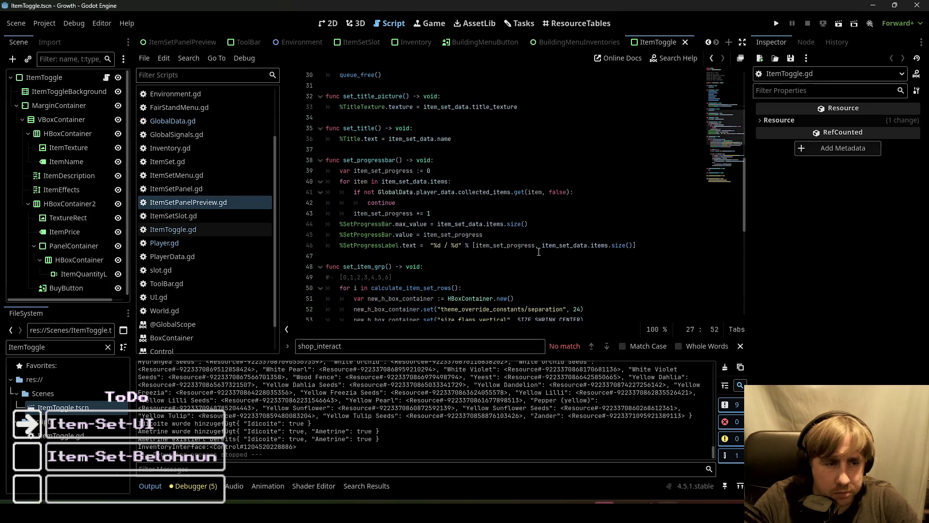
scroll(539, 252, down, 5)
scroll(517, 289, down, 4)
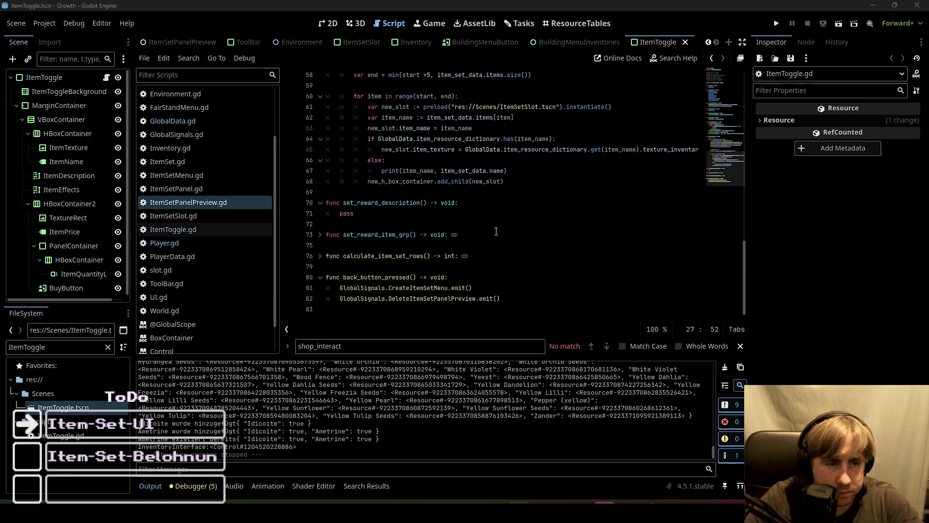
mouse_move(368, 298)
mouse_down()
mouse_move(326, 277)
mouse_move(191, 278)
mouse_move(194, 256)
mouse_up()
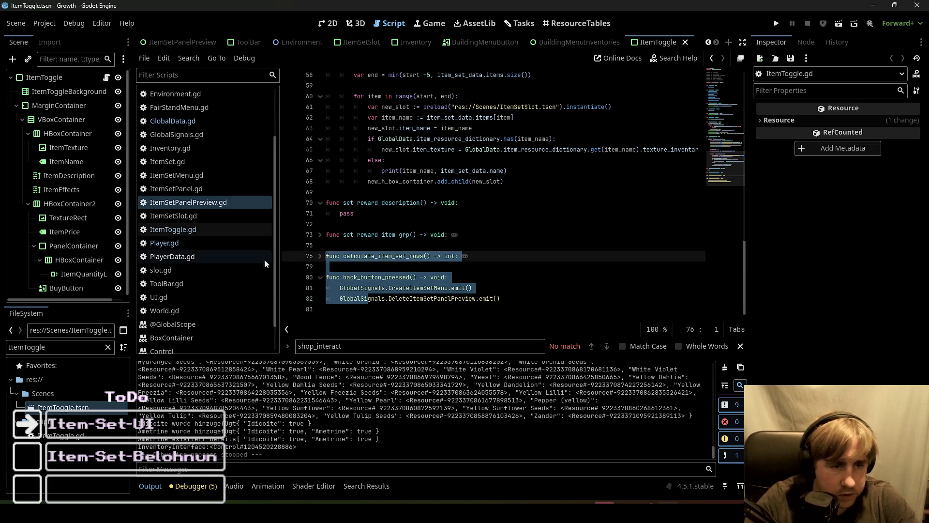
click(320, 256)
click(439, 291)
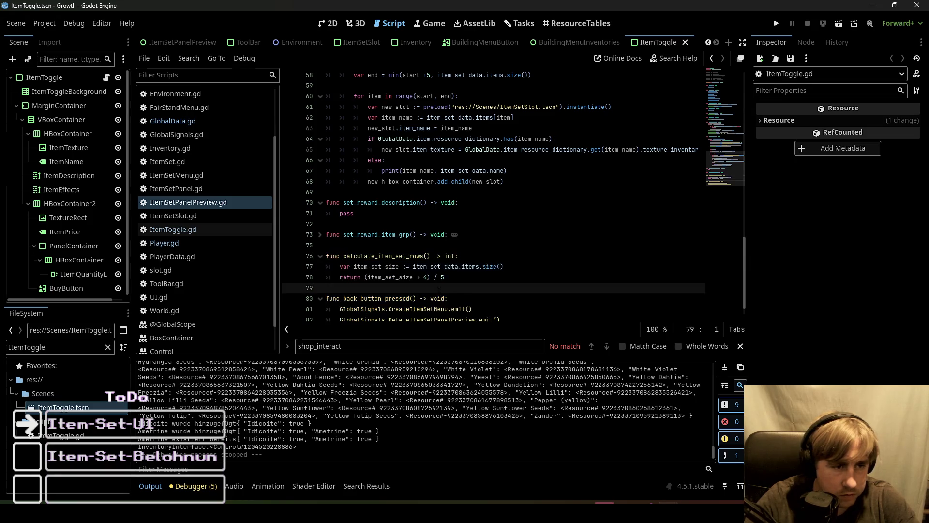
scroll(439, 291, down, 1)
key(Escape)
scroll(440, 294, up, 3)
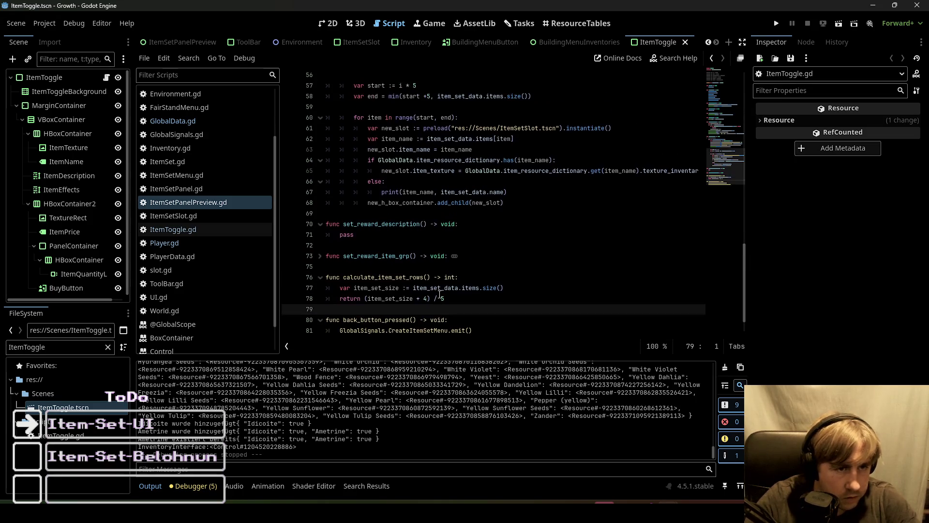
click(443, 277)
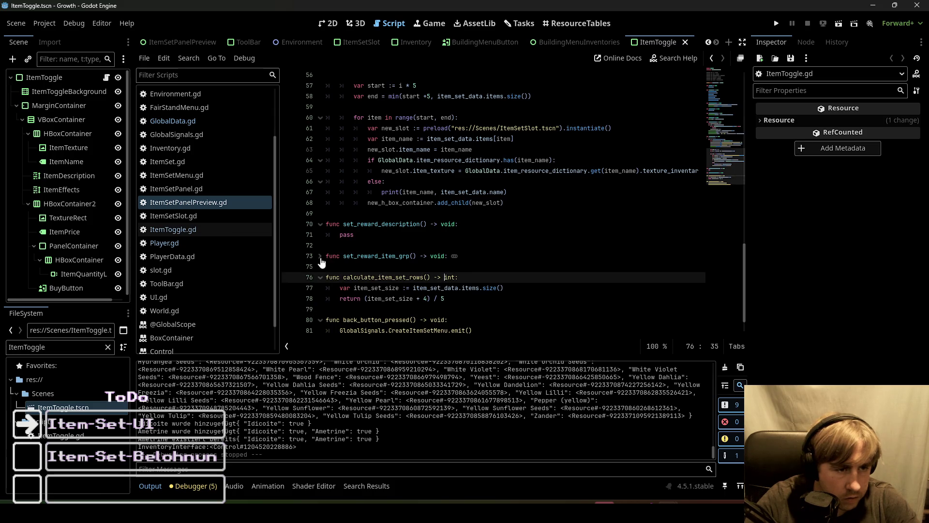
click(320, 257)
click(377, 277)
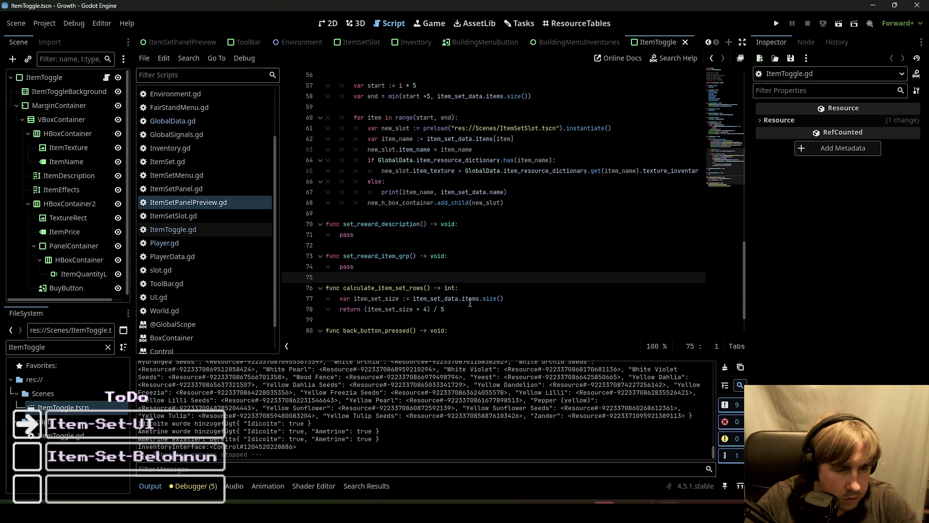
click(453, 287)
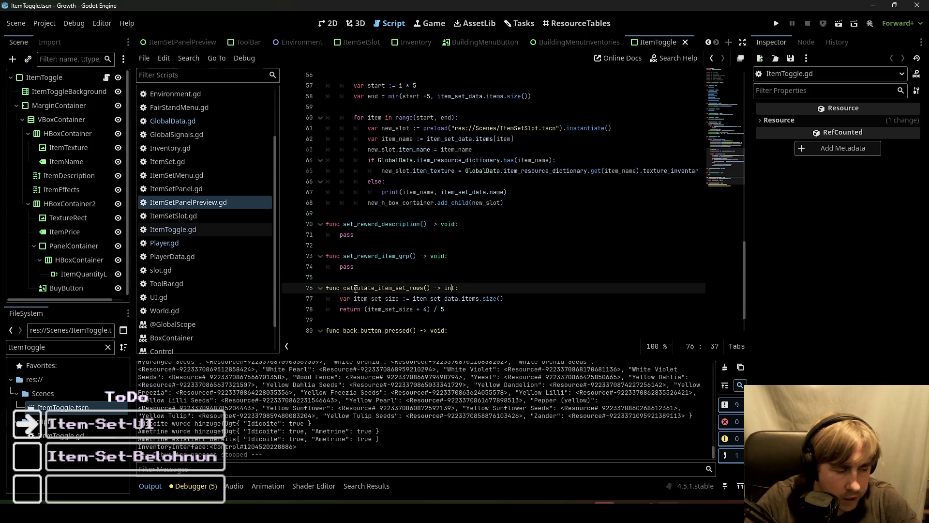
key(Up)
key(Up)
key(Up)
key(Down)
key(Down)
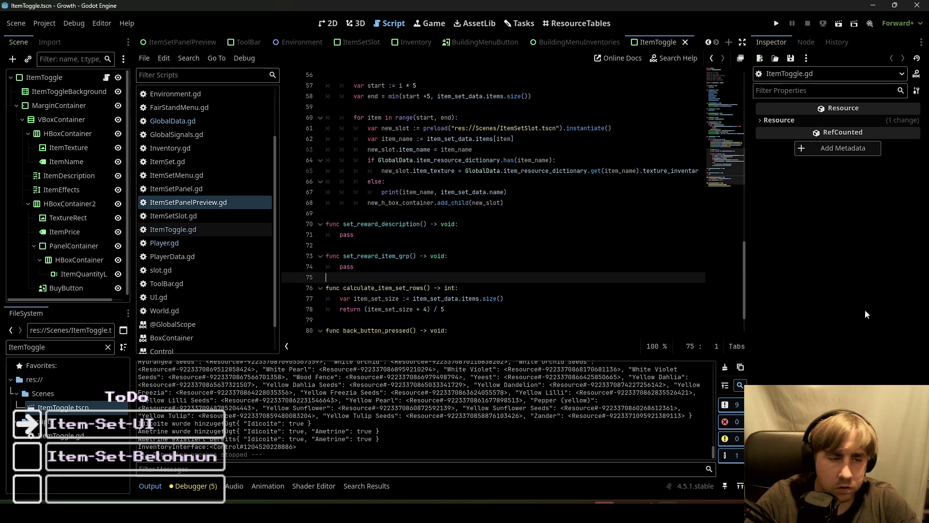
scroll(521, 271, down, 1)
click(475, 289)
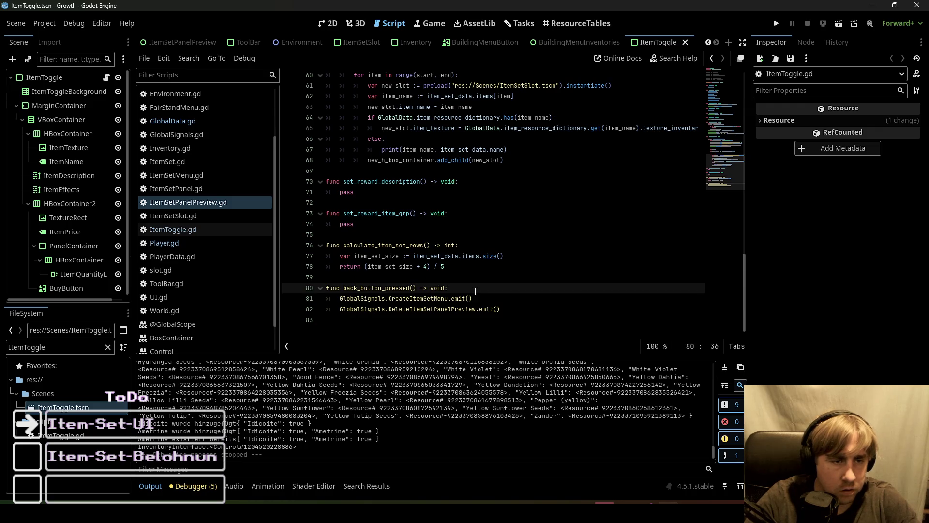
scroll(475, 291, up, 2)
scroll(475, 291, down, 2)
- Tidy the trailing empty lines after line 82 at the end of ItemSetPanelPreview.gd
mouse_move(501, 310)
mouse_down()
mouse_move(339, 290)
mouse_move(327, 267)
mouse_up()
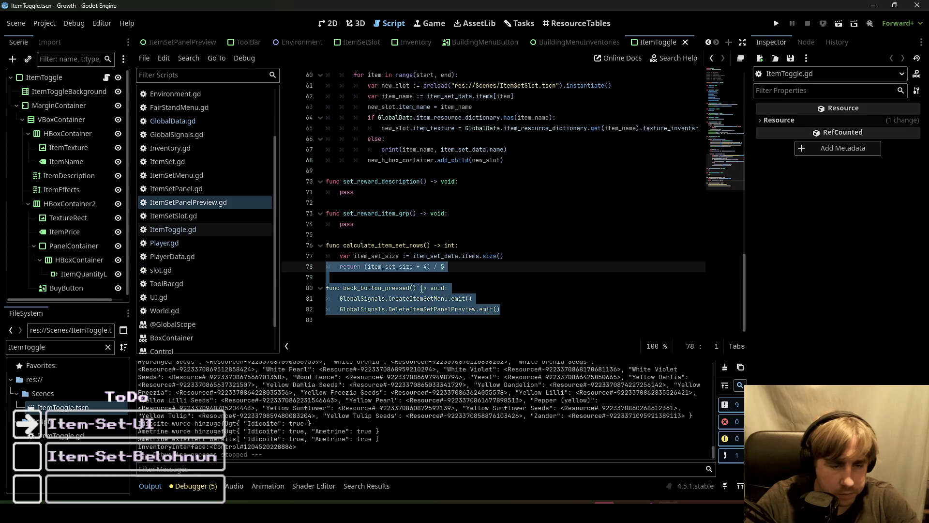
click(438, 288)
click(508, 320)
key(BackSpace)
key(Return)
key(BackSpace)
key(BackSpace)
key(Return)
key(BackSpace)
key(Return)
key(BackSpace)
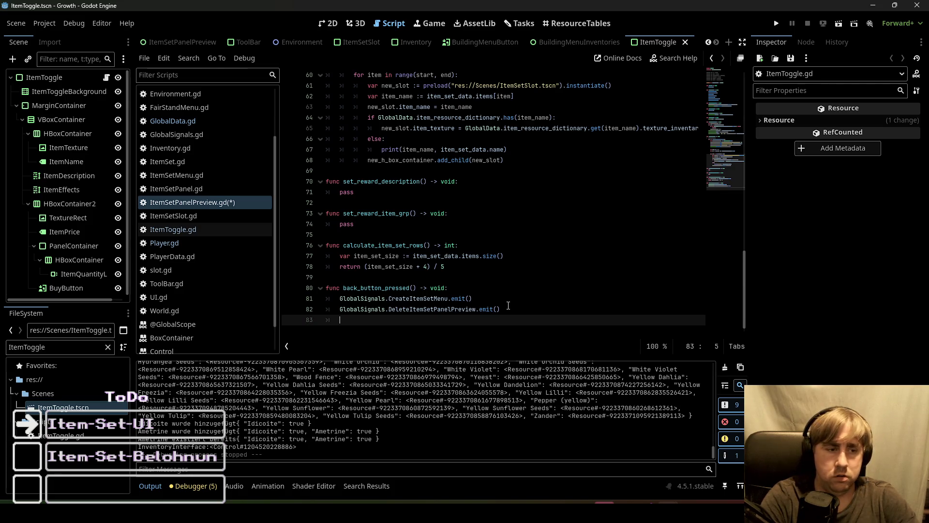
key(BackSpace)
- Select item_resource_dictionary on line 64, then search for it in GlobalData.gd
scroll(538, 303, up, 3)
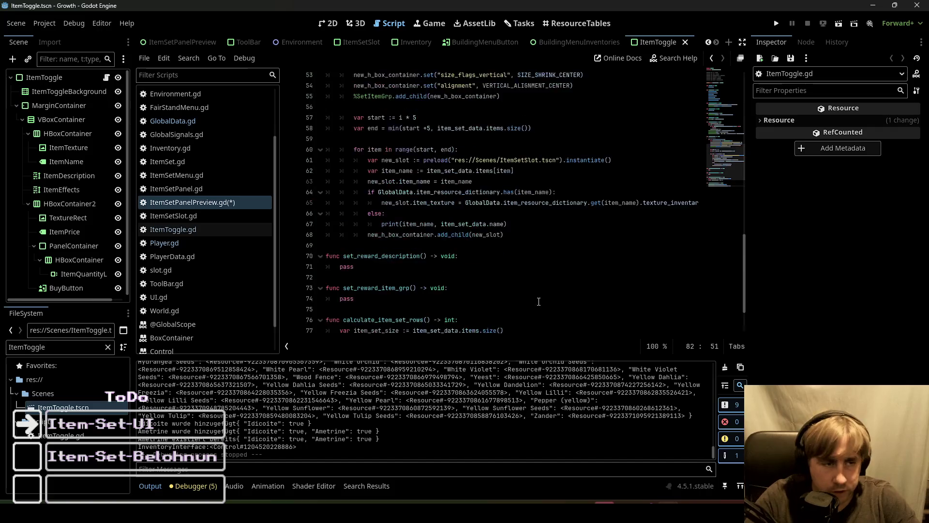
scroll(524, 272, up, 1)
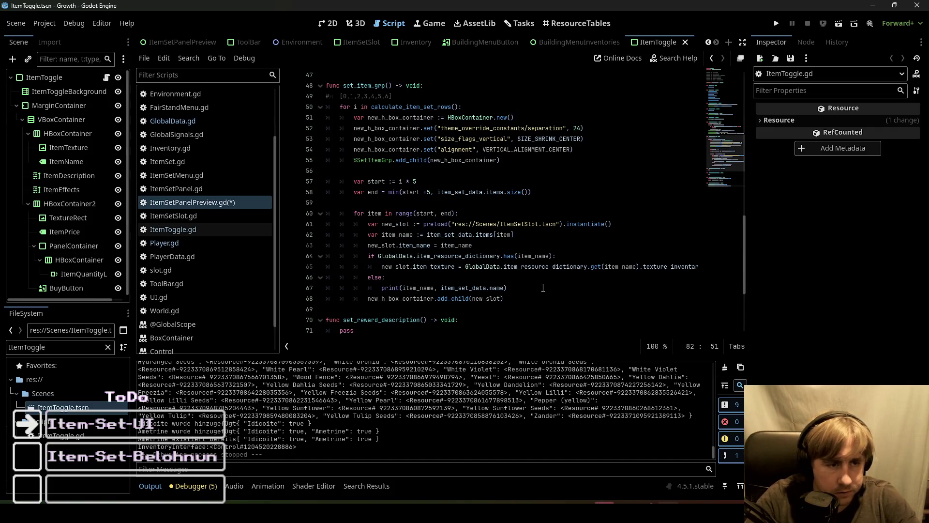
scroll(515, 289, up, 1)
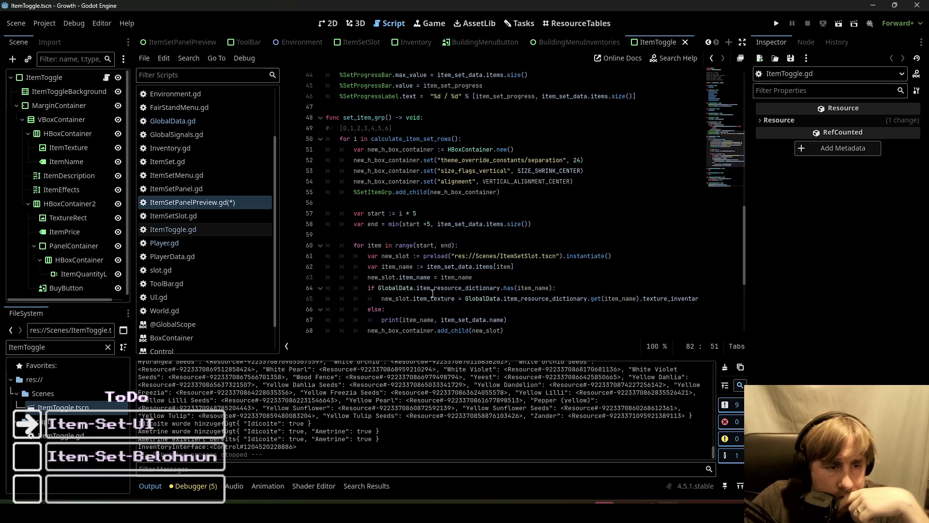
double_click(461, 290)
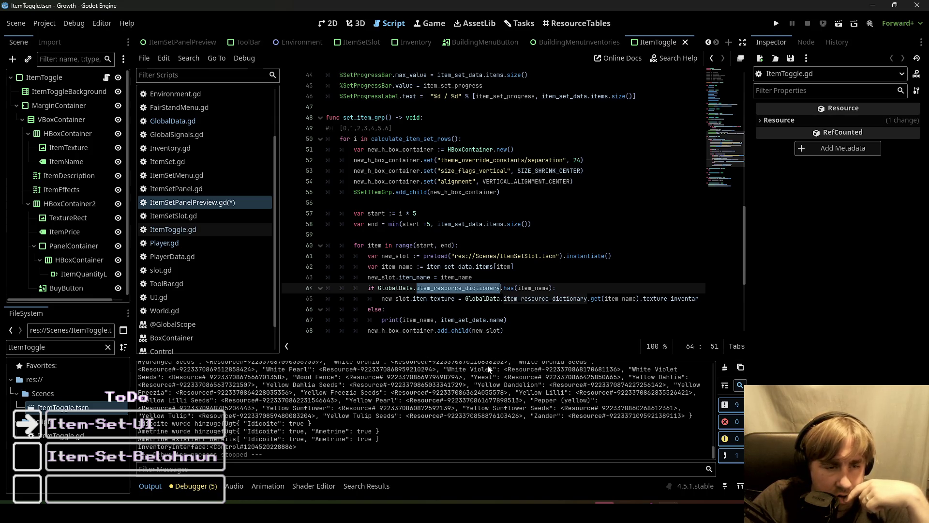
click(173, 121)
key(ctrl+f)
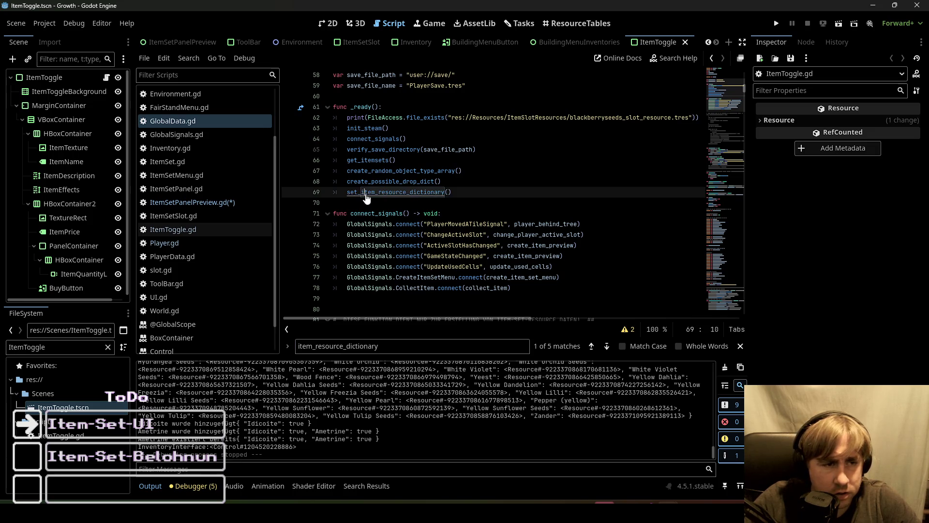
- Jump to set_item_resource_dictionary's definition and inspect how item_name keys are stored
ctrl+click(366, 198)
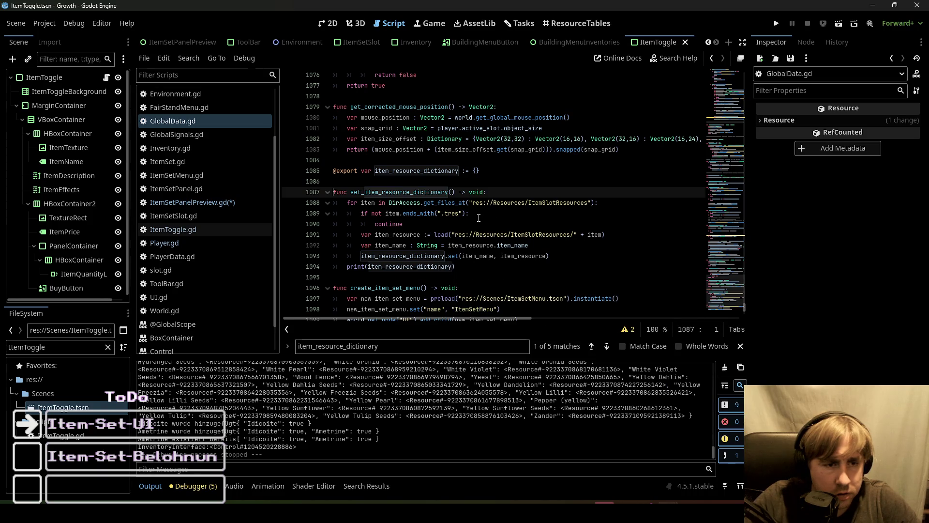
double_click(487, 255)
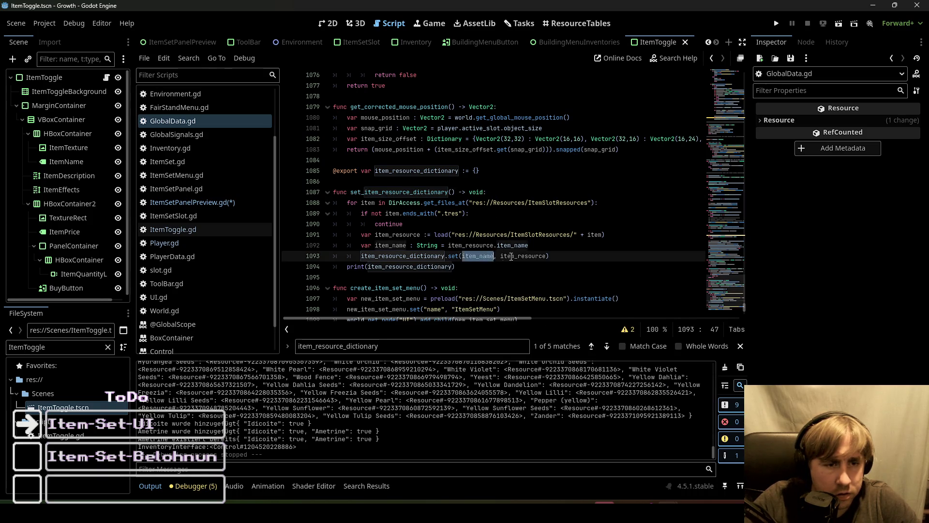
double_click(524, 256)
click(435, 277)
click(434, 267)
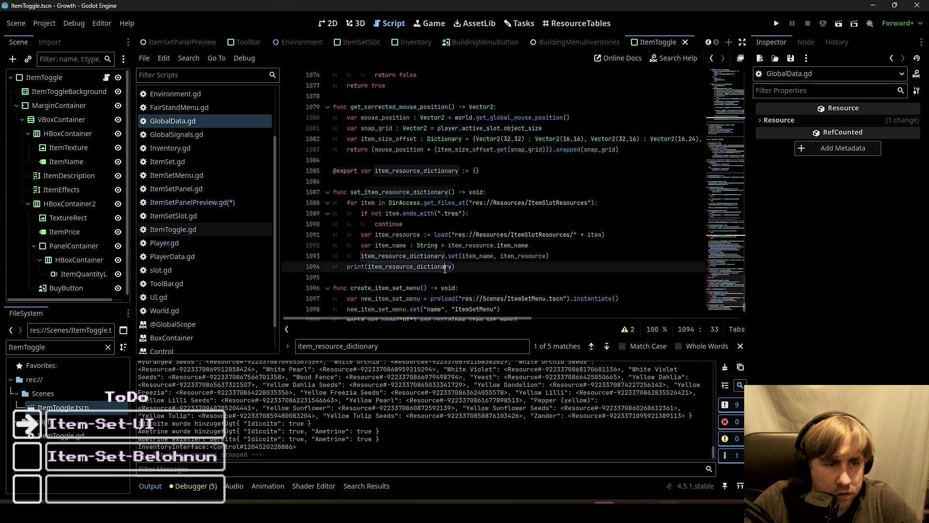
click(299, 277)
drag(299, 277, 291, 270)
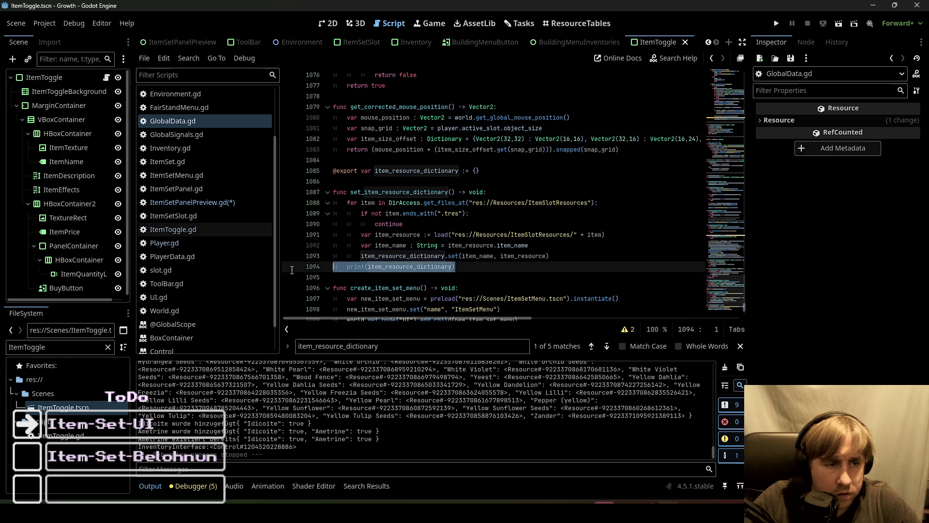
- Review the resource loading loop, then return to ItemSetPanelPreview.gd
scroll(405, 368, up, 3)
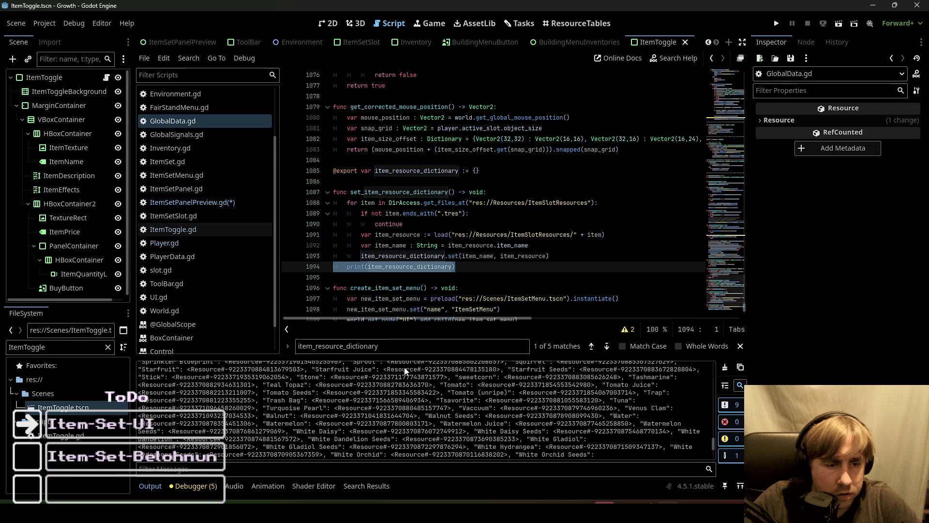
click(395, 235)
click(397, 195)
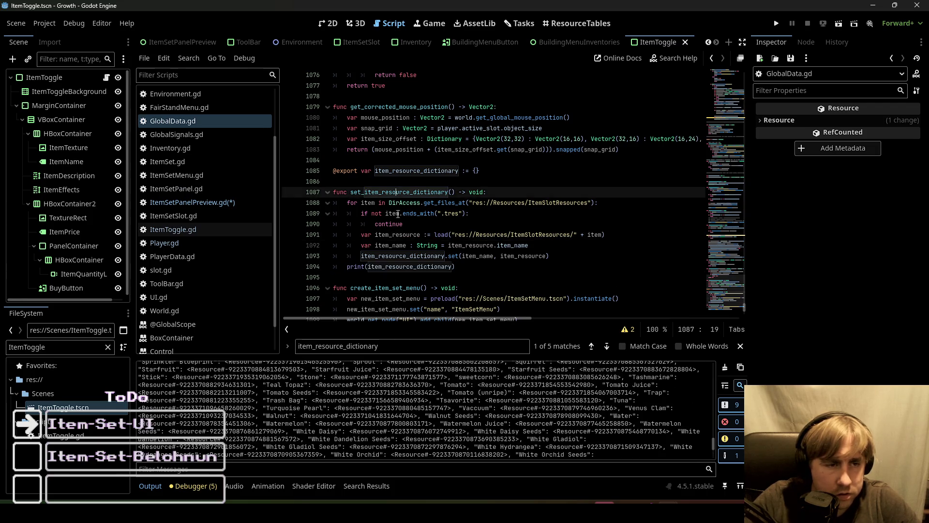
scroll(404, 267, up, 3)
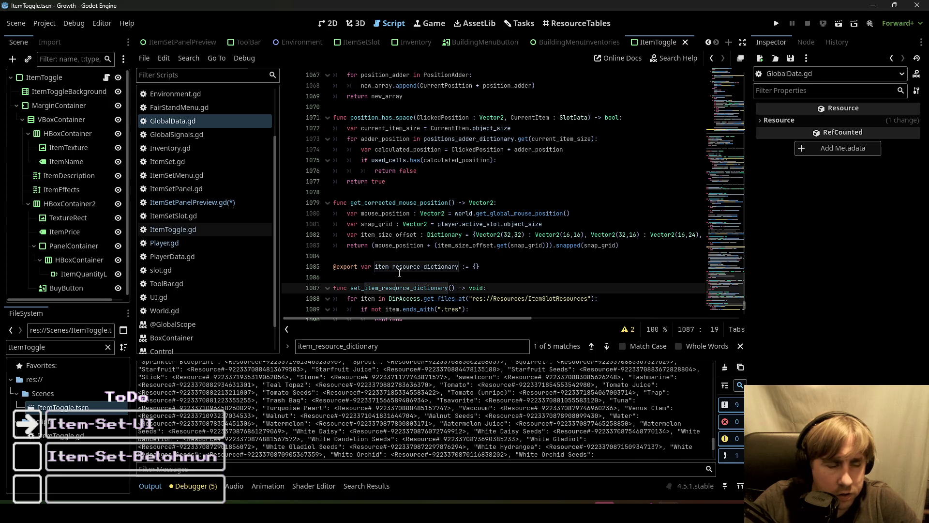
scroll(400, 279, down, 5)
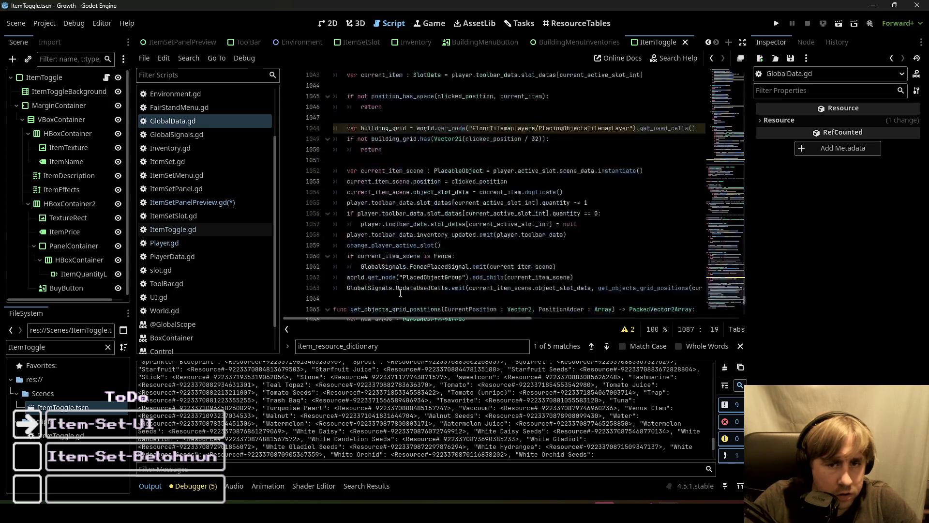
scroll(401, 299, down, 2)
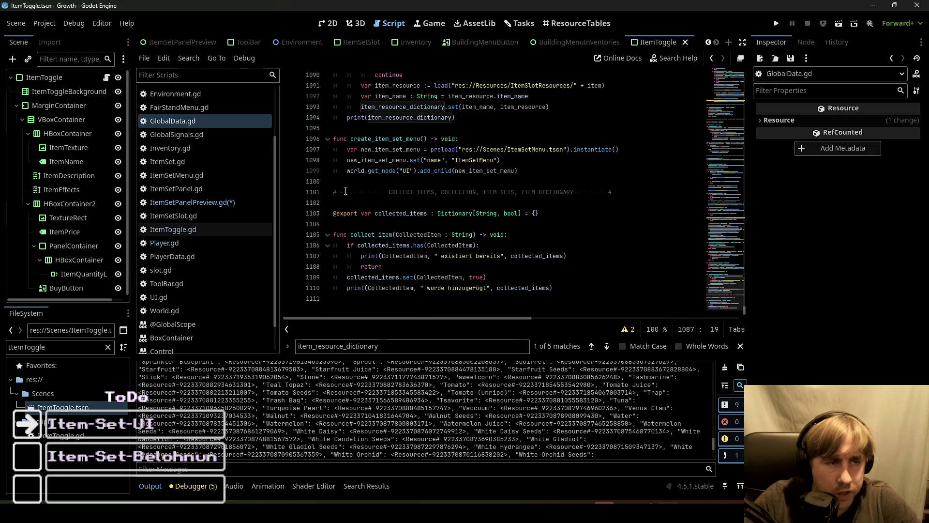
click(192, 202)
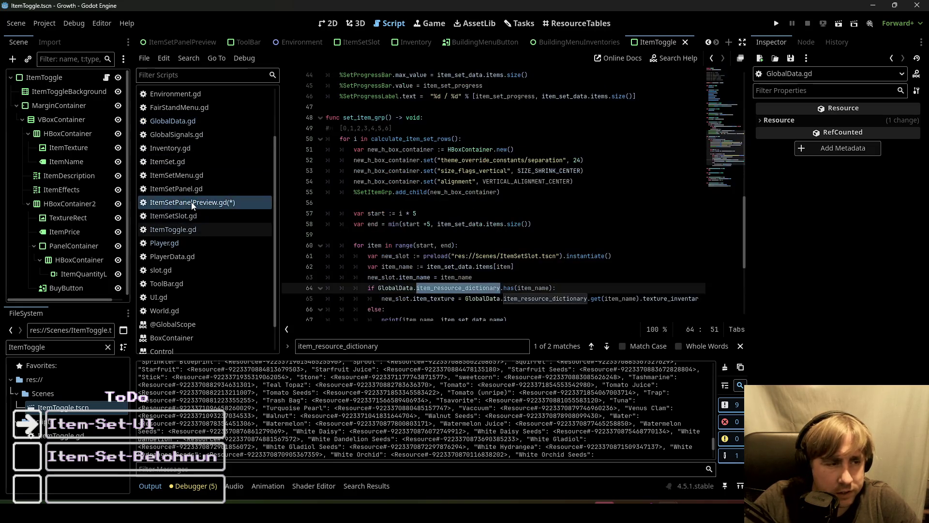
- Delete the else branch and its print line after the texture assignment in set_item_grp
click(472, 250)
click(456, 289)
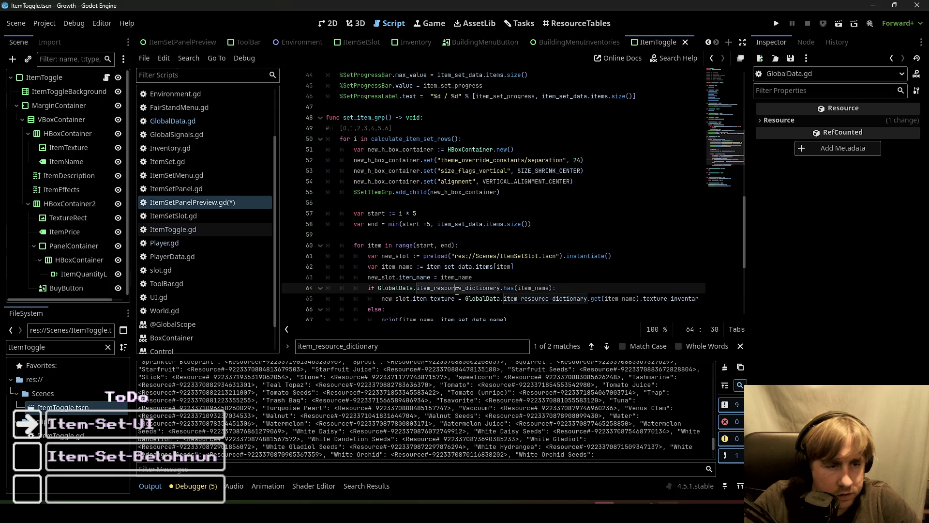
scroll(456, 291, down, 2)
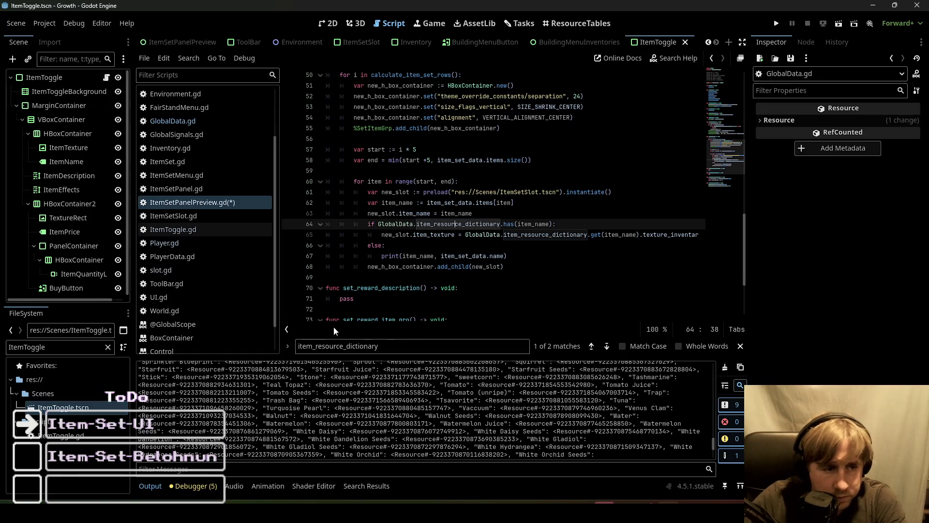
drag(563, 235, 717, 235)
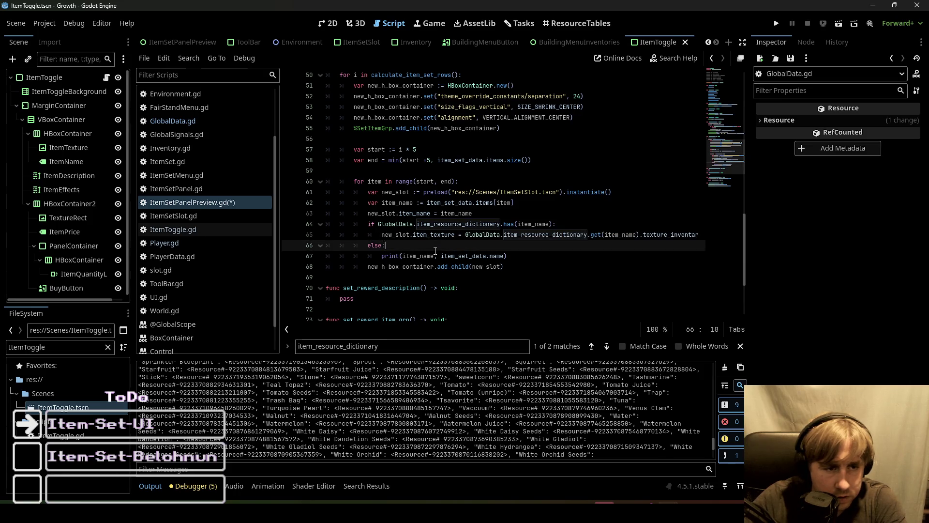
click(468, 255)
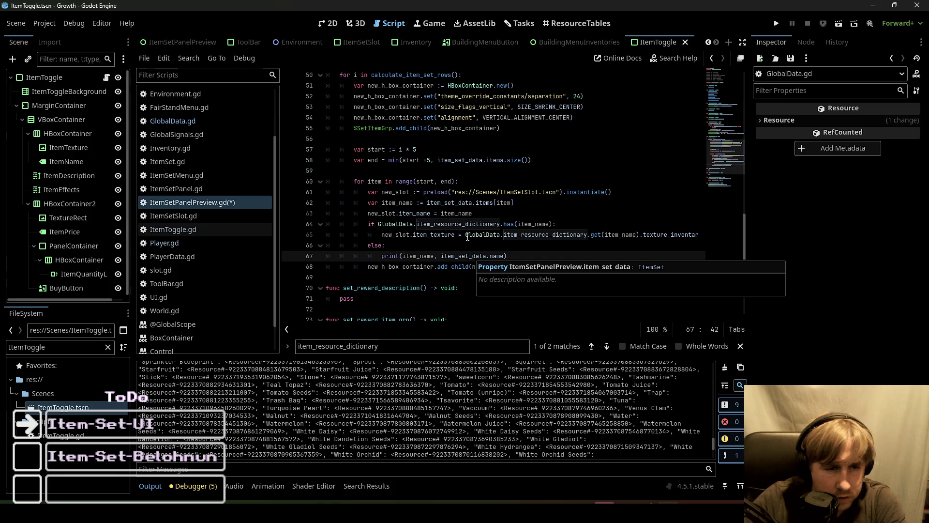
click(467, 236)
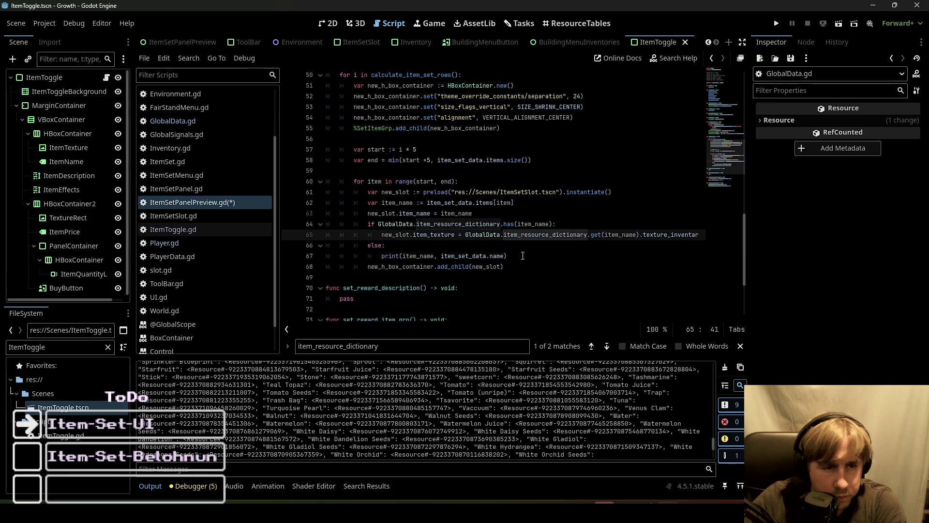
click(523, 255)
click(430, 235)
drag(519, 253, 702, 235)
key(Delete)
- Delete the 'if GlobalData.item_resource_dictionary.has' line and dedent the new_slot.item_texture assignment
click(376, 236)
key(BackSpace)
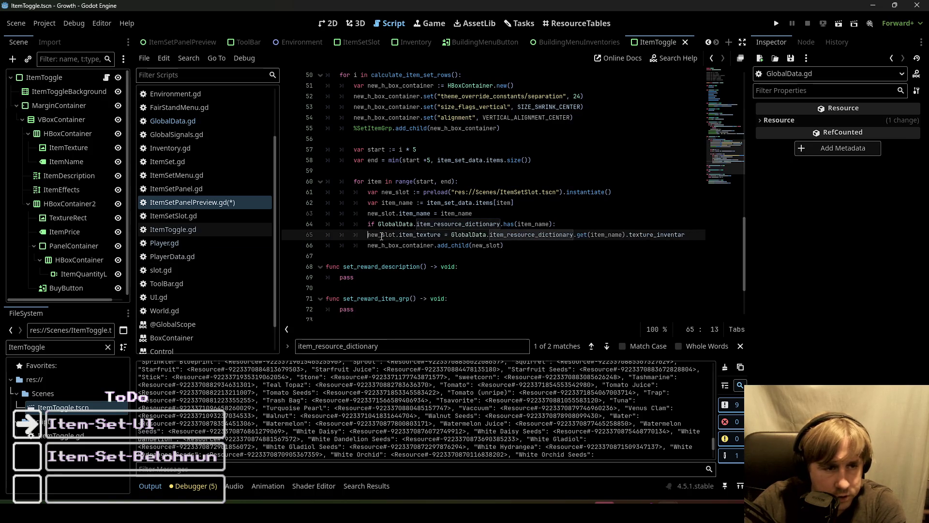
click(578, 223)
key(Delete)
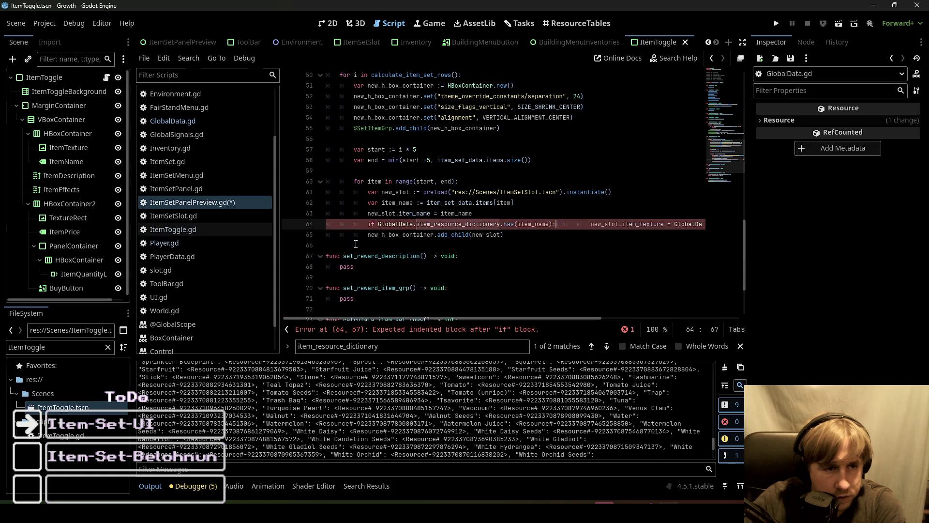
key(ctrl+z)
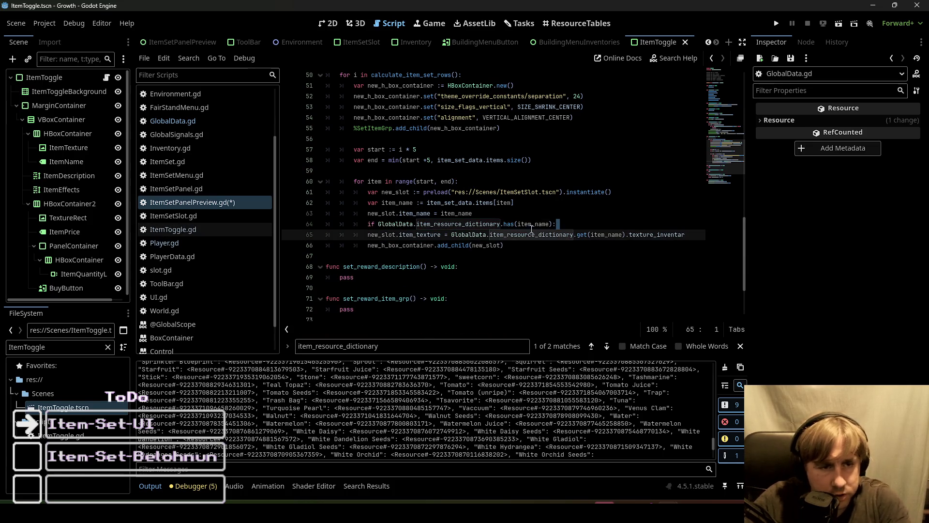
drag(558, 224, 279, 228)
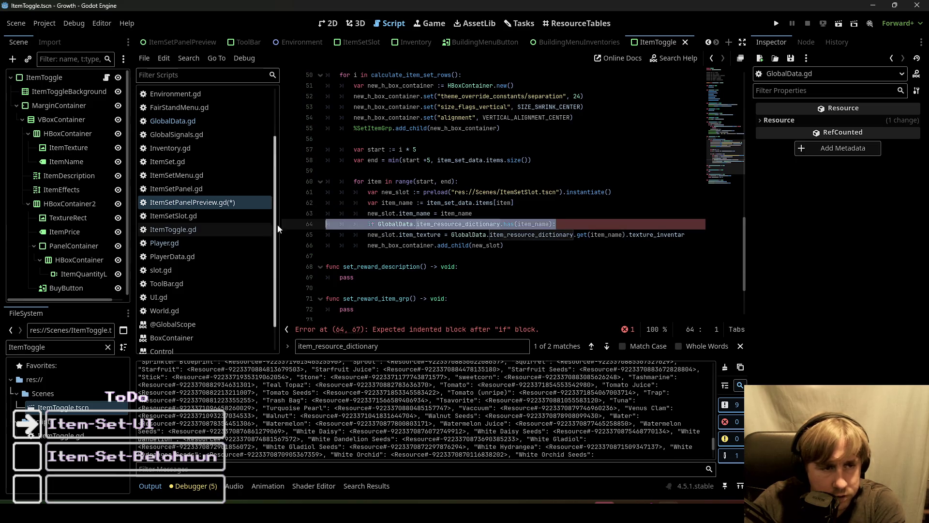
key(BackSpace)
key(BackSpace)
click(458, 224)
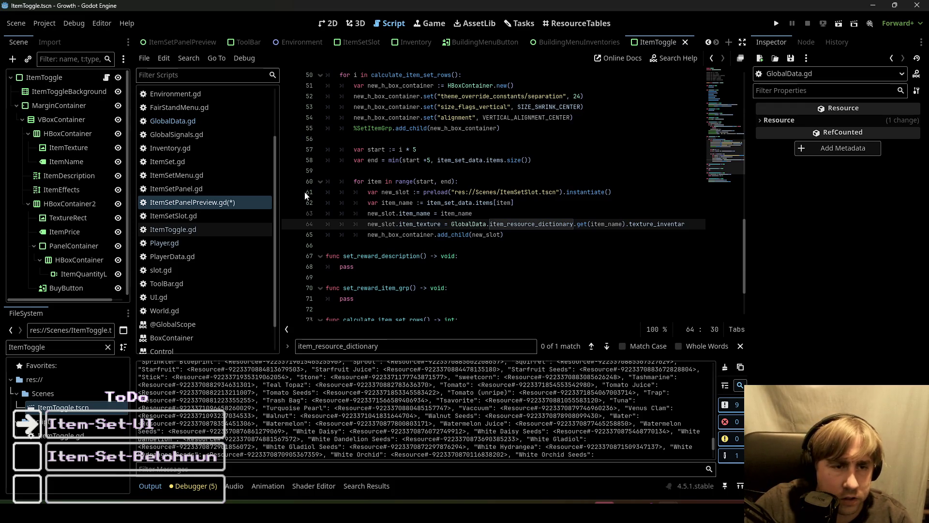
click(196, 216)
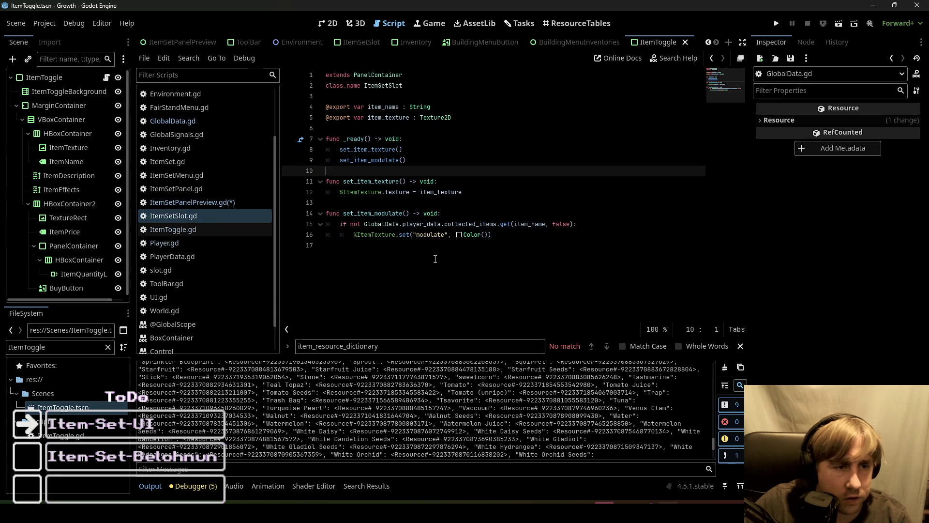
- Remove 'player_data.' from ItemSetSlot.gd line 15's collected_items check, save, and run the game
double_click(473, 225)
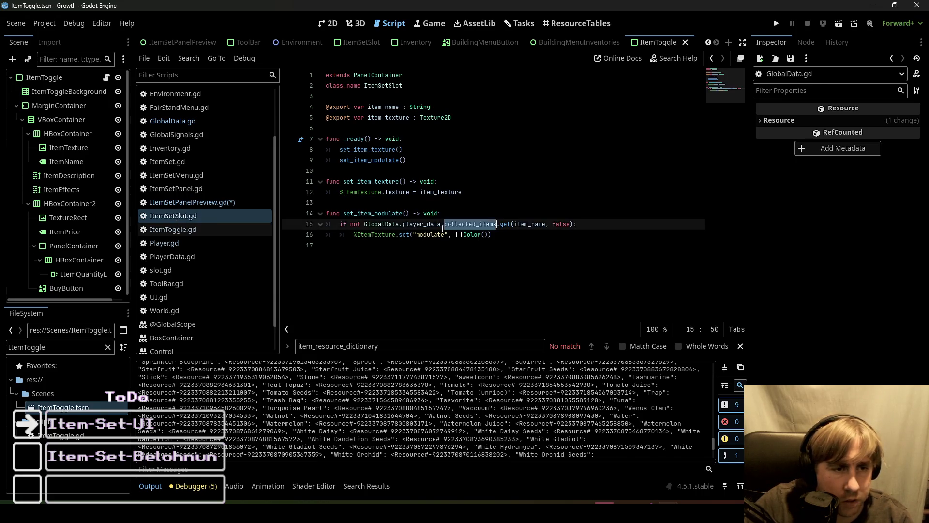
double_click(419, 225)
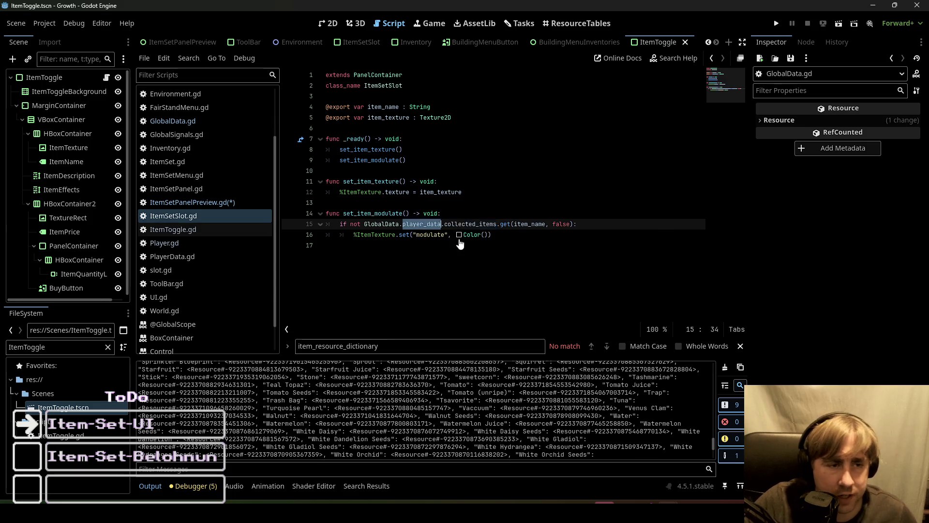
key(BackSpace)
key(BackSpace)
mouse_move(460, 244)
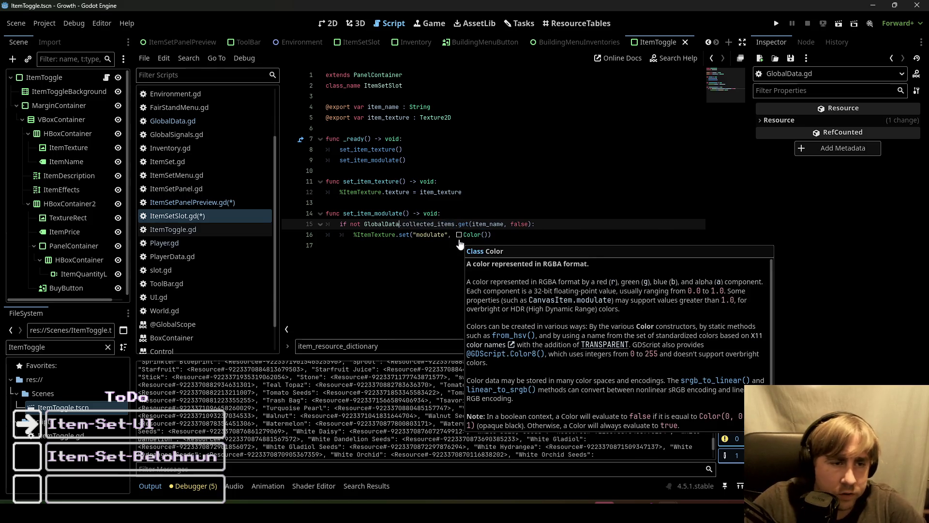
key(ctrl+s)
click(445, 193)
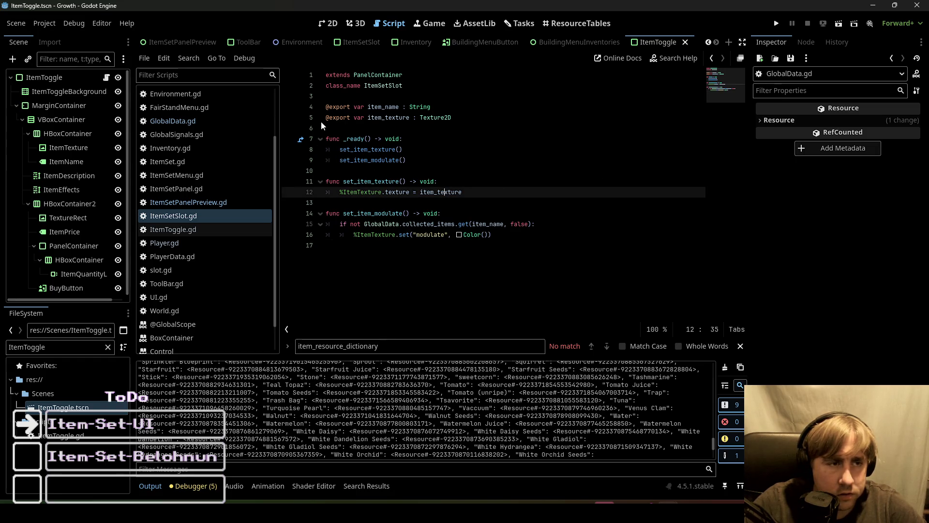
click(775, 23)
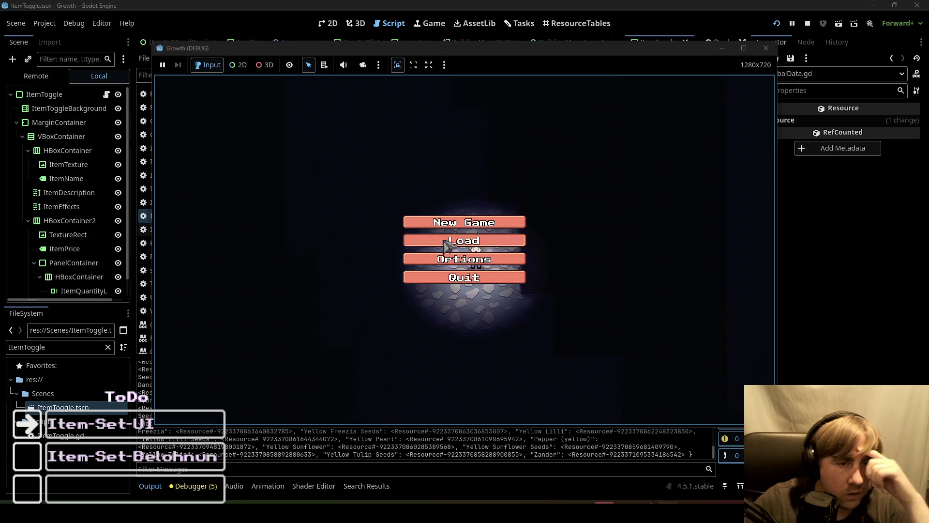
- Load the existing save and buy one Ametrine from the Building Menu
click(453, 240)
click(481, 200)
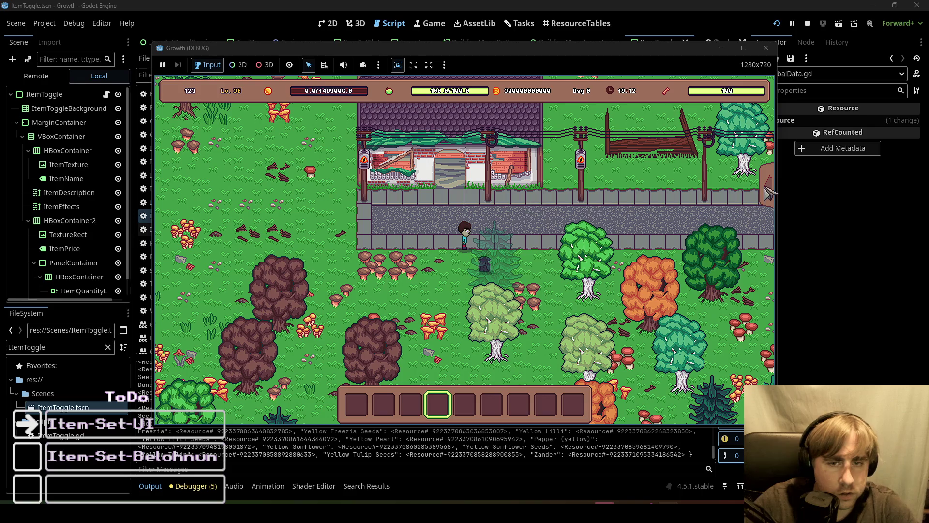
key(e)
click(734, 211)
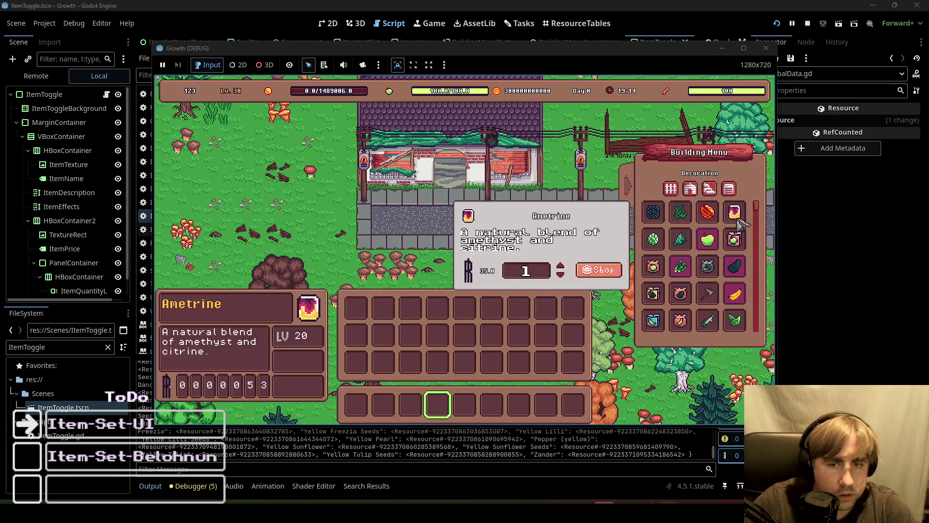
click(609, 268)
- Page through the Collections sets past Oven Food and open the Special Gems set details
key(e)
key(c)
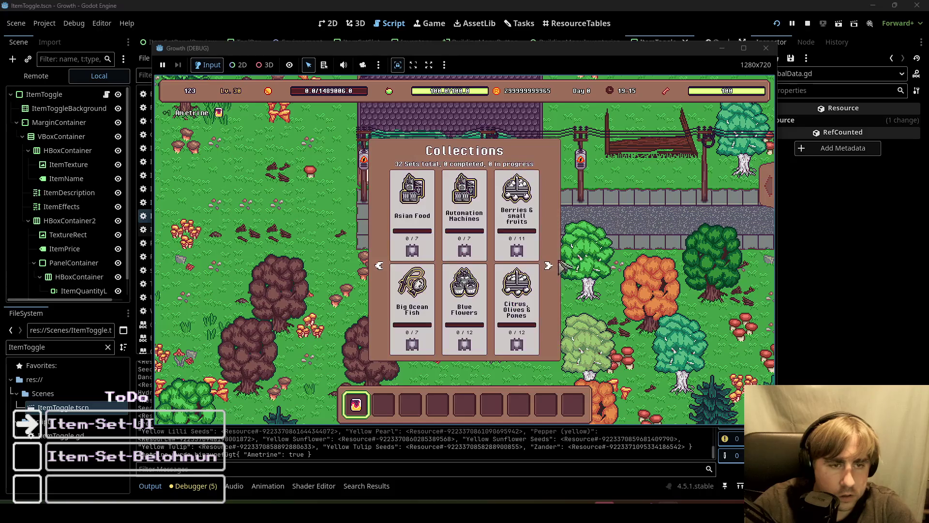
click(550, 274)
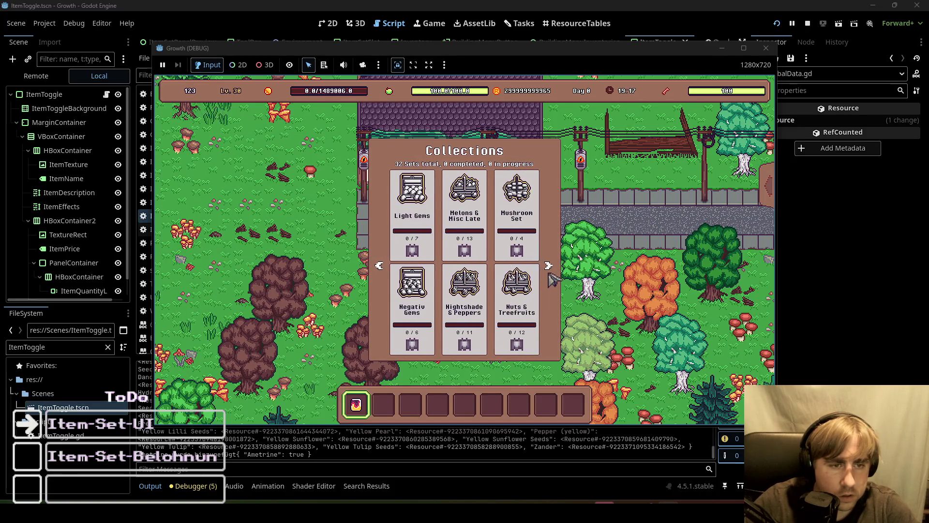
click(549, 273)
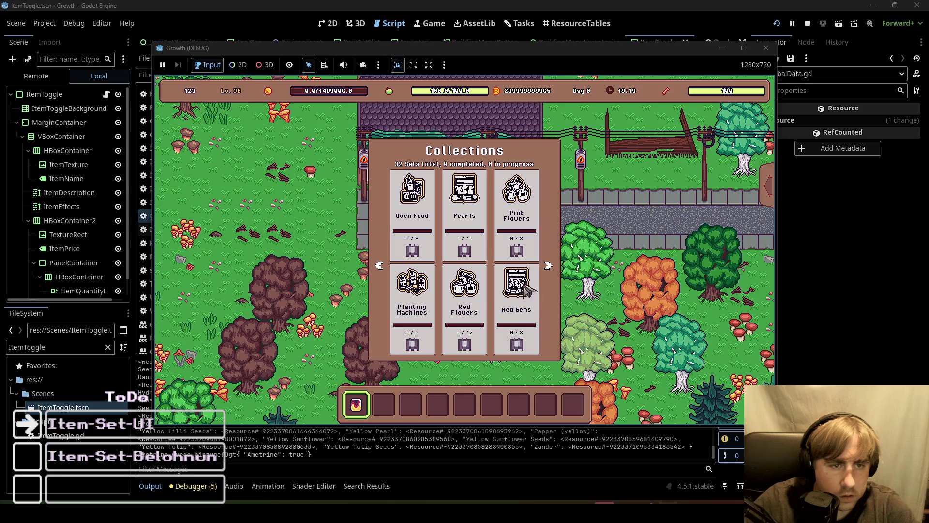
click(381, 269)
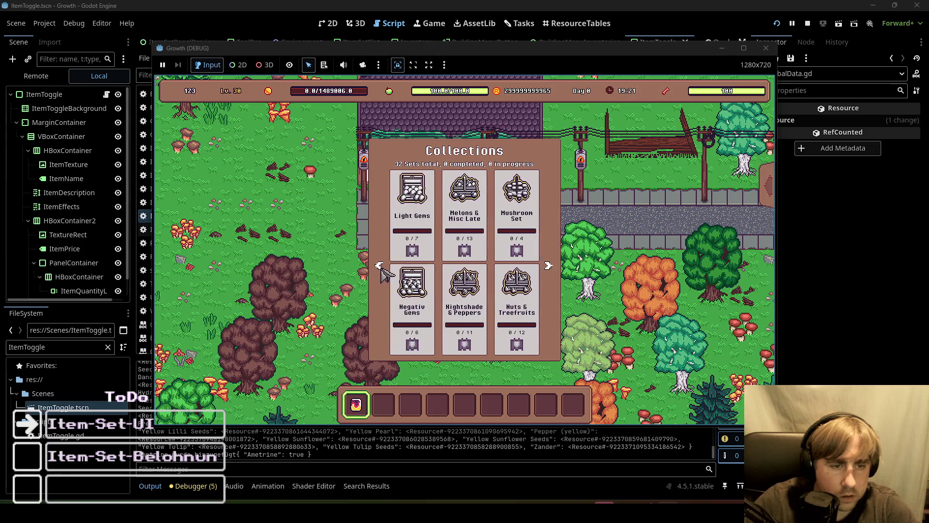
click(548, 268)
click(549, 267)
click(529, 218)
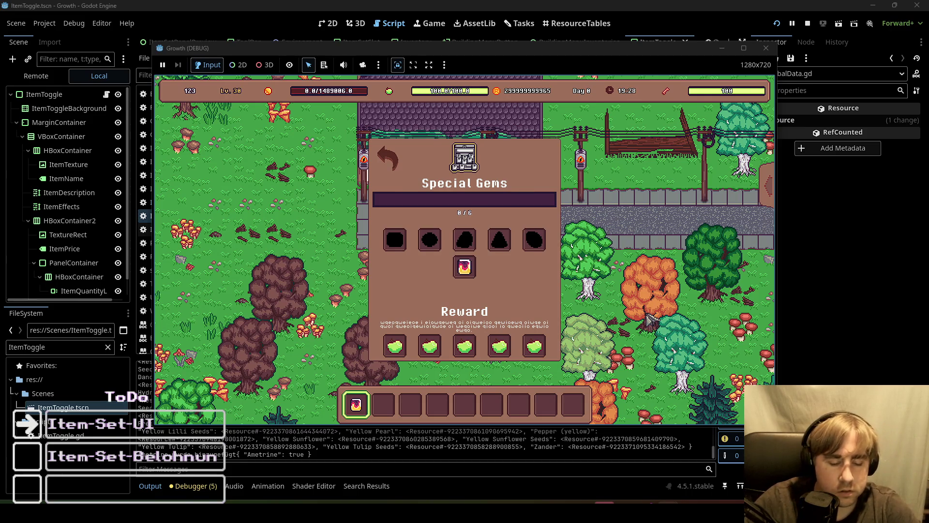
key(c)
key(c)
- Check the Clams set details (0/5), page through Collections again, and stop the game with F8
click(549, 265)
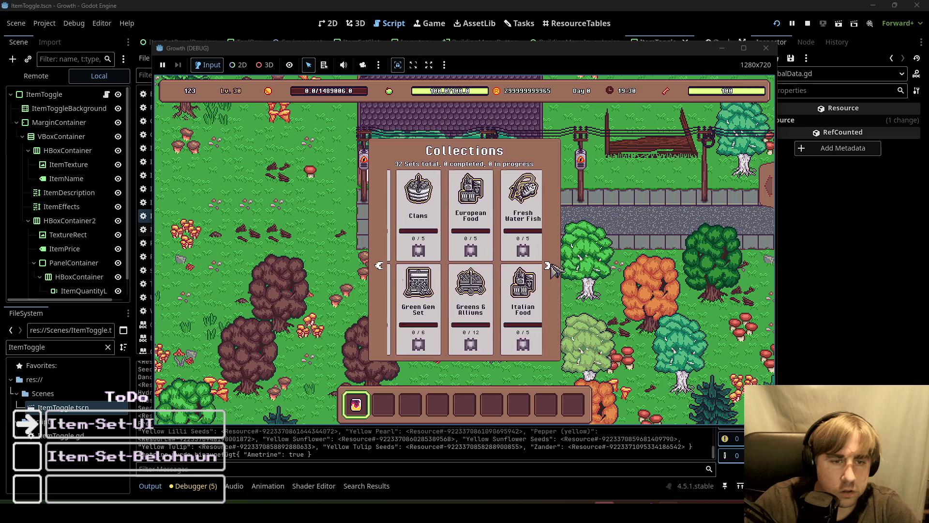
click(381, 266)
click(419, 196)
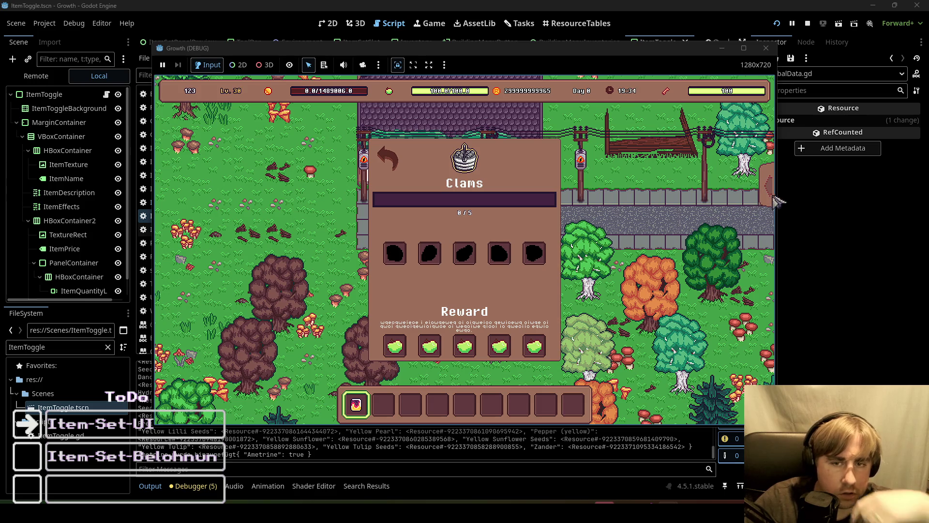
click(768, 193)
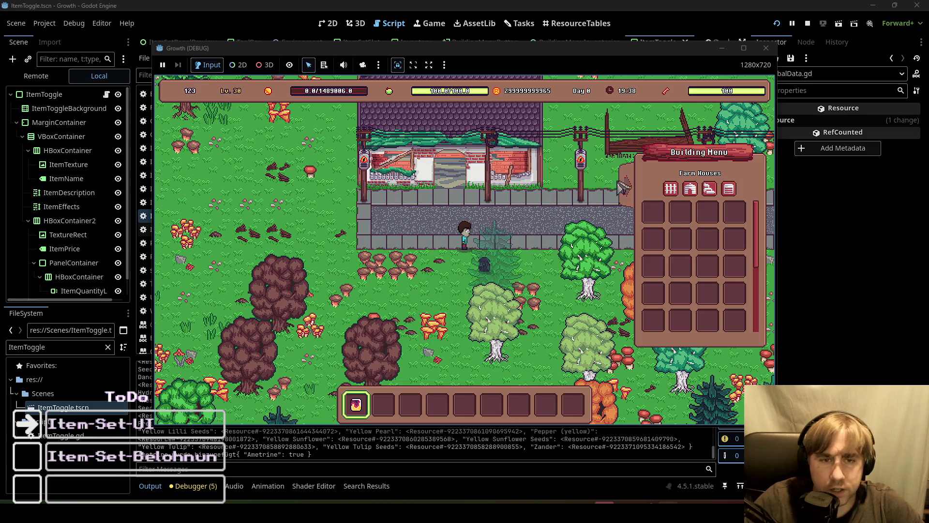
click(627, 186)
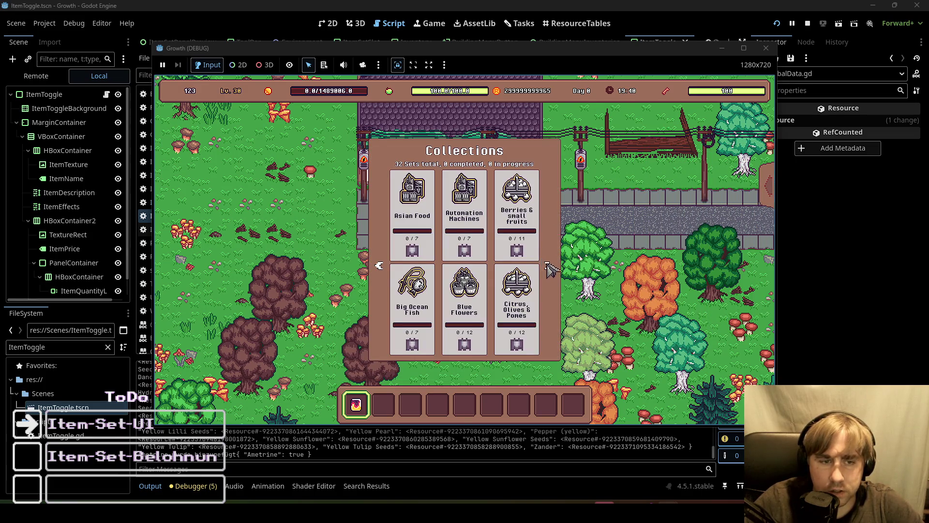
click(548, 265)
click(548, 265)
key(F8)
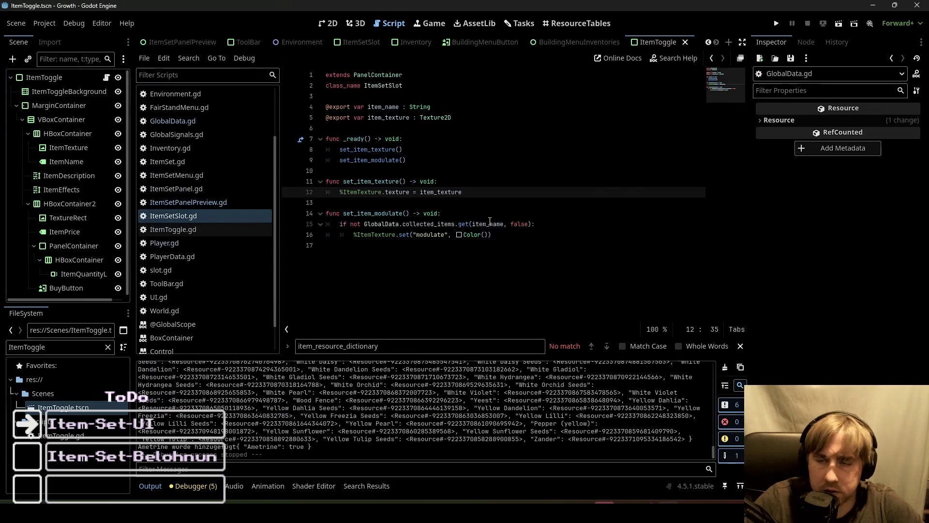
click(474, 208)
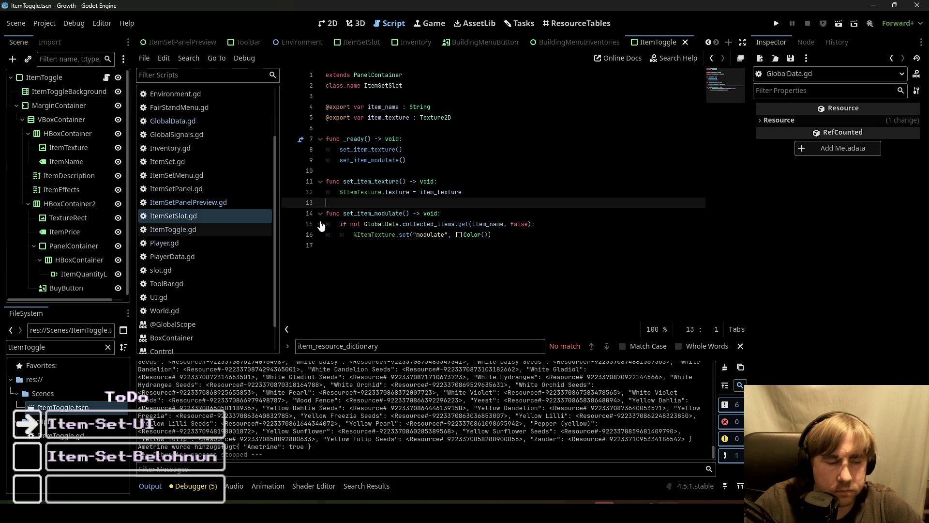
scroll(163, 157, up, 2)
click(163, 155)
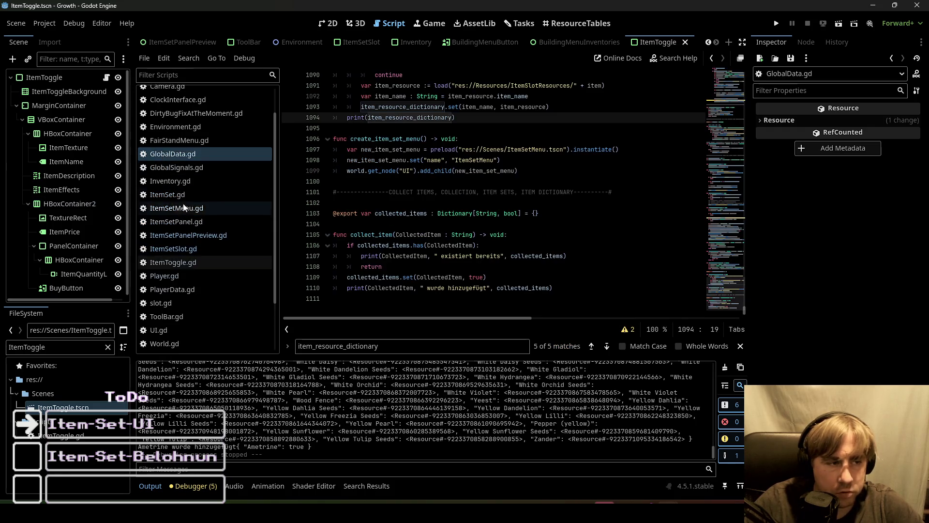
click(173, 249)
click(172, 262)
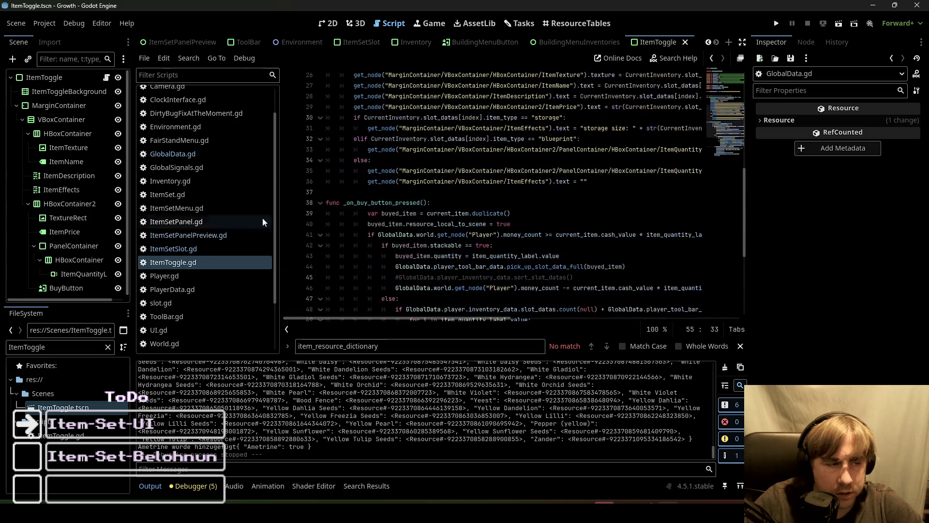
click(173, 248)
click(159, 235)
scroll(362, 200, up, 5)
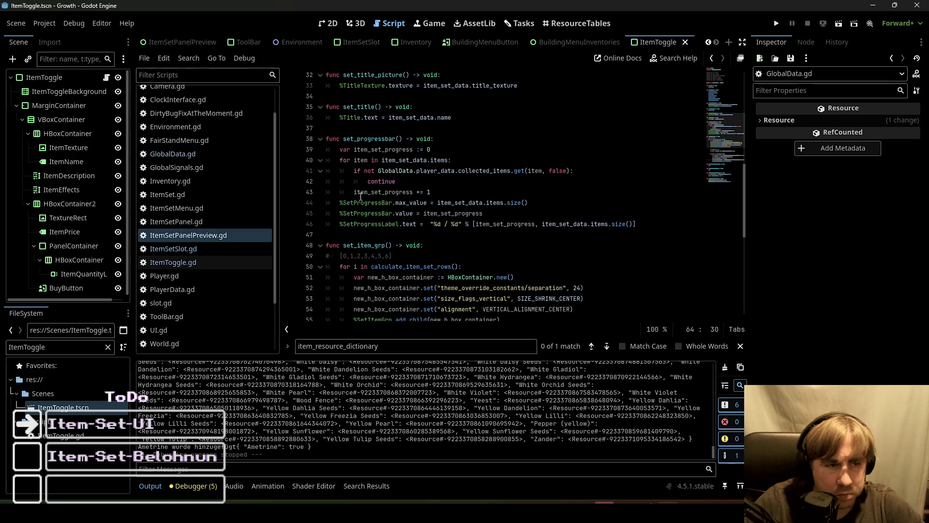
mouse_move(388, 201)
double_click(437, 213)
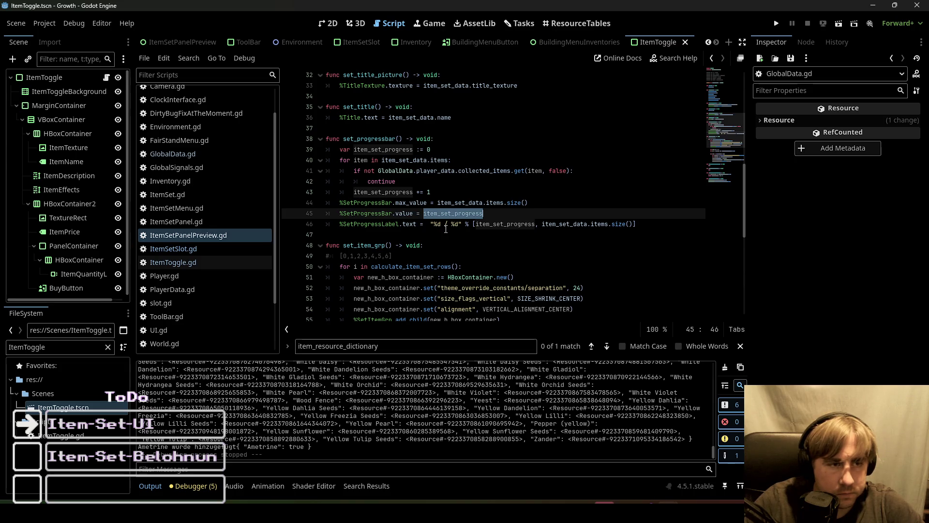
click(451, 171)
double_click(434, 168)
key(BackSpace)
key(BackSpace)
click(471, 182)
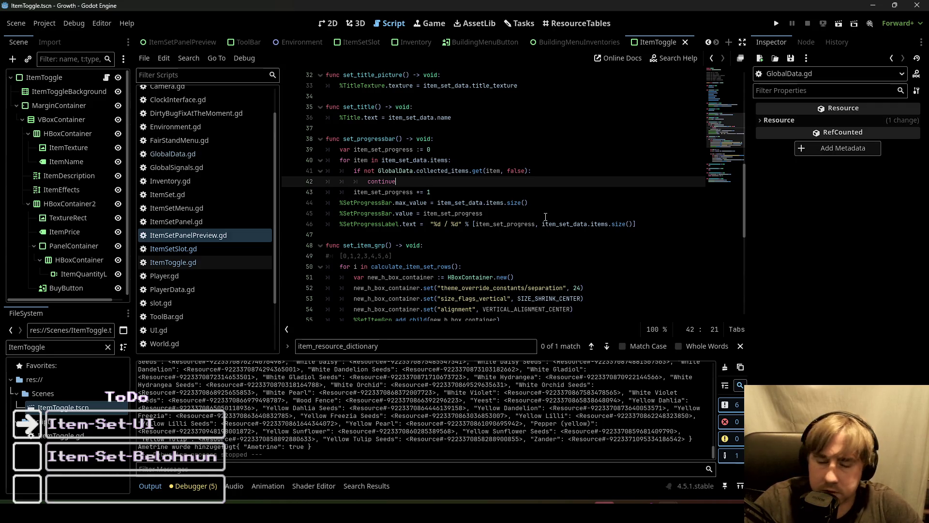
click(387, 233)
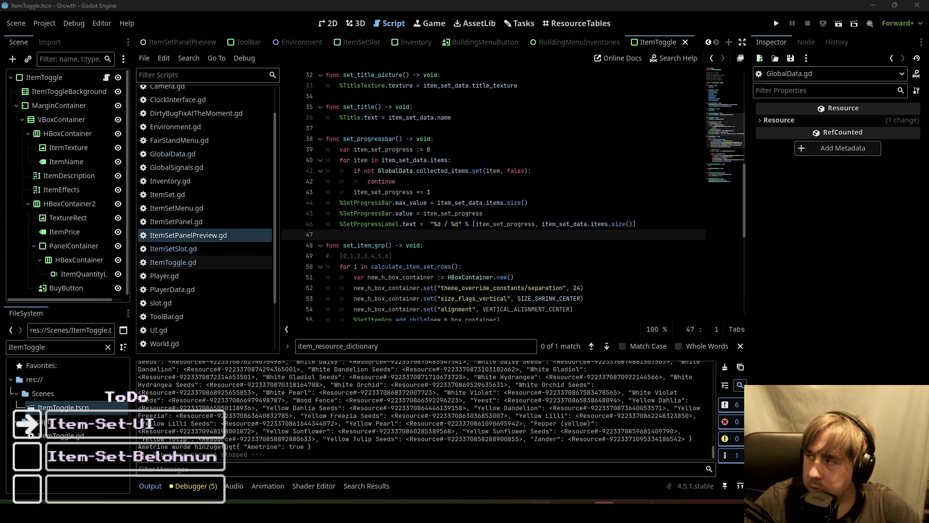
click(518, 245)
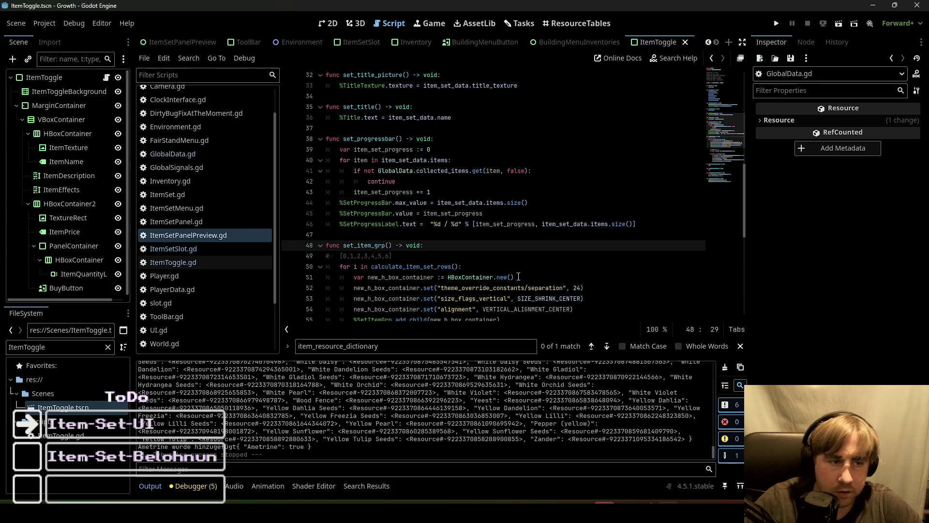
click(451, 256)
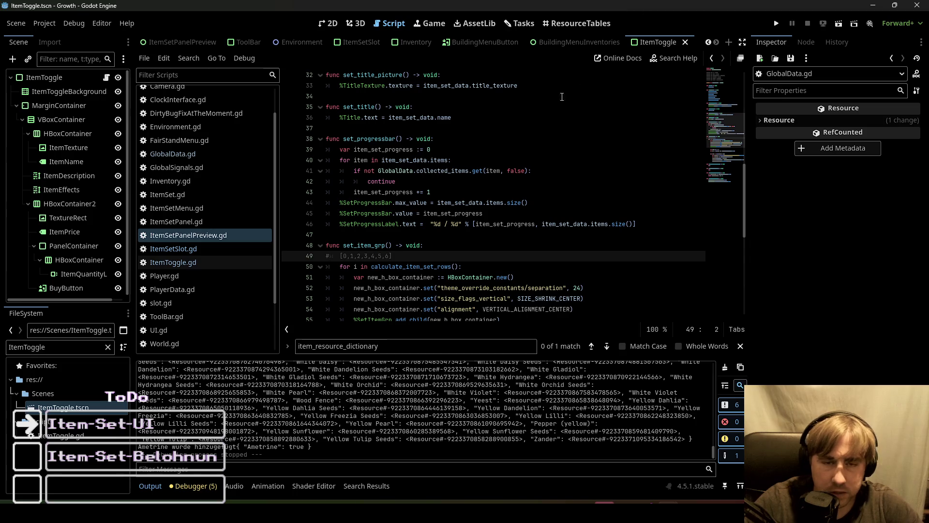
click(479, 160)
click(359, 236)
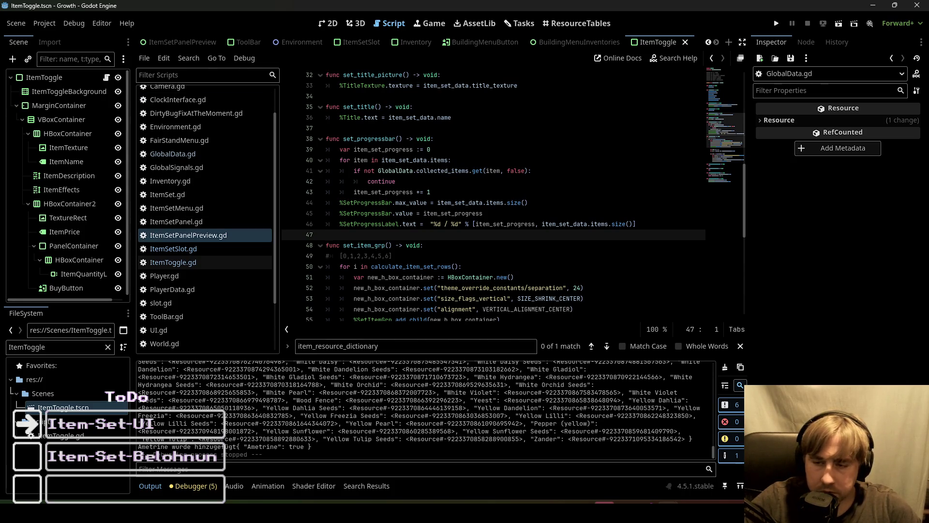
click(364, 245)
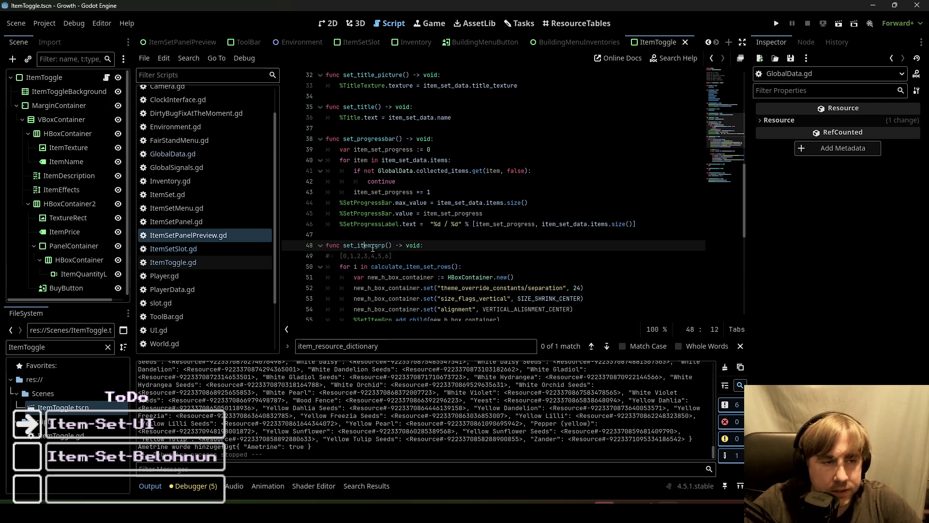
click(413, 203)
click(401, 172)
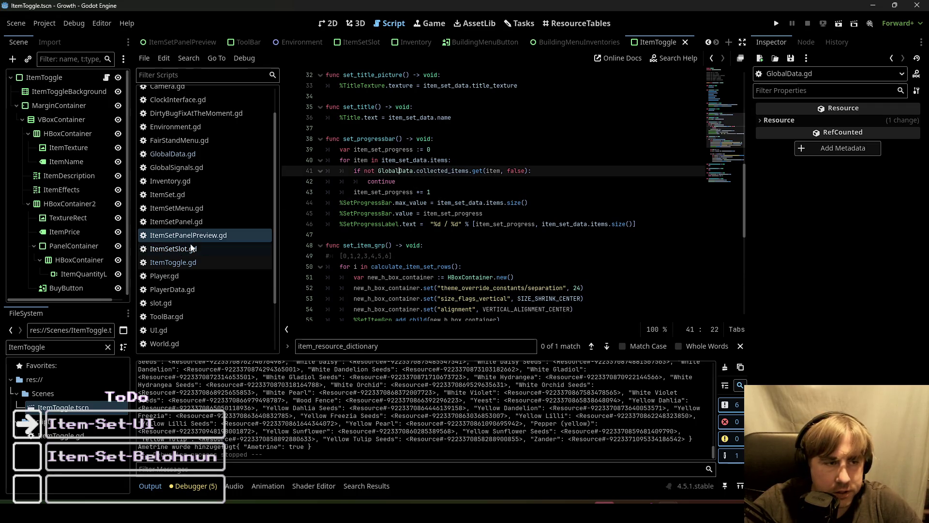
- Delete 'player_data.' from the collected_items check on line 39 of ItemSetPanel.gd
click(186, 223)
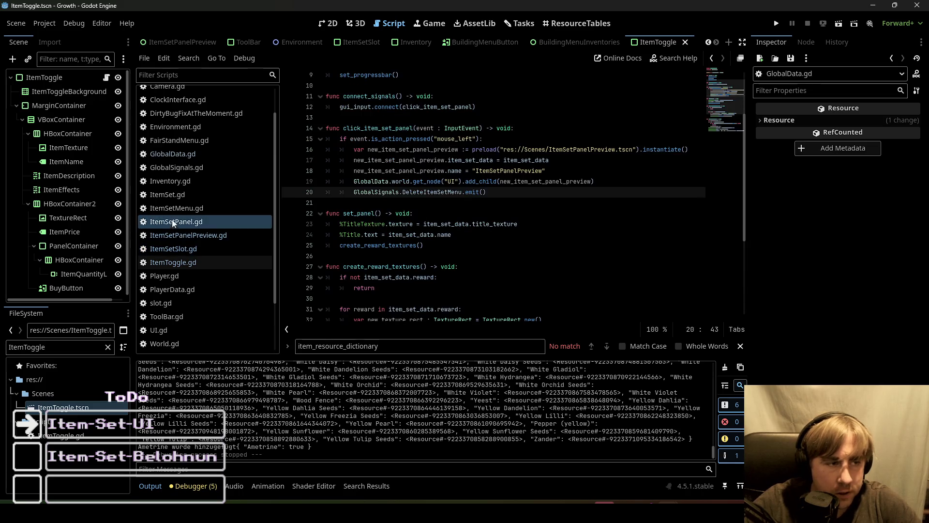
click(419, 159)
scroll(416, 169, down, 5)
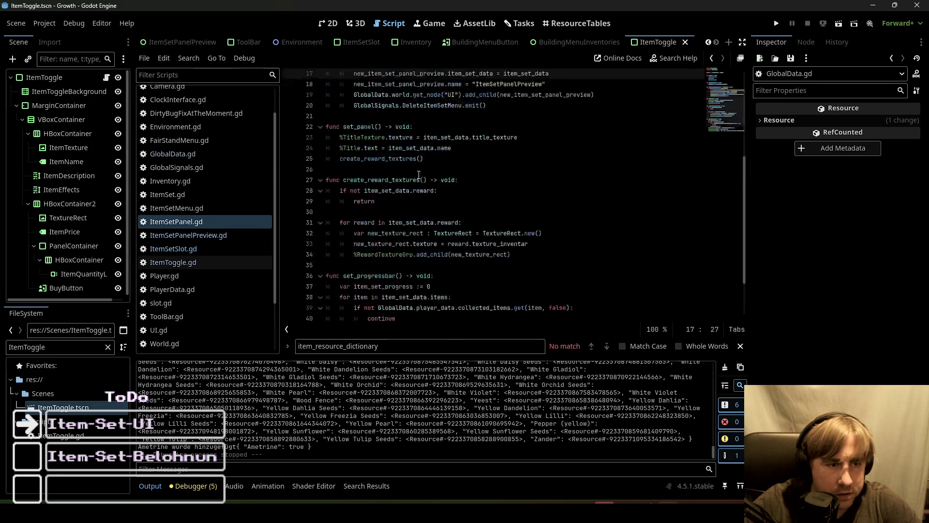
double_click(435, 245)
key(BackSpace)
key(BackSpace)
- Save the script and run the project in a maximized game window
click(481, 260)
key(ctrl+s)
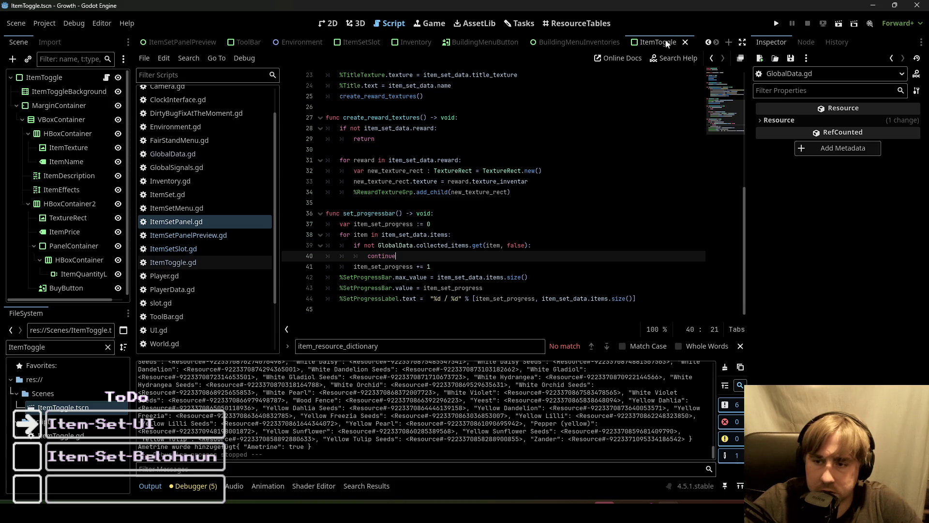
click(775, 23)
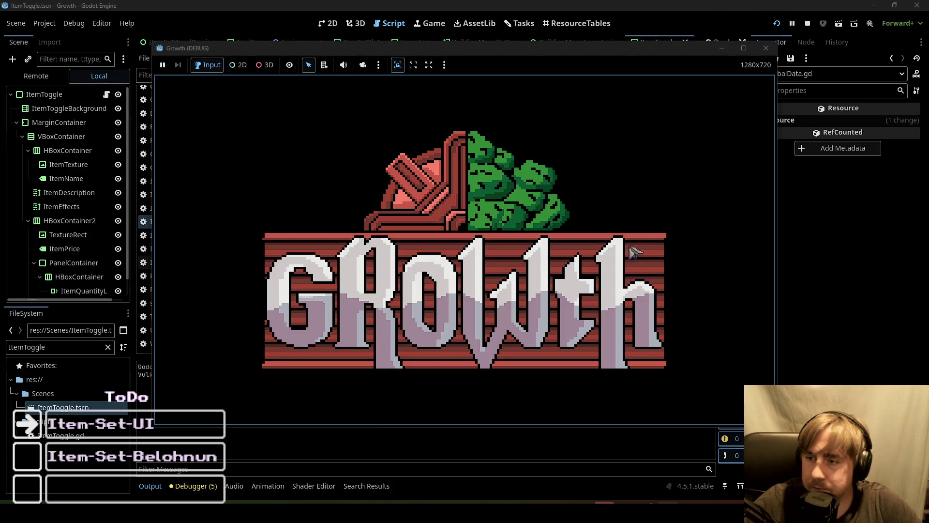
click(743, 48)
- Load the saved game, walk right, and open the Building Menu
click(435, 271)
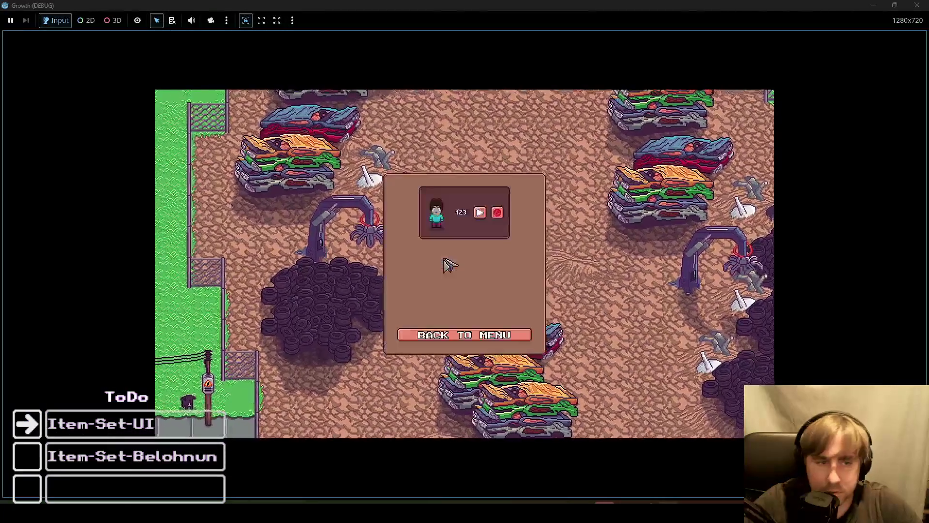
click(480, 214)
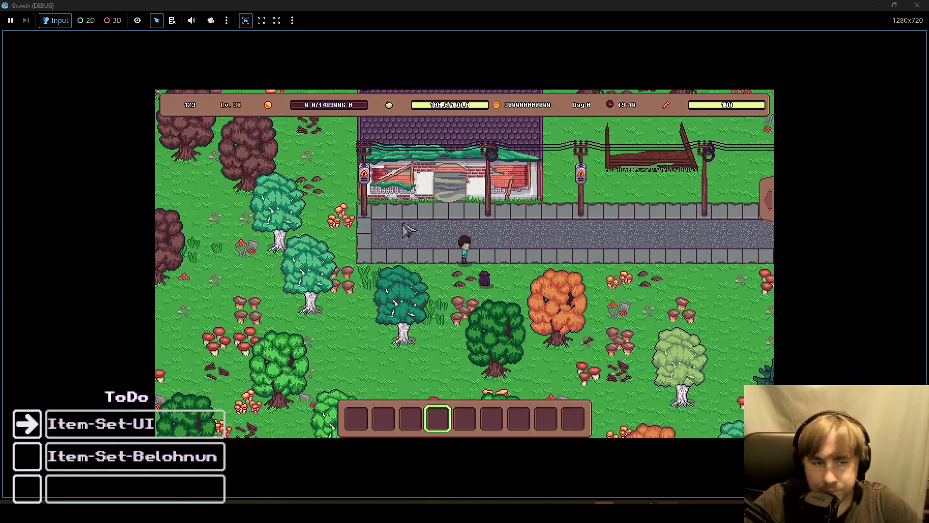
key(d)
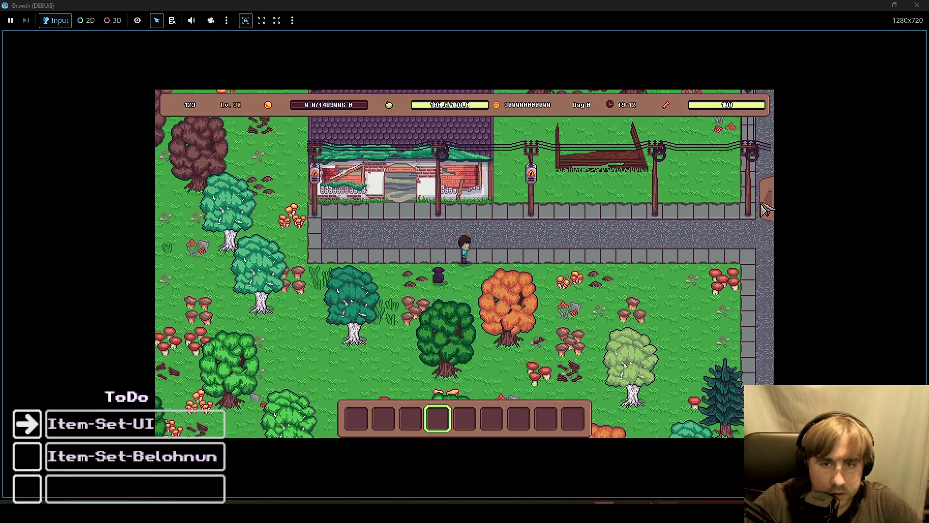
key(i)
- Buy Ametrine, Andradite, Apple Seeds, Asparagus and Avocado into the hotbar
click(741, 226)
click(599, 291)
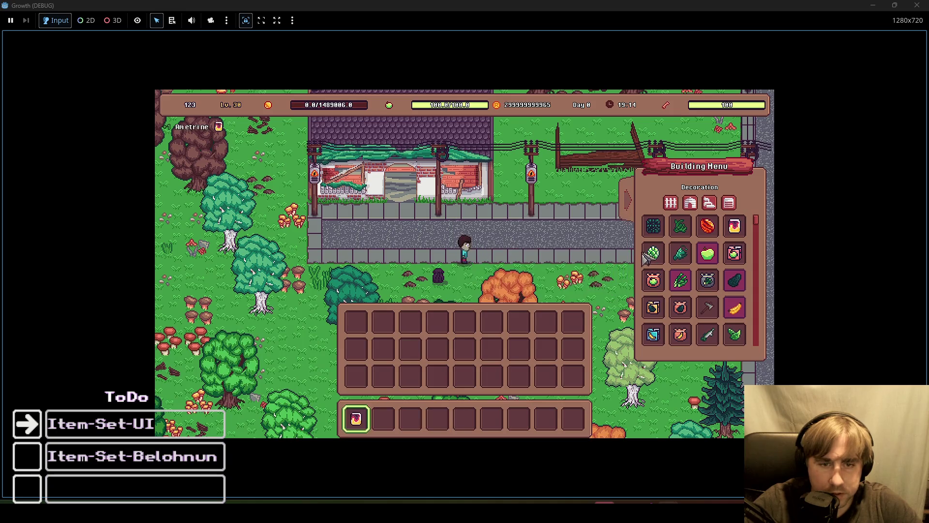
click(653, 253)
click(598, 291)
click(653, 280)
click(598, 291)
click(680, 280)
click(598, 291)
click(734, 280)
click(598, 292)
- Open Collections, page forward, and view the Melons & Misc Late set details
key(c)
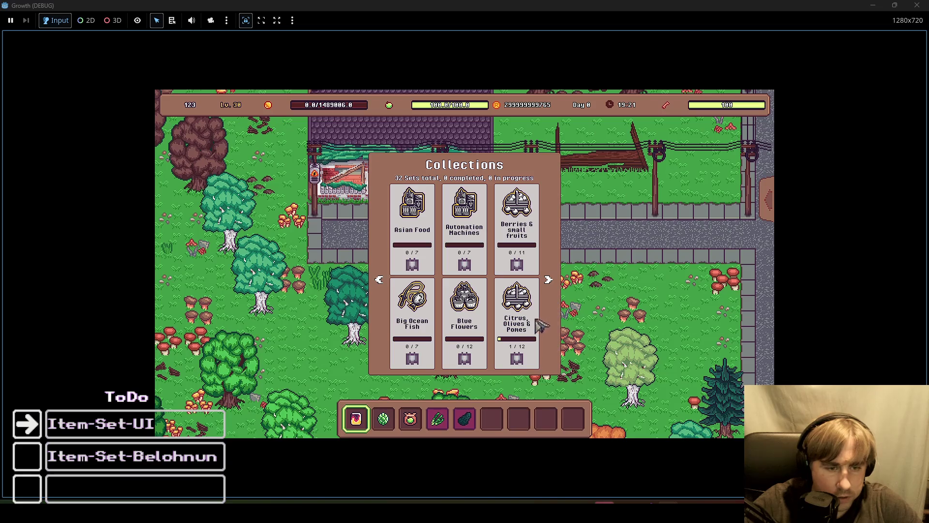
click(548, 279)
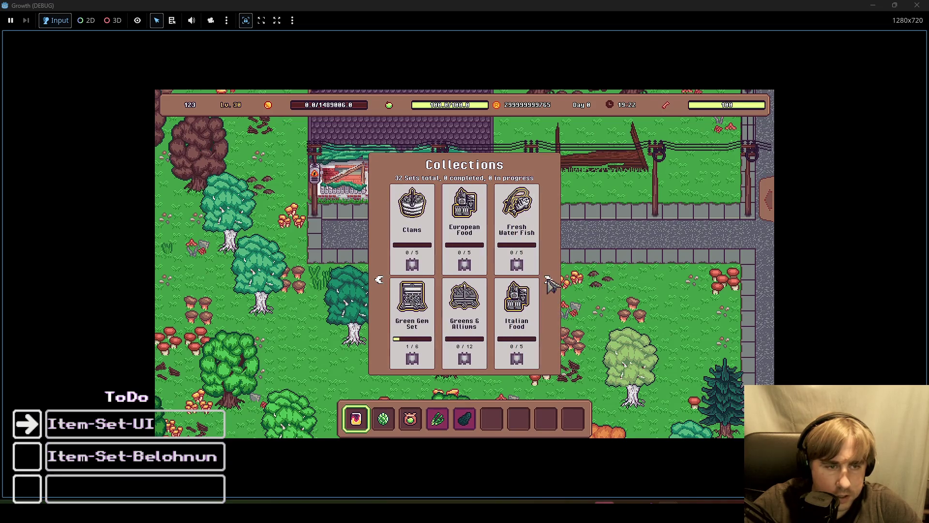
click(548, 280)
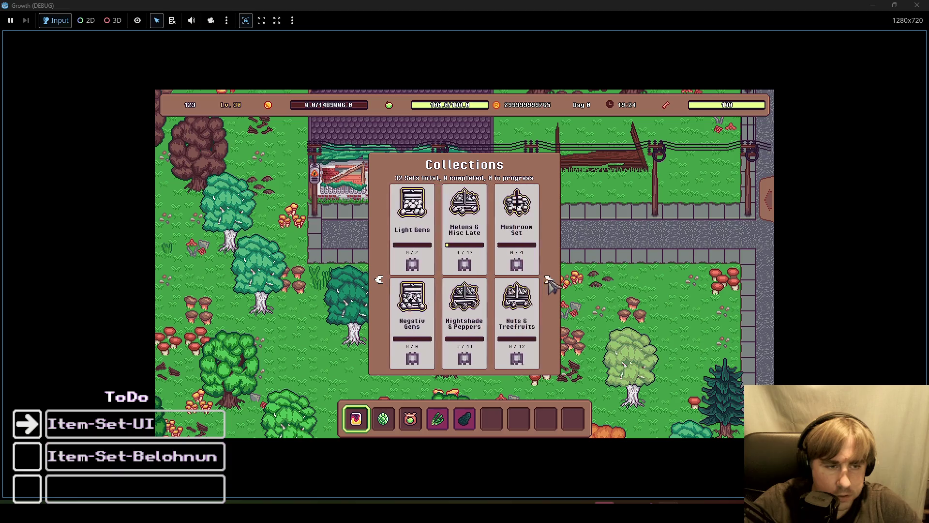
click(457, 237)
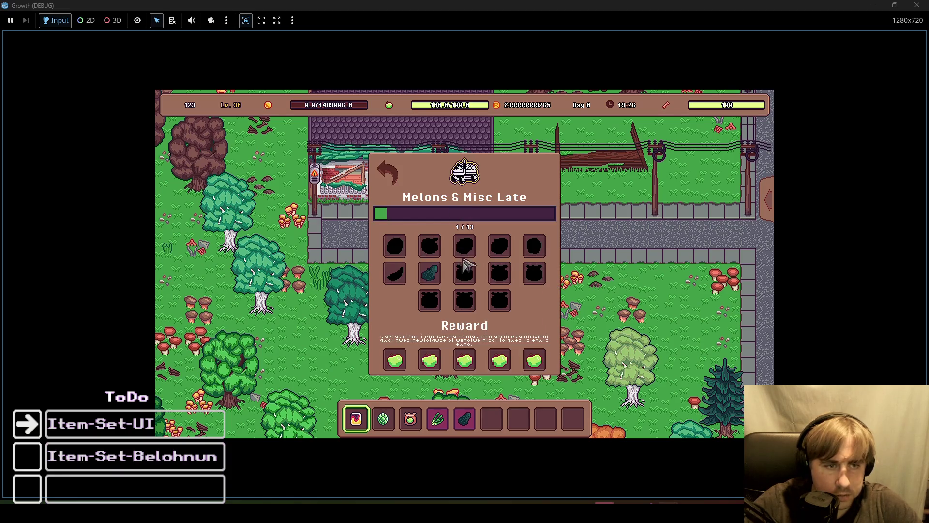
click(389, 171)
click(548, 280)
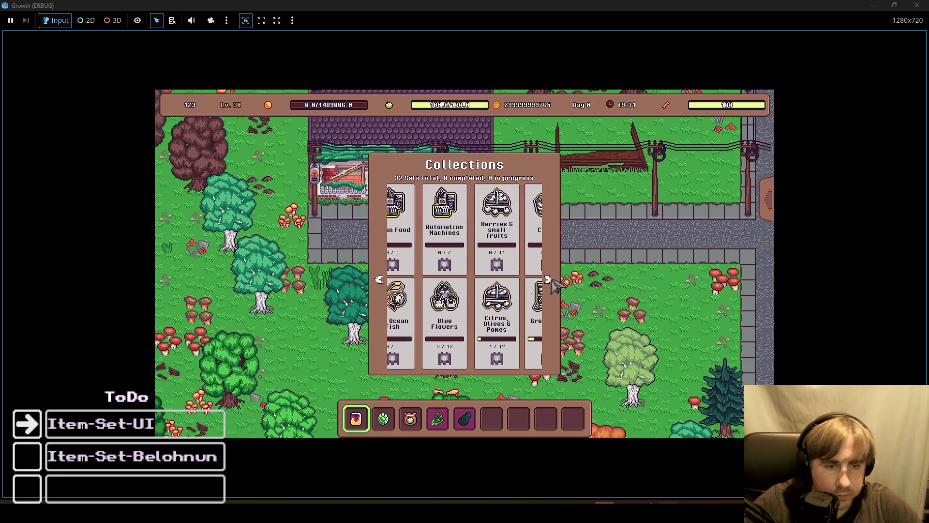
click(548, 280)
click(463, 213)
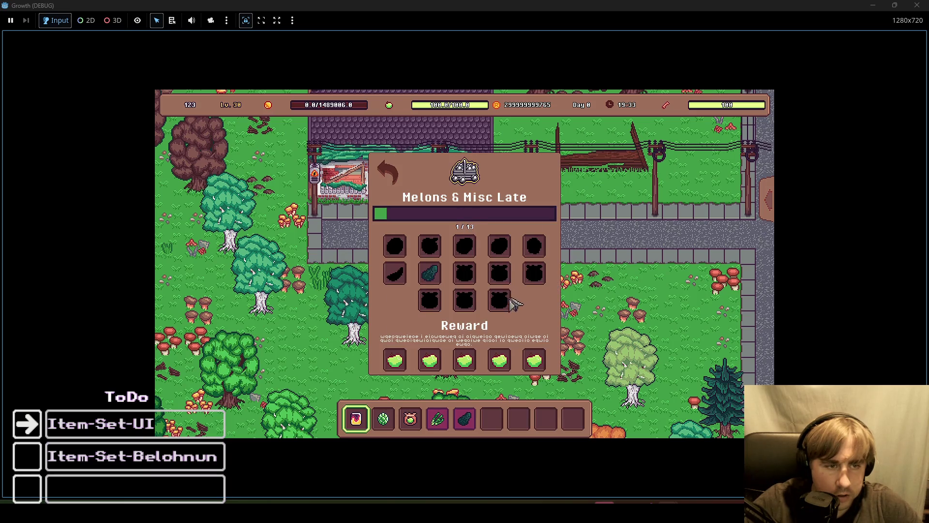
click(390, 174)
- View the Citrus, Olives & Pomes details, then page ahead to check Special Gems at 1/6
click(465, 296)
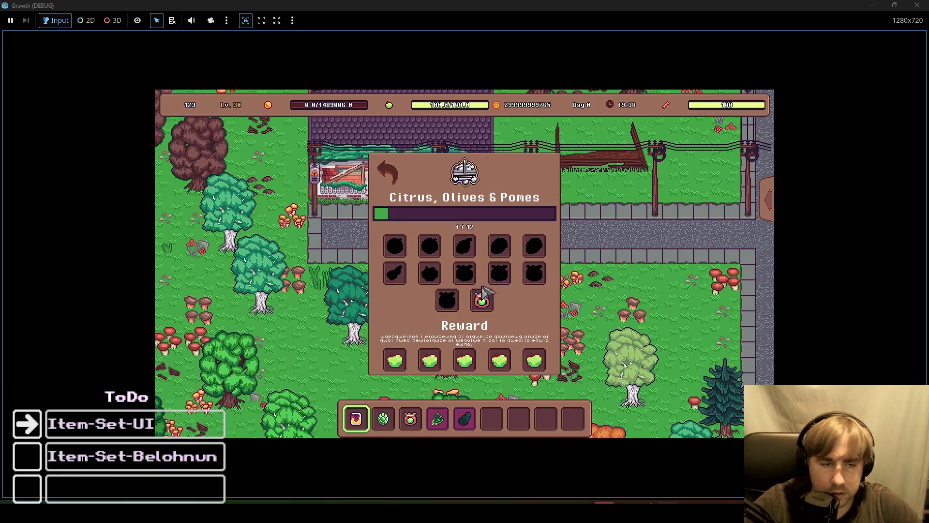
key(Escape)
click(549, 280)
click(548, 280)
click(548, 280)
click(548, 280)
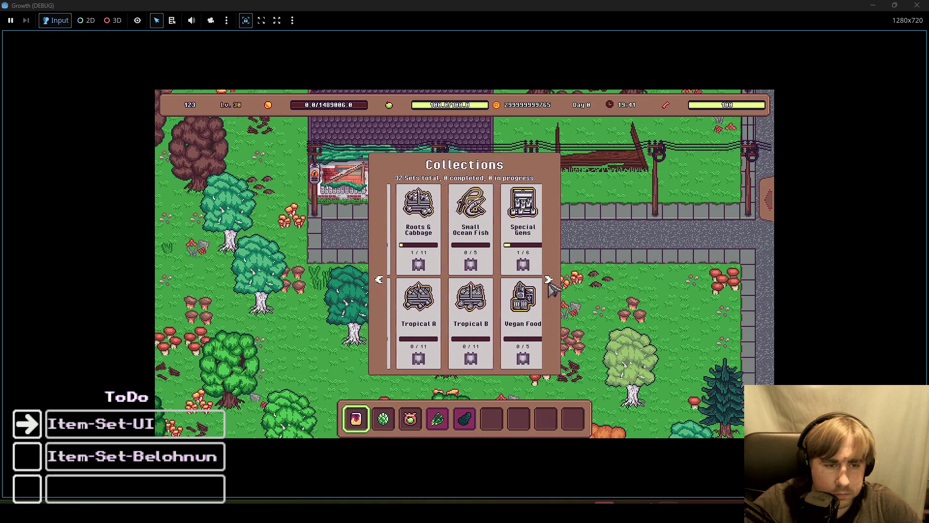
click(527, 243)
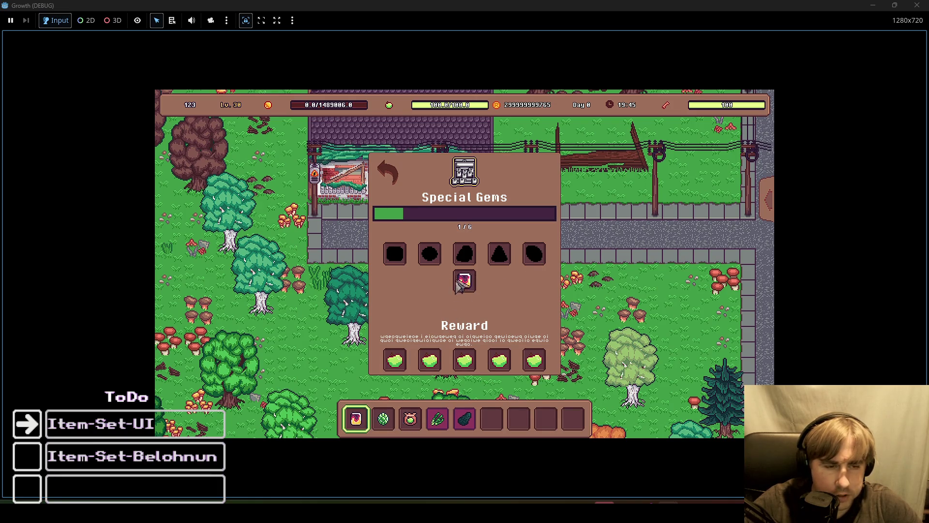
click(400, 176)
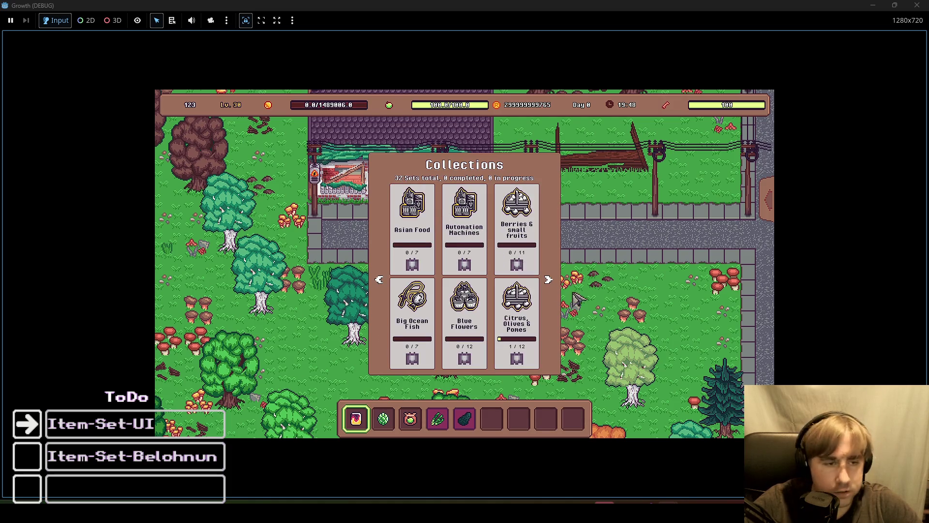
- Page to the Roots & Cabbage sets and open one, triggering the texture_inventar error at line 64
click(547, 279)
click(547, 280)
click(547, 280)
click(547, 279)
click(547, 280)
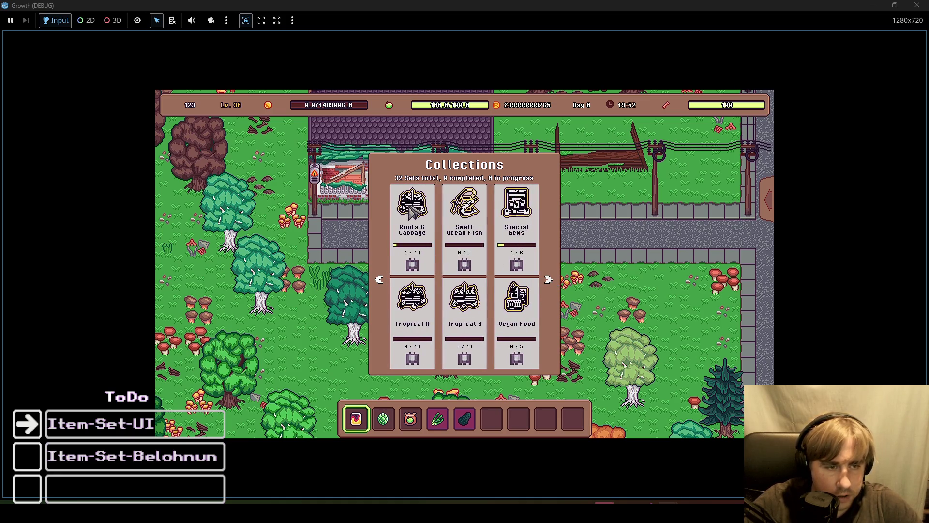
click(414, 210)
click(468, 202)
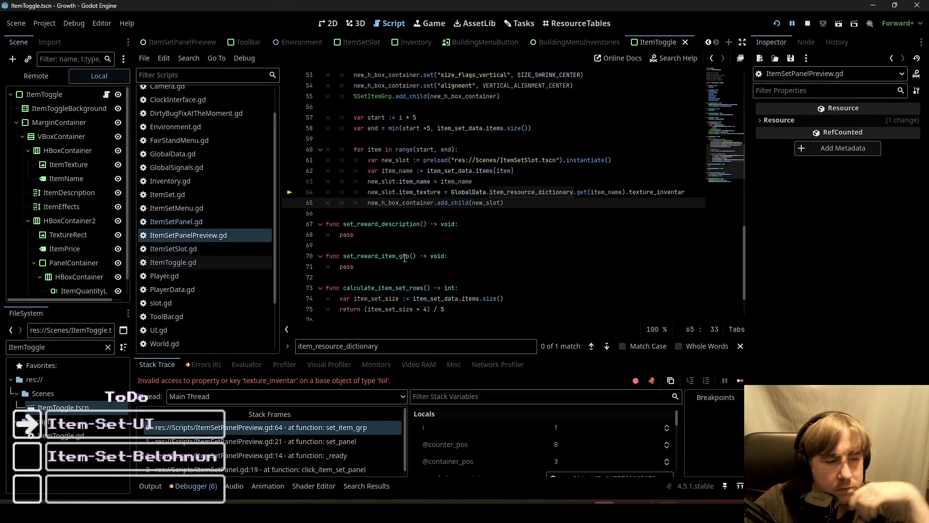
- Find item_name = Sprout Seeds in the debugger's Stack Variables, then bring up ResourceTables
scroll(482, 444, down, 3)
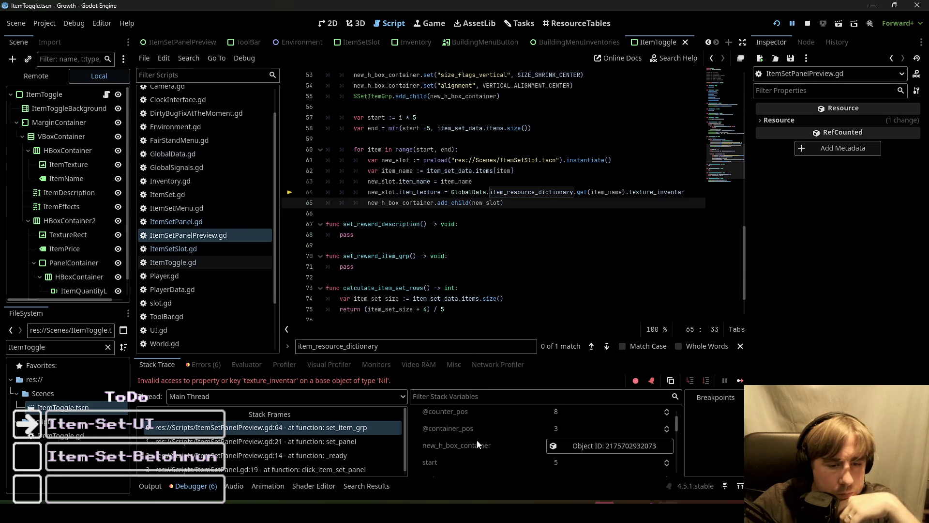
scroll(482, 443, down, 1)
scroll(481, 440, up, 1)
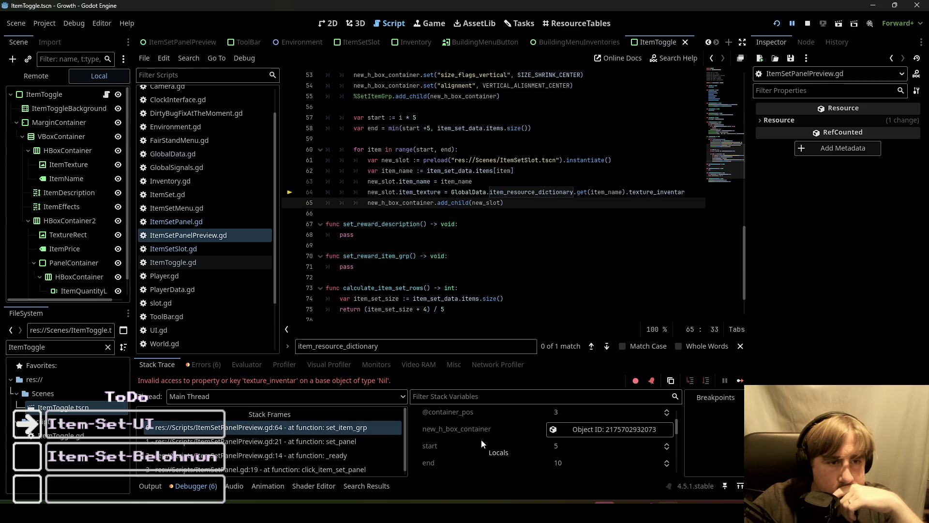
scroll(456, 449, up, 3)
scroll(457, 450, up, 2)
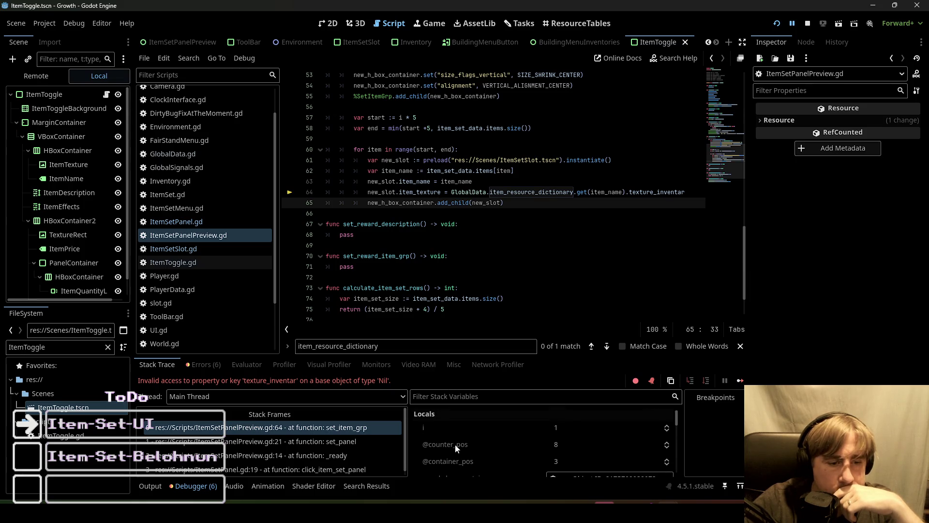
scroll(465, 449, down, 4)
scroll(483, 449, down, 2)
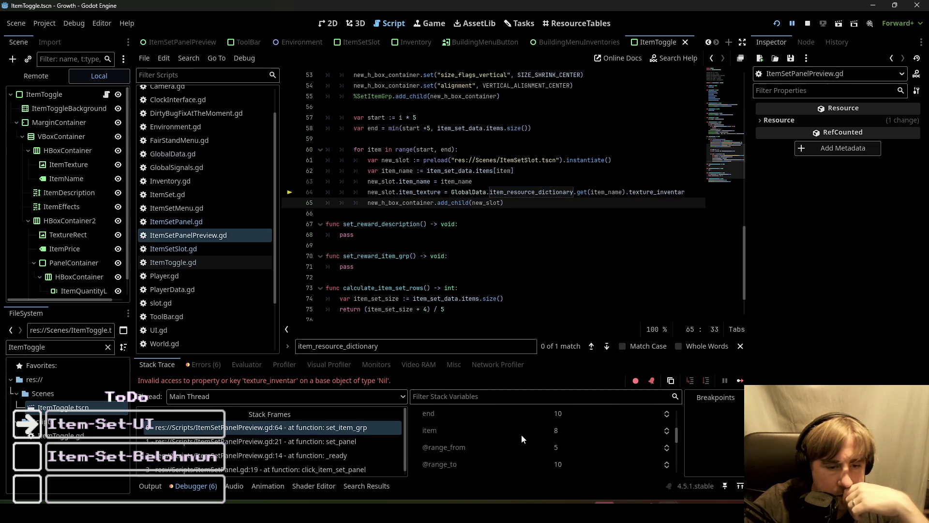
scroll(524, 431, up, 1)
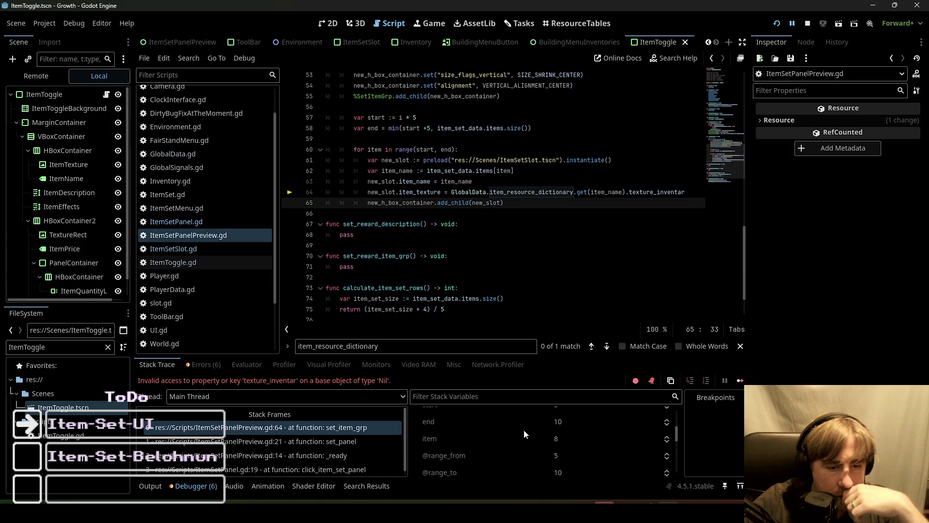
scroll(520, 435, down, 4)
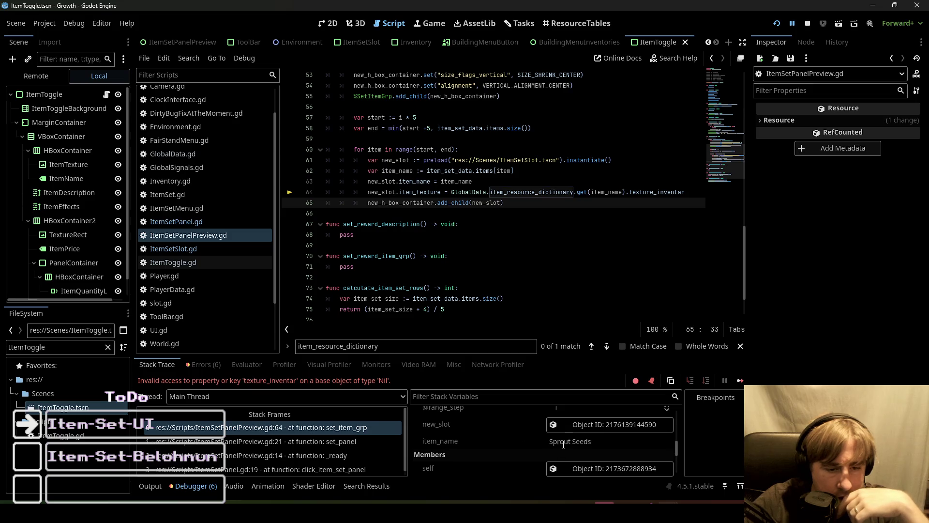
click(563, 444)
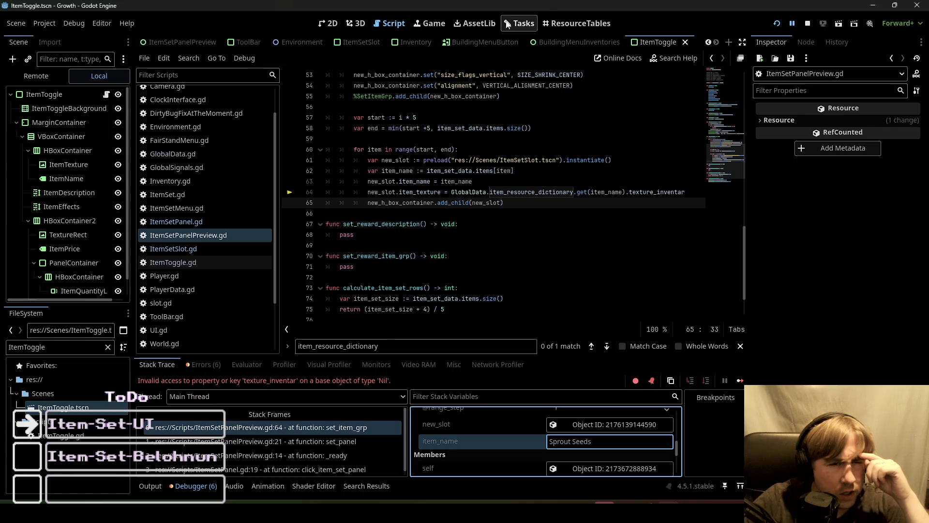
click(555, 27)
- Remove Sprout Seeds from the Roots & Cabbage Items array, leaving 10 items, and run the project
scroll(513, 233, down, 5)
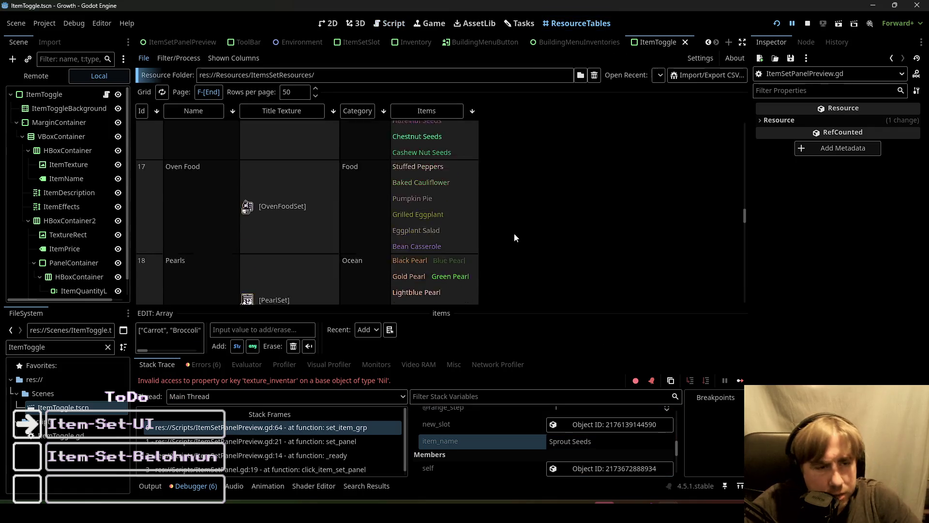
scroll(451, 250, down, 5)
click(436, 248)
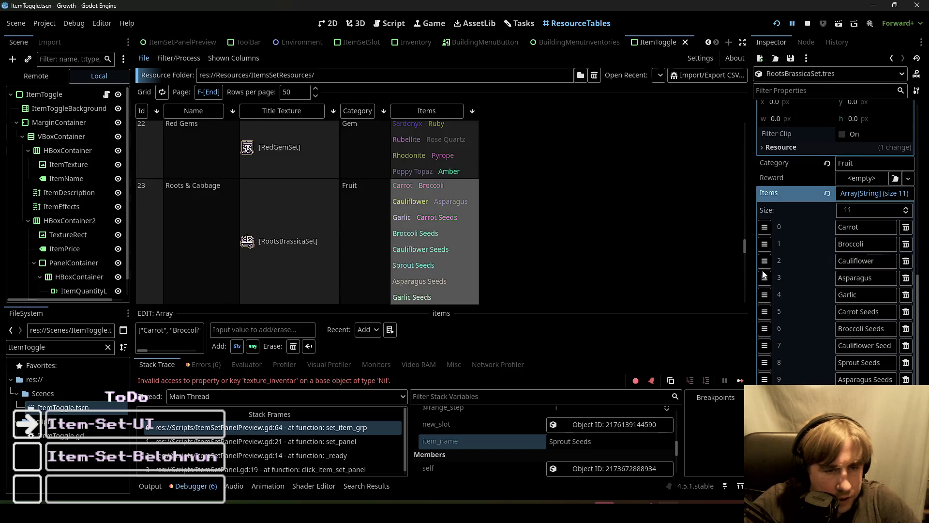
click(905, 363)
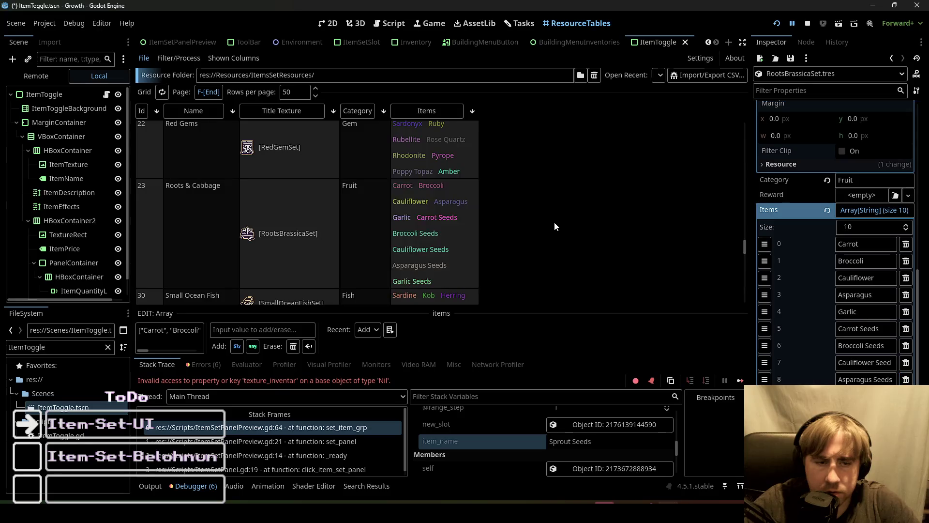
click(778, 23)
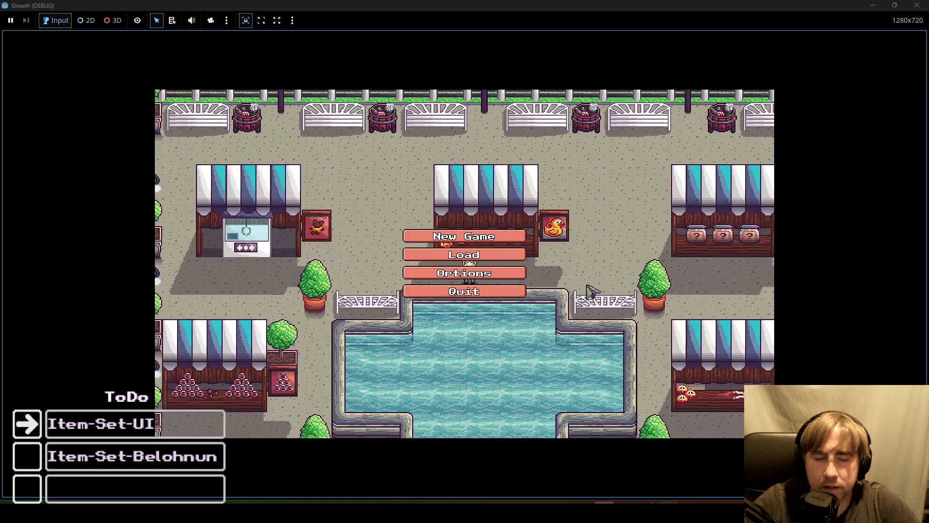
- Load the save slot, open the Building Menu, and buy Andradite and Apple Seeds
click(497, 254)
click(481, 213)
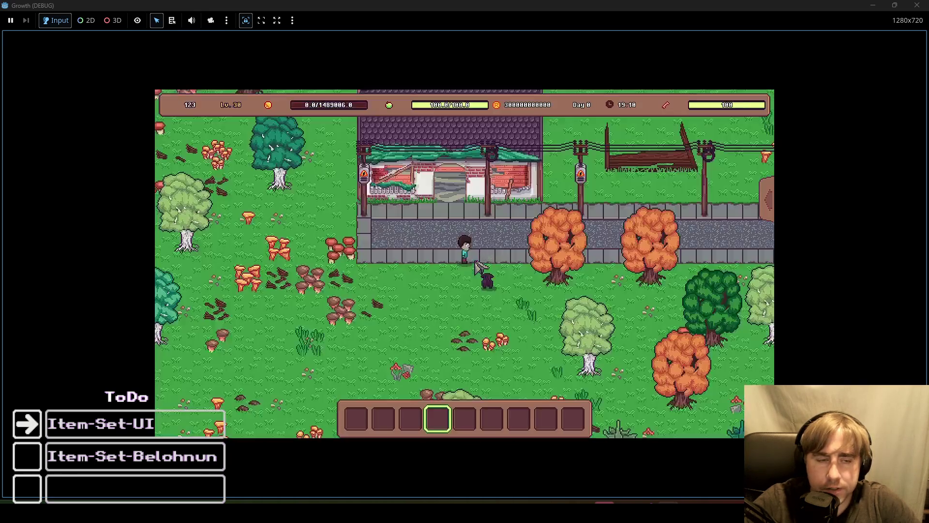
key(i)
click(653, 253)
click(598, 280)
click(653, 280)
click(600, 285)
- Buy Blue Freezia Seeds, Blackberry Seeds, Blue Azalea and a small legendary Carrot
scroll(695, 281, down, 5)
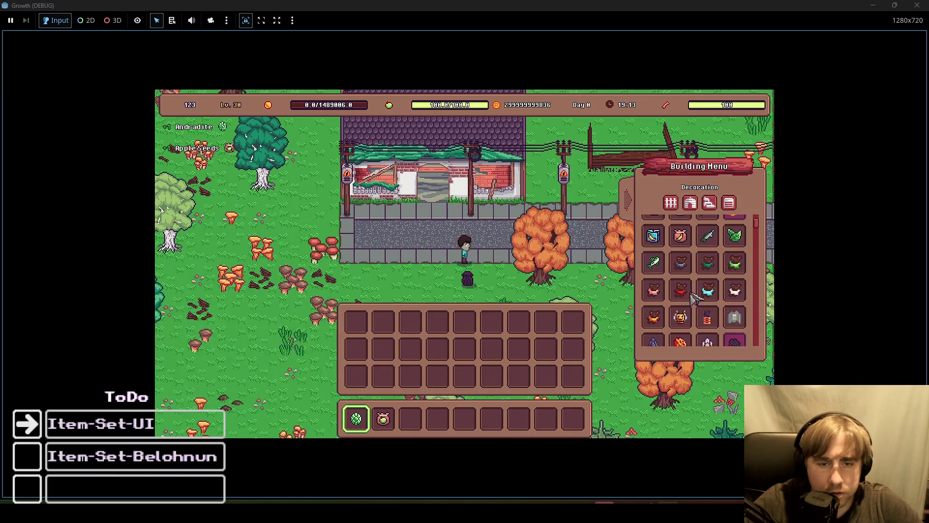
click(680, 271)
click(609, 285)
scroll(680, 283, up, 3)
click(680, 256)
click(598, 284)
click(707, 283)
click(612, 289)
scroll(697, 281, down, 5)
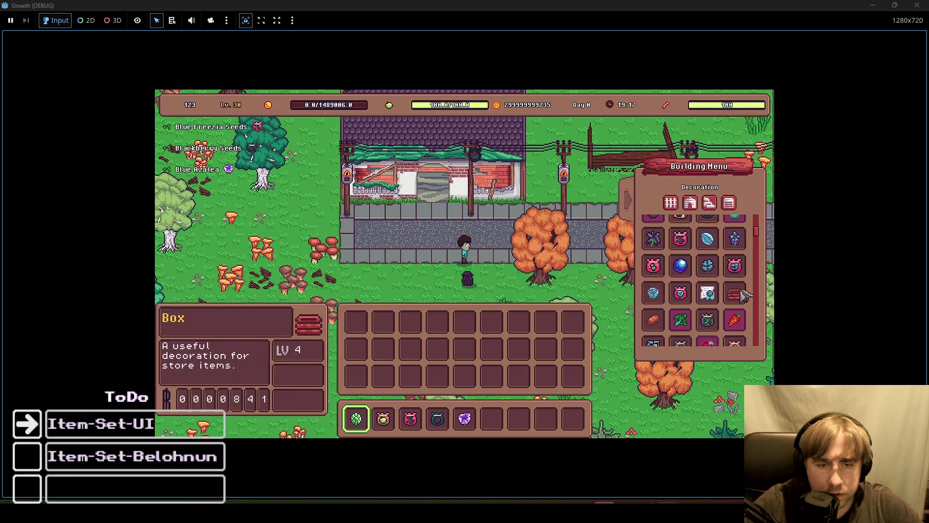
click(734, 237)
click(605, 287)
- Buy Cauliflower Seeds, Crow, Dog Treats, a small legendary Dragonfruit and Durian
click(705, 290)
click(598, 285)
scroll(687, 281, down, 3)
click(680, 230)
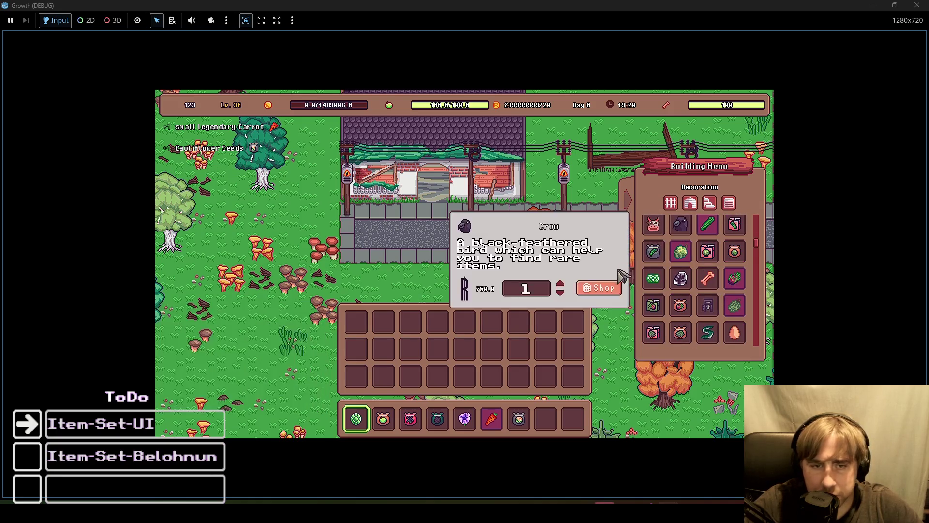
click(599, 284)
click(708, 278)
click(591, 285)
click(735, 278)
click(598, 284)
click(738, 307)
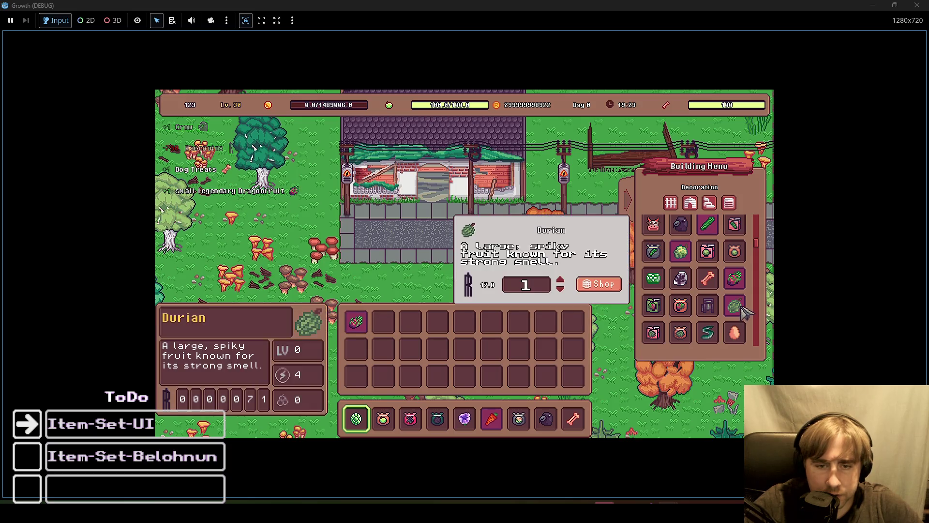
click(598, 284)
- Buy a Fair Doll and Eggplant Seeds to finish filling the hotbar
scroll(706, 290, down, 3)
click(708, 293)
click(602, 286)
click(653, 293)
click(598, 284)
- Open Collections and view the Berries & small fruits and Blue Flowers set cards
key(c)
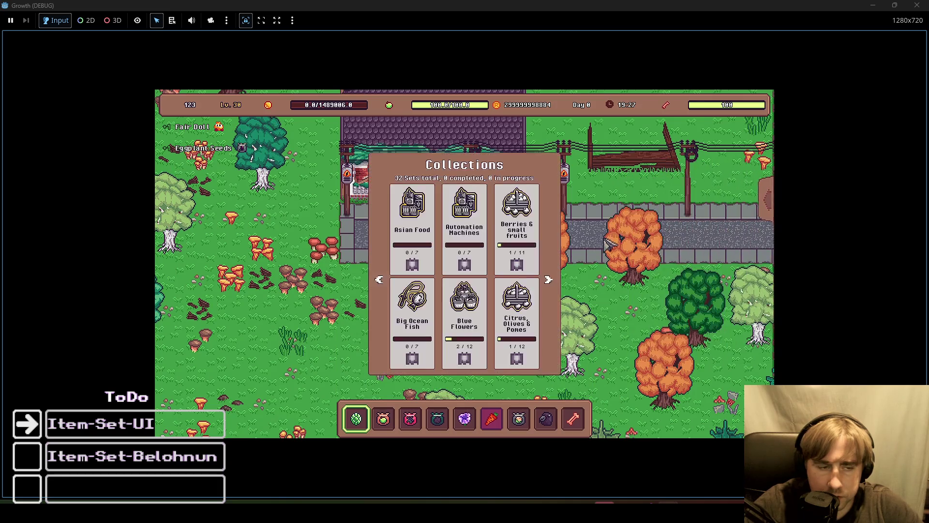
click(521, 219)
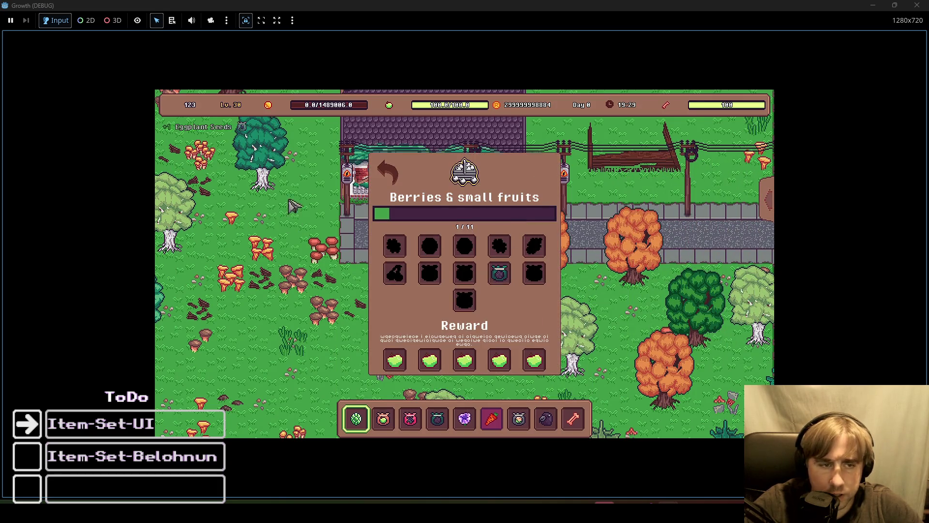
click(390, 176)
click(486, 346)
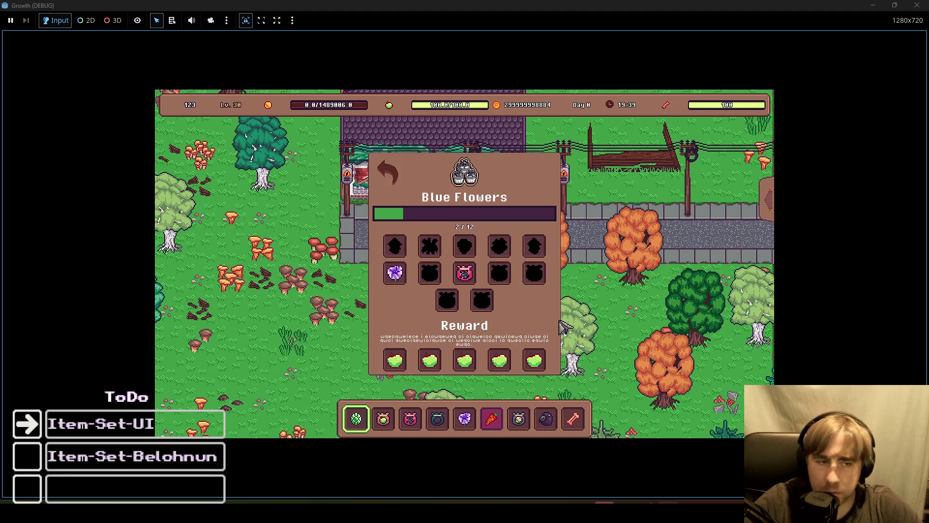
click(389, 173)
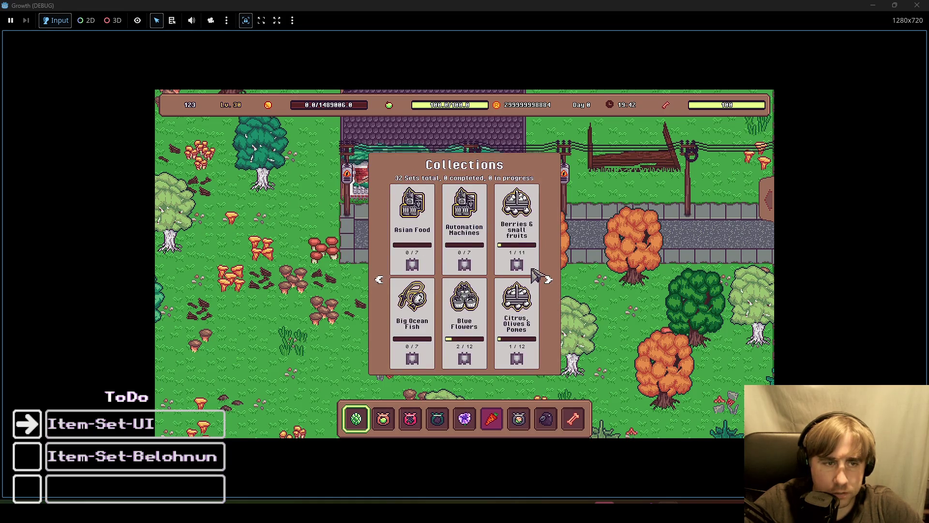
- Page through the collection sets and inspect the Roots & Cabbage collection
click(548, 281)
click(548, 281)
click(549, 281)
click(548, 280)
click(548, 280)
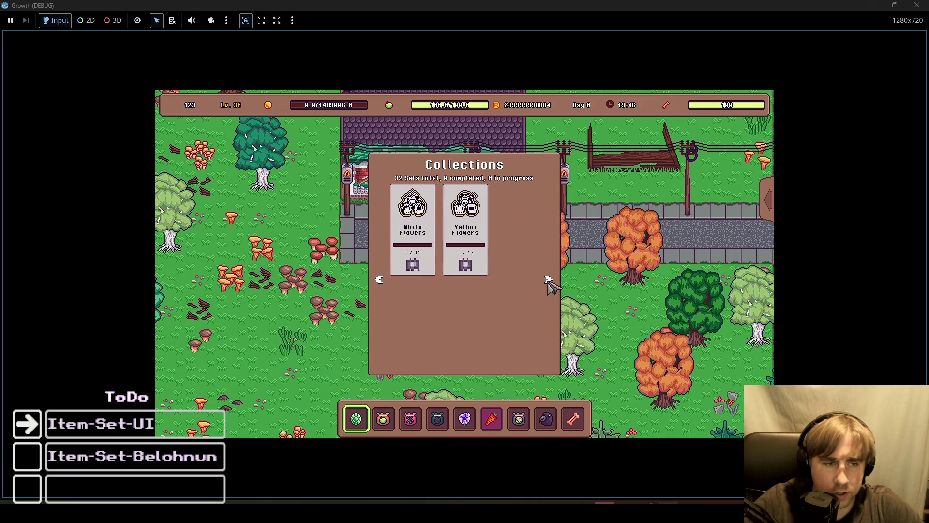
click(548, 280)
click(548, 280)
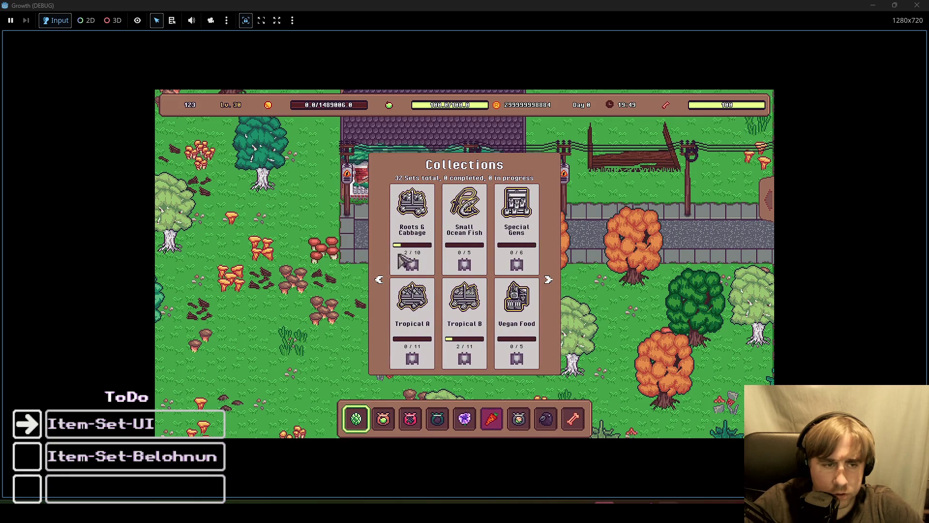
click(405, 211)
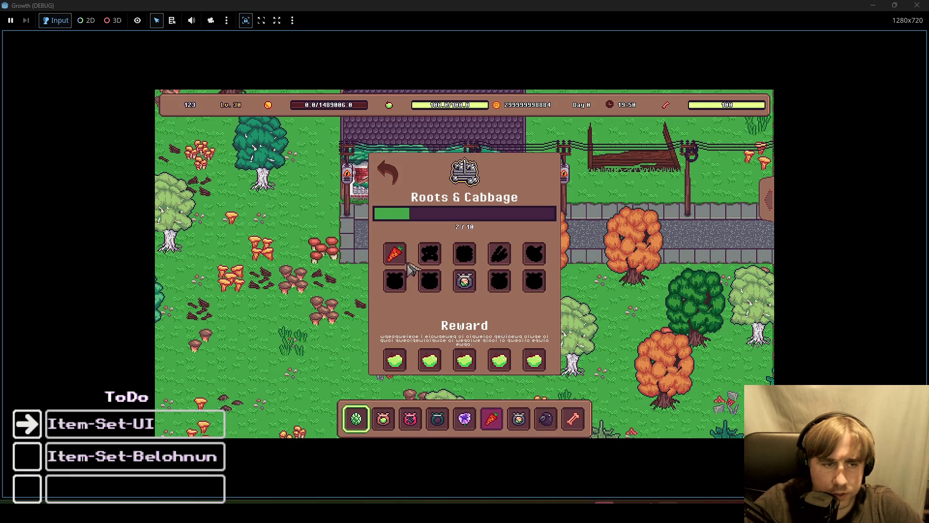
click(387, 173)
- Check the Tropical B set at 2/11, then page around to the first sets page
click(379, 281)
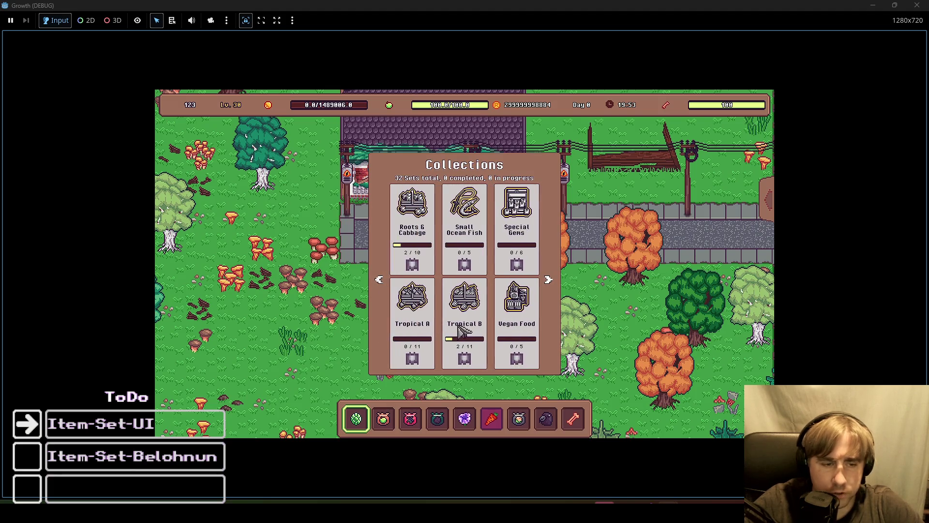
click(464, 312)
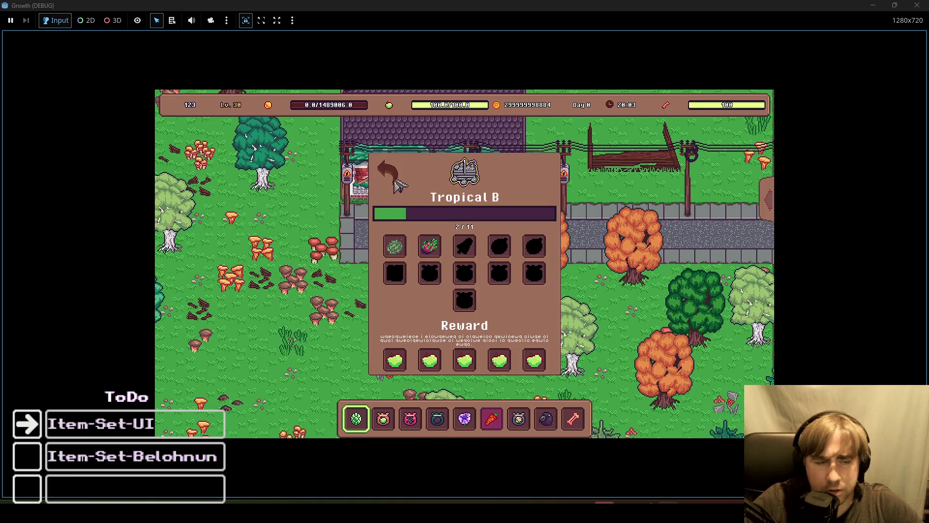
key(Escape)
click(548, 283)
click(548, 283)
click(548, 282)
click(548, 283)
click(548, 281)
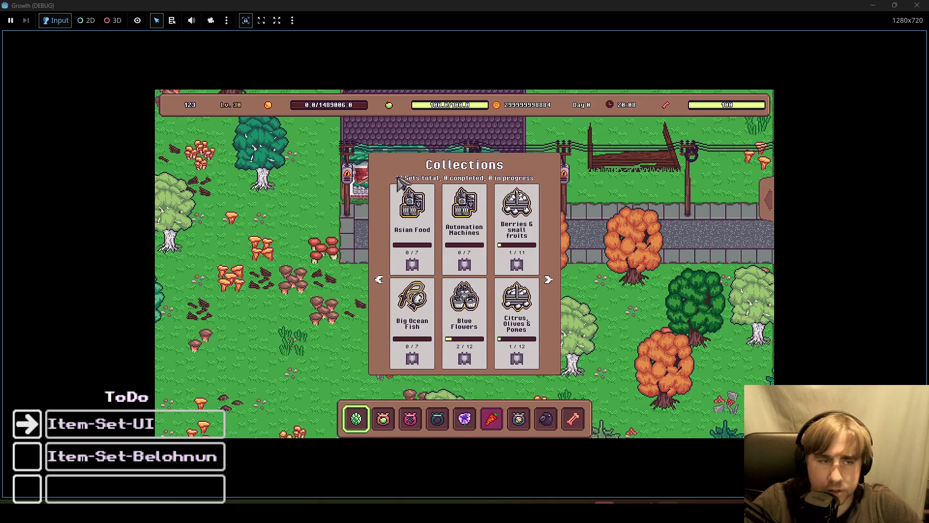
- Return to the editor stopped at the ItemSetPanelPreview.gd line 64 texture error
click(418, 212)
click(425, 219)
click(460, 213)
click(489, 203)
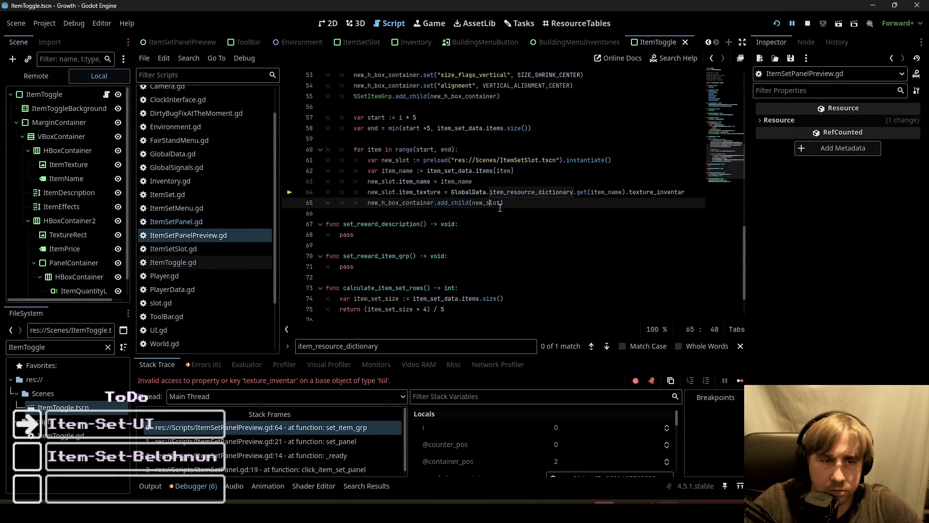
- Guard the line 64 texture lookup with an item_resource_dictionary.has() check
click(455, 171)
click(500, 195)
mouse_move(500, 200)
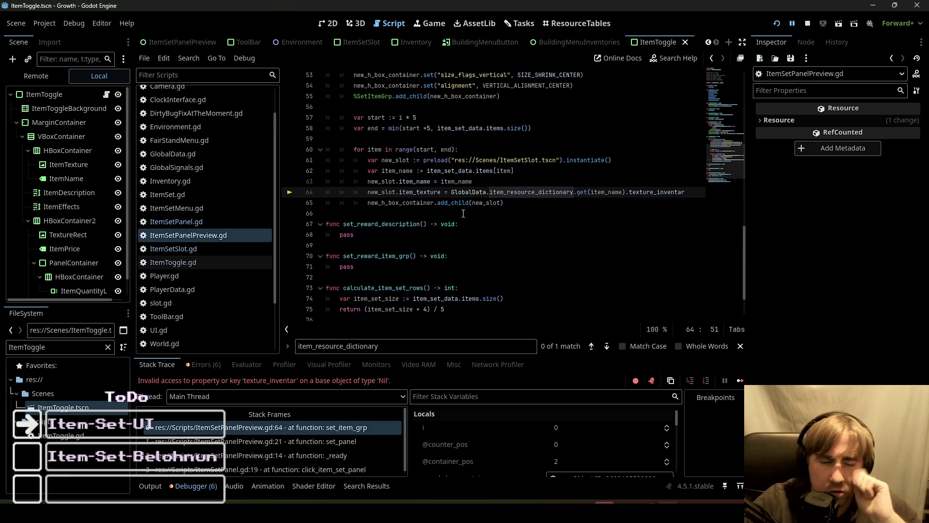
key(Up)
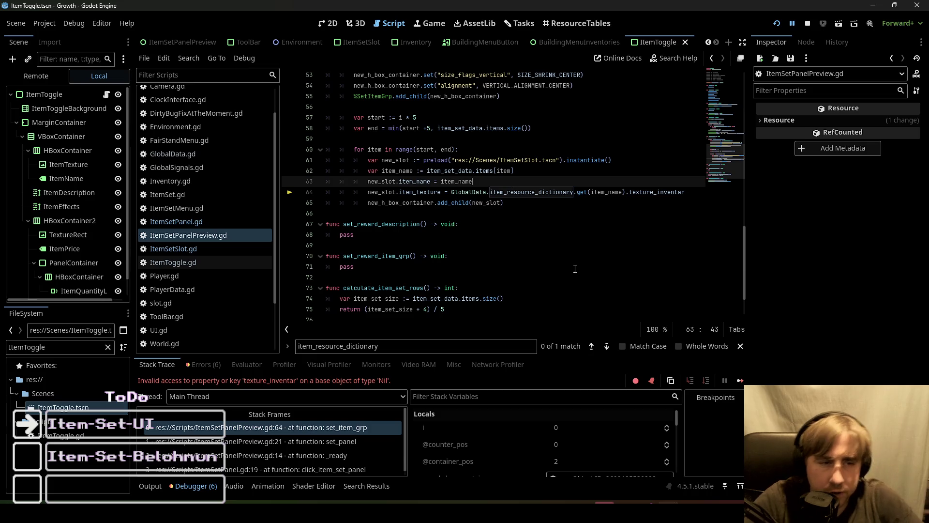
key(Return)
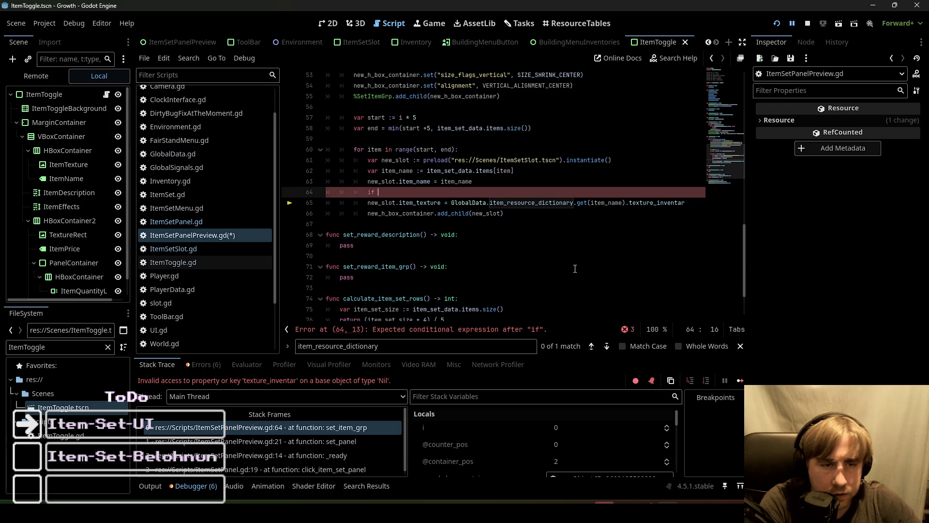
key(ctrl+z)
key(ctrl+z)
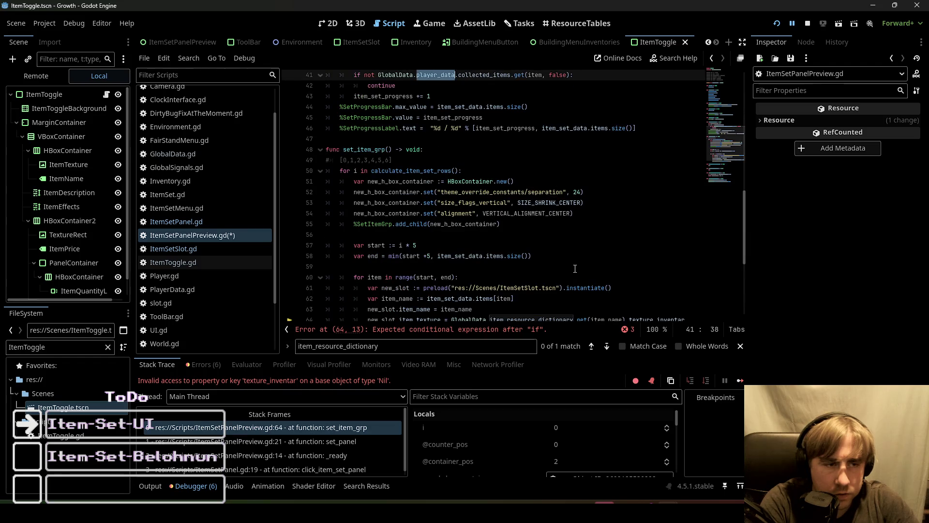
key(ctrl+y)
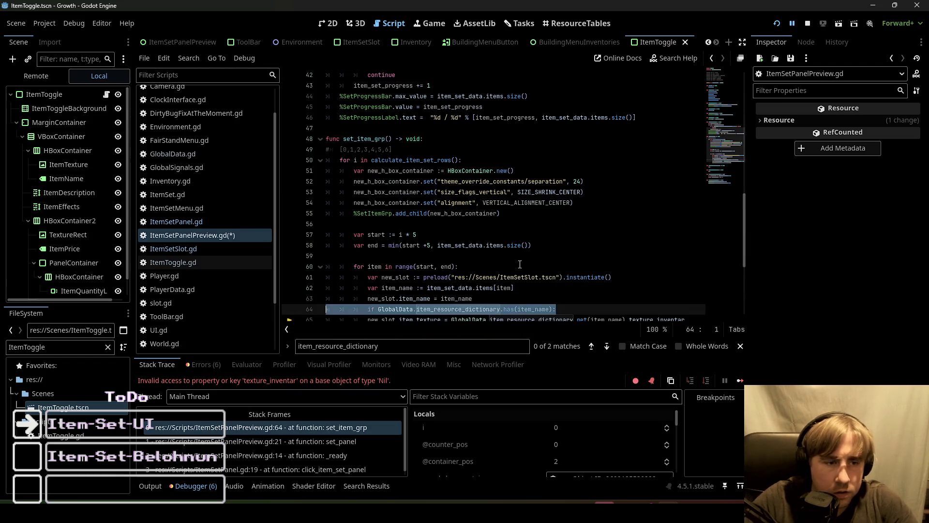
key(F3)
- Remove player_data from line 41 so it reads GlobalData.collected_items, and save the script
click(409, 235)
scroll(405, 267, up, 2)
scroll(405, 267, down, 1)
click(405, 268)
scroll(435, 232, up, 7)
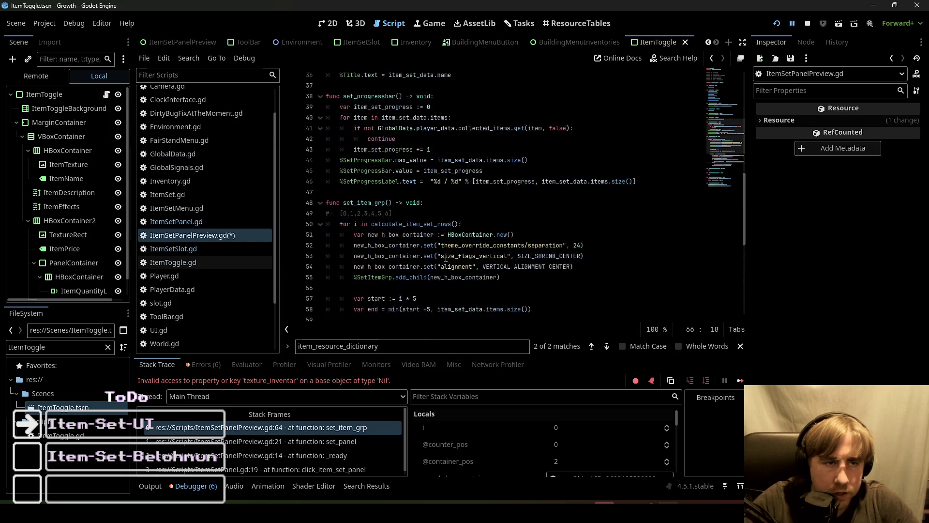
double_click(428, 223)
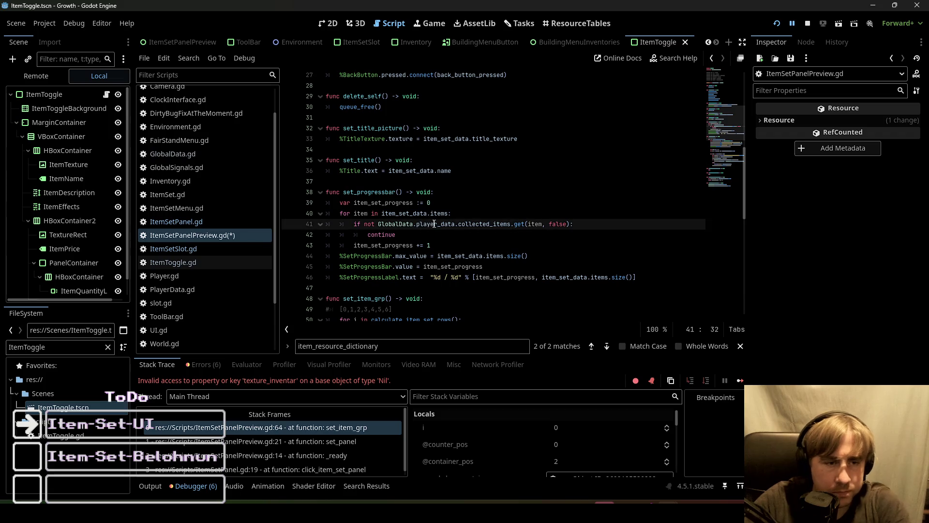
key(BackSpace)
key(BackSpace)
click(513, 192)
key(ctrl+s)
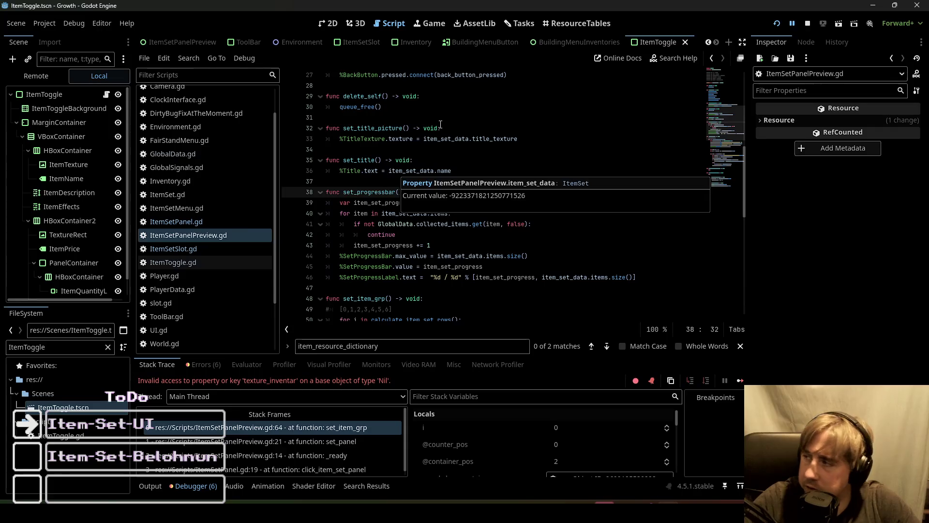
- Show the ItemToggle scene in the 2D view
scroll(434, 224, up, 3)
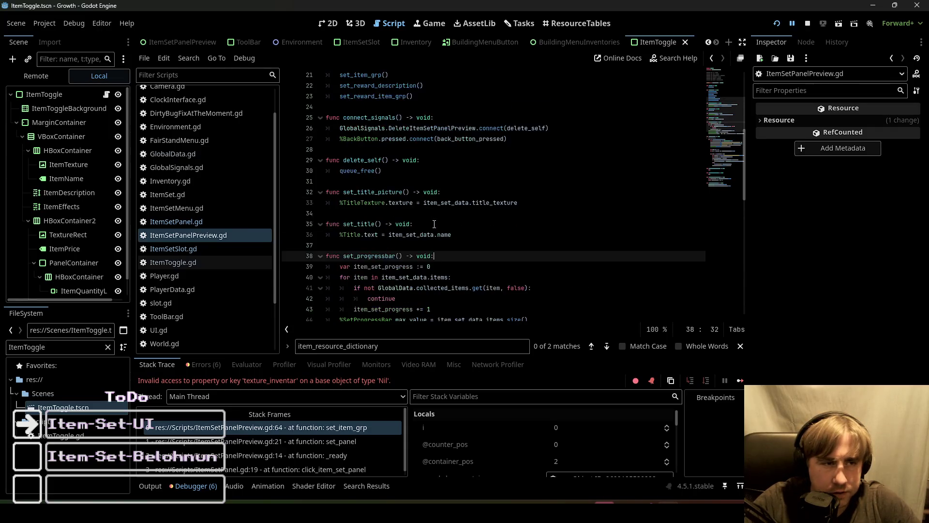
scroll(434, 224, down, 14)
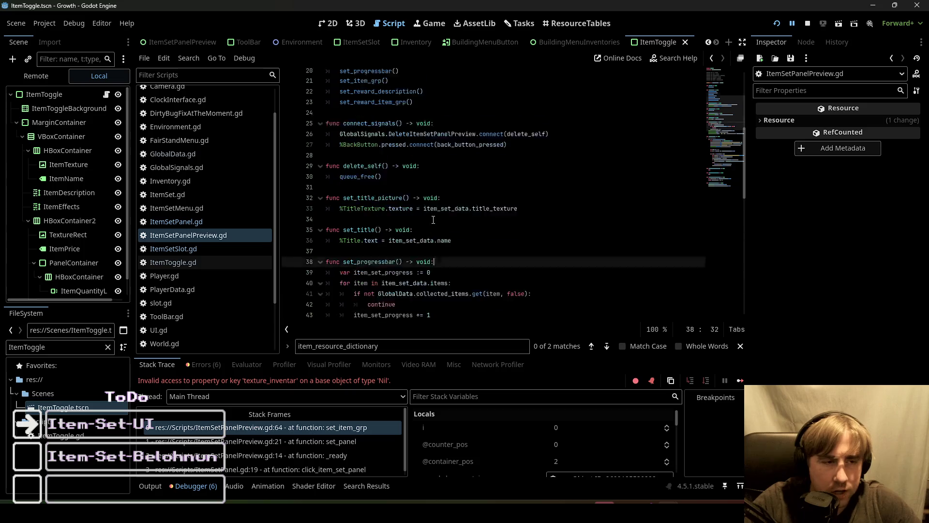
scroll(431, 213, up, 5)
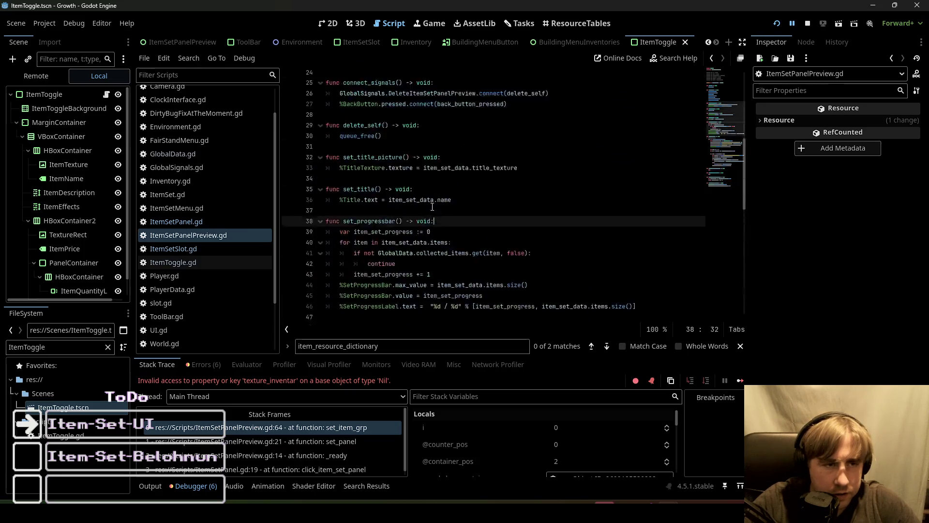
click(328, 24)
scroll(508, 230, down, 4)
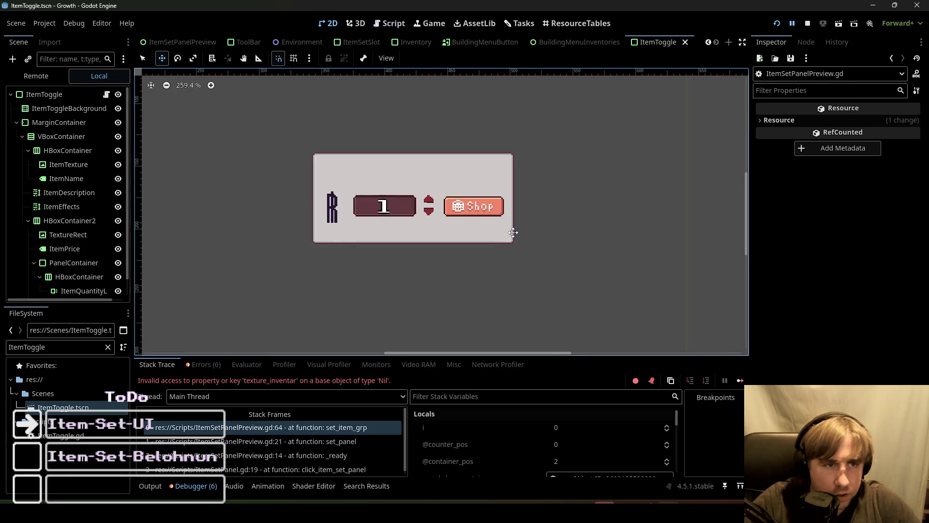
- Toggle between the script editor and the ItemToggle scene's 2D view
click(390, 23)
scroll(436, 218, down, 5)
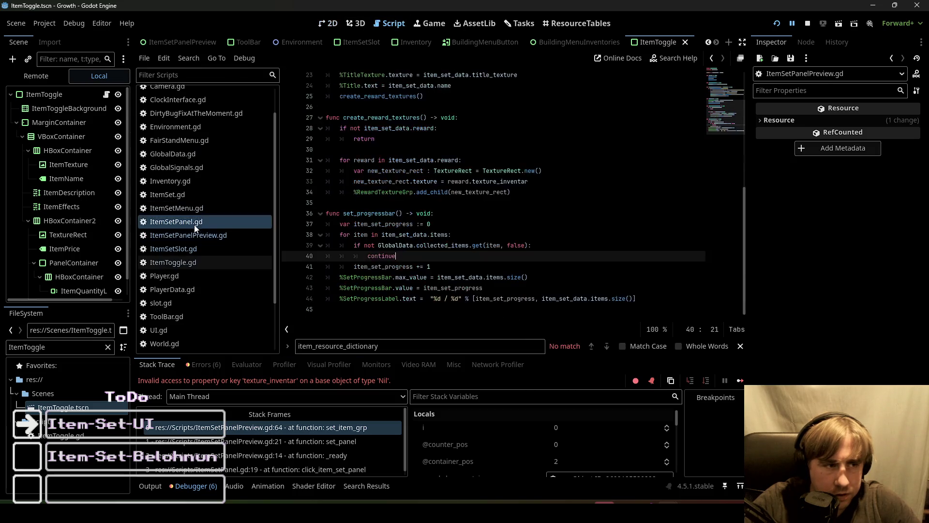
click(328, 23)
scroll(458, 156, down, 1)
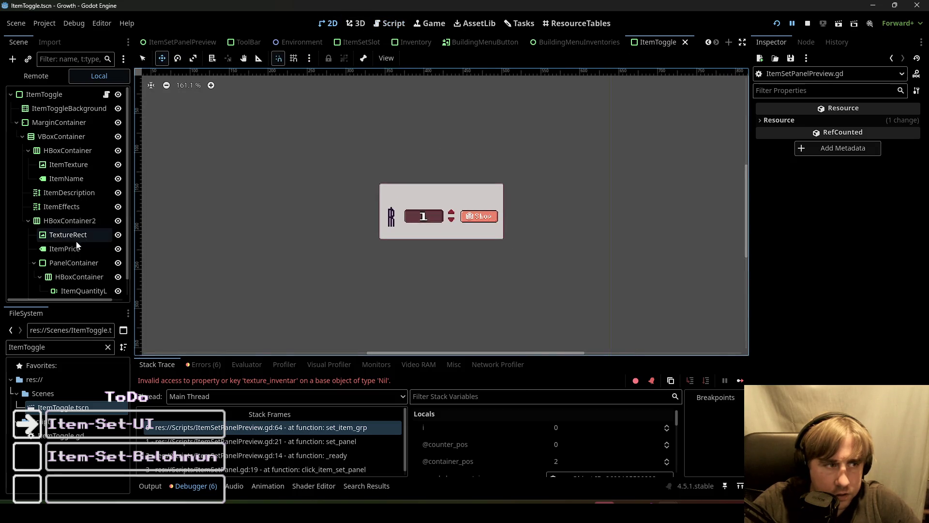
scroll(69, 236, down, 1)
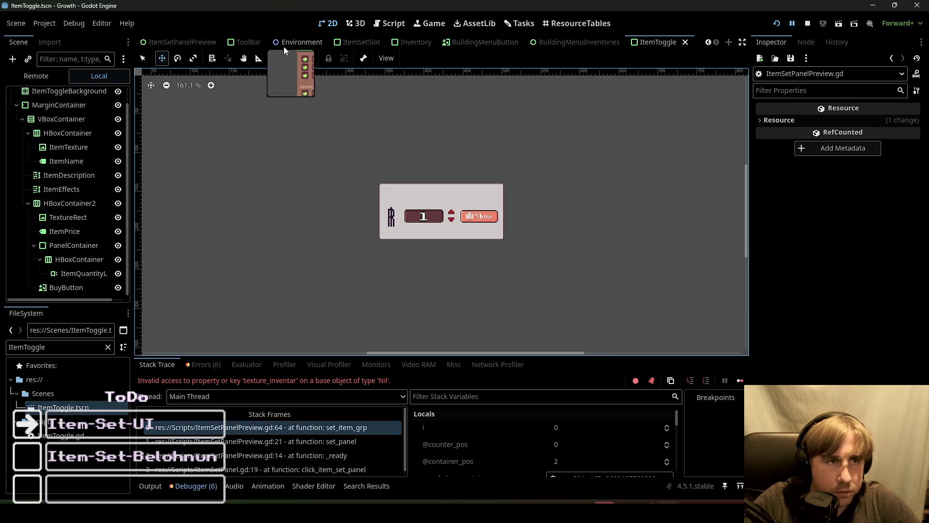
scroll(425, 48, up, 6)
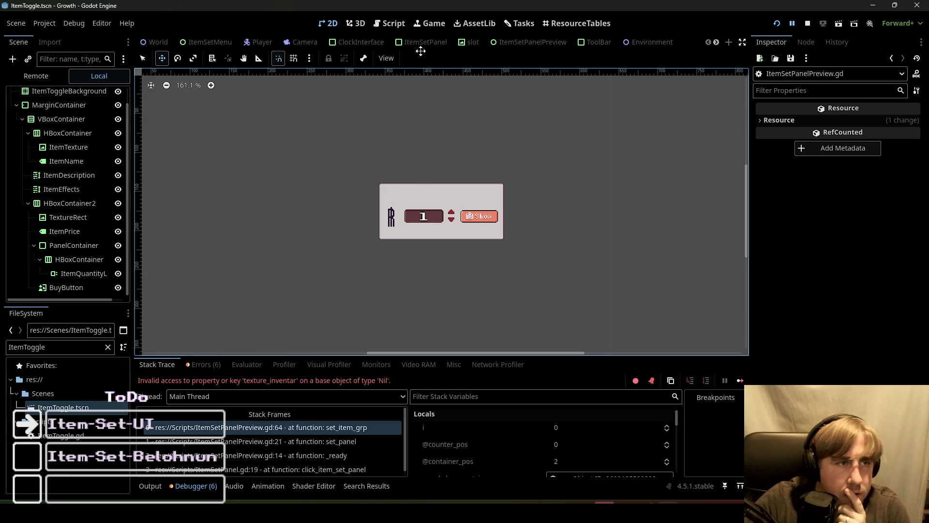
- Cycle scene tabs past ItemSetPanelPreview, ItemSetPanel and ClockInterface to ItemSetMenu, then edit ItemSetMenu.gd
click(521, 48)
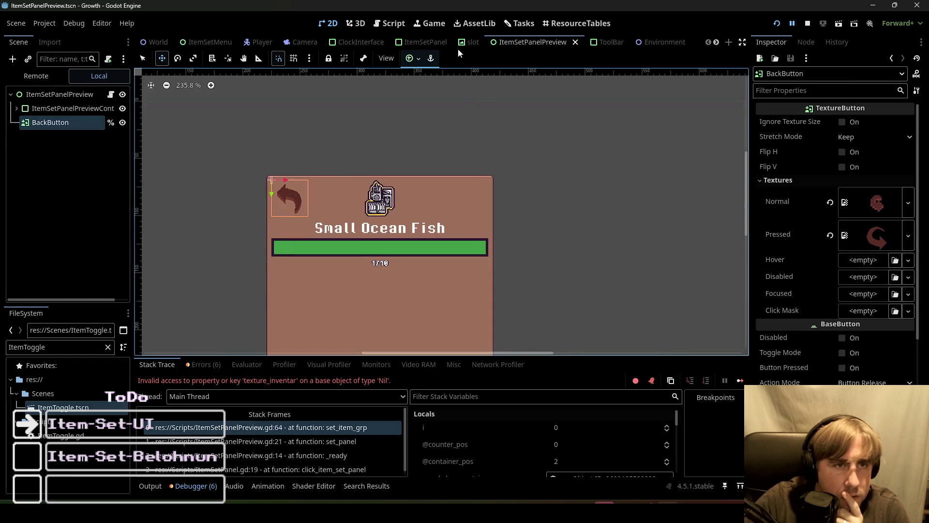
click(469, 43)
click(415, 43)
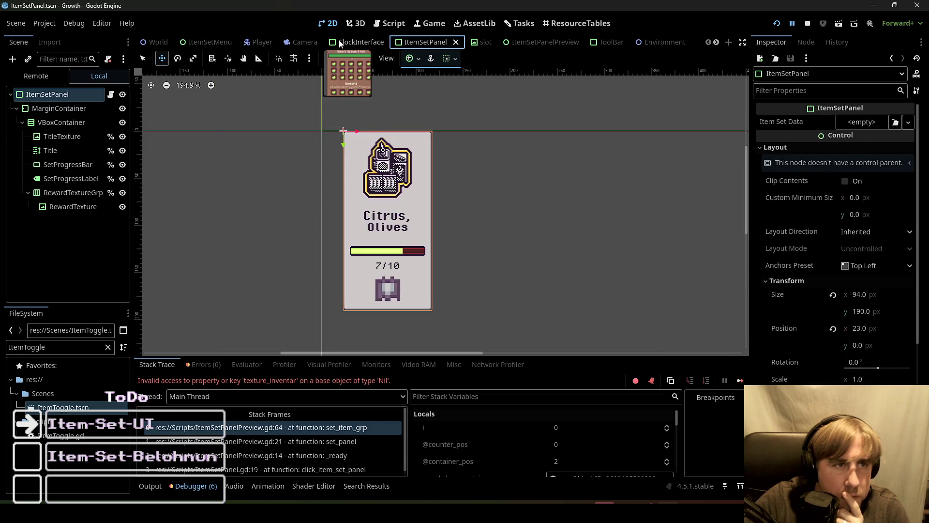
click(340, 44)
click(216, 45)
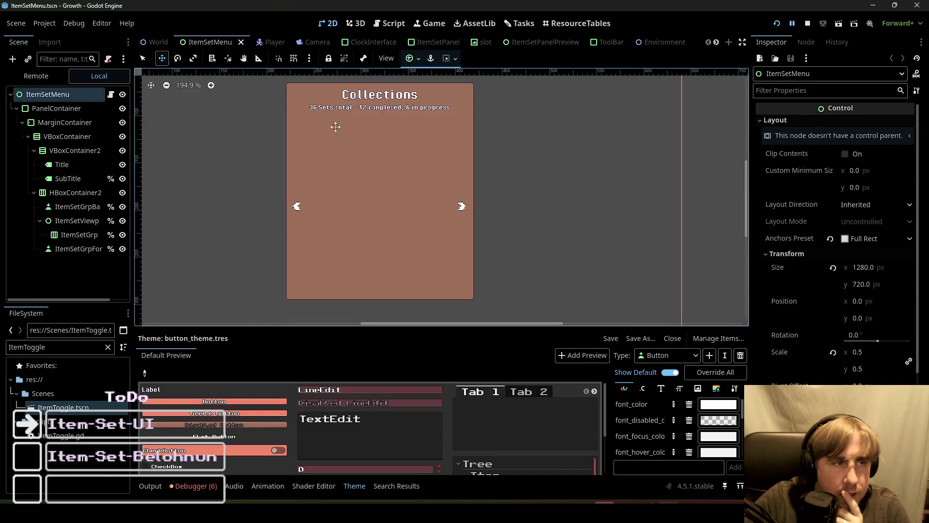
click(391, 24)
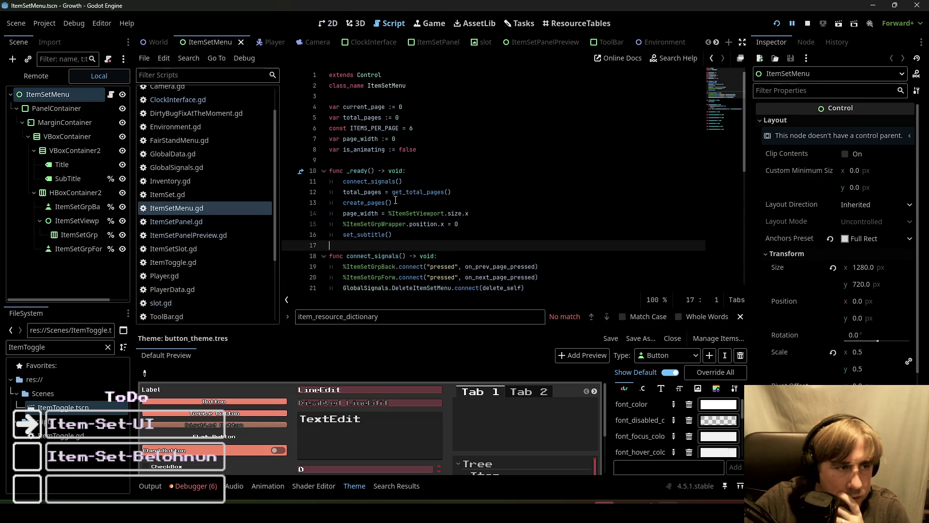
- Expand set_subtitle and inspect the subtitle text's completed and in-progress counts
click(357, 224)
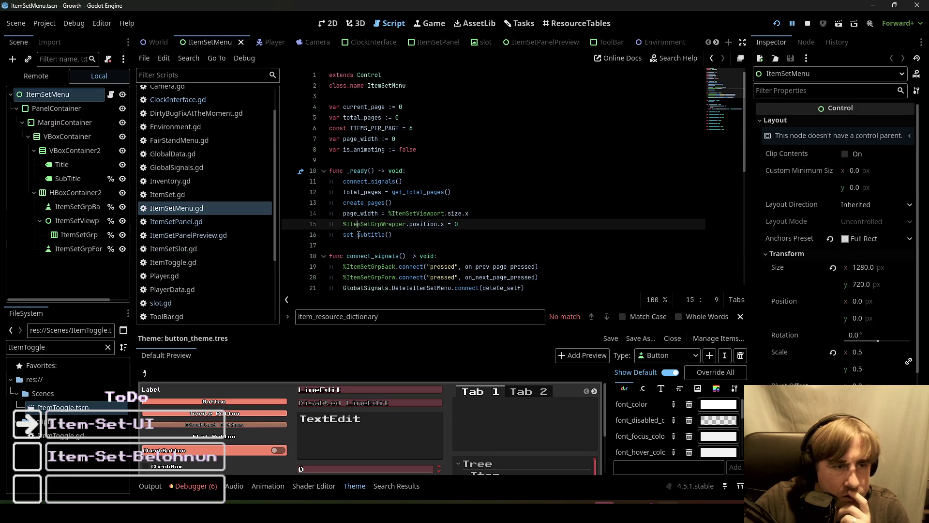
click(364, 231)
scroll(364, 231, down, 8)
click(324, 224)
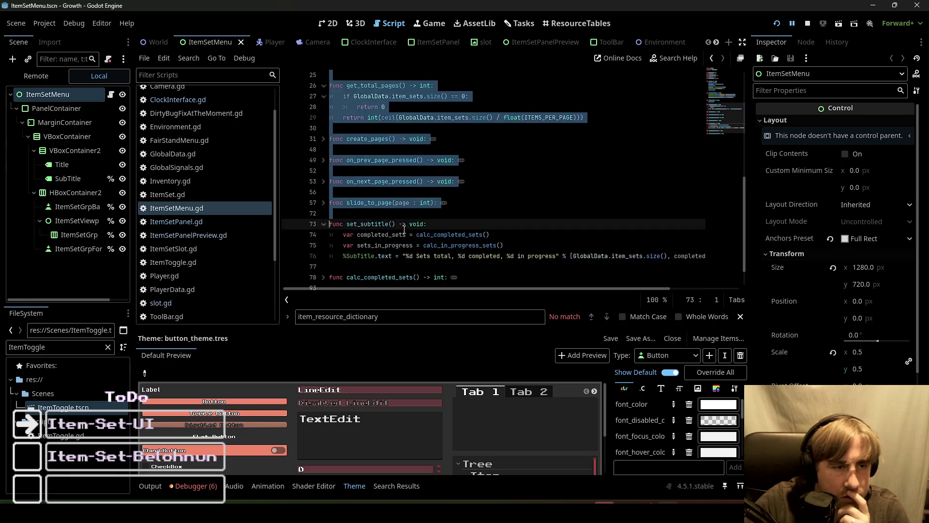
scroll(411, 227, down, 1)
click(411, 227)
click(445, 213)
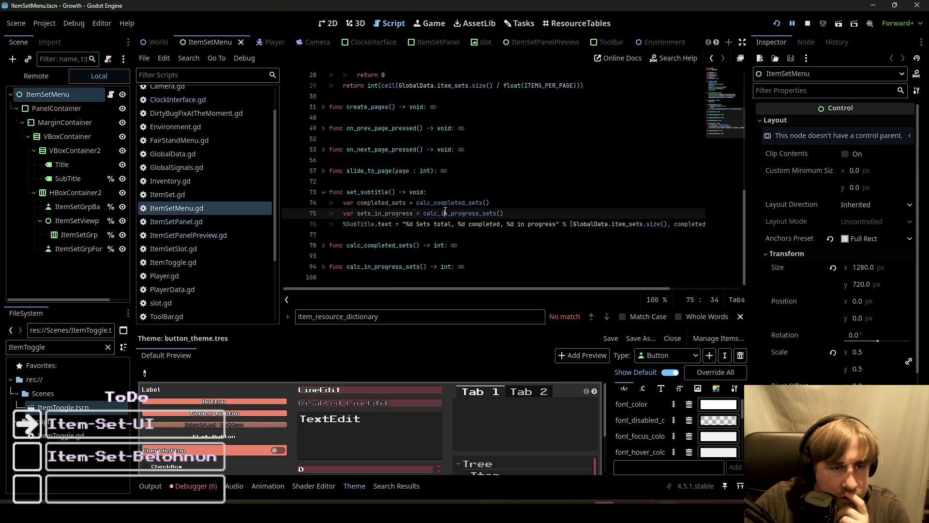
drag(430, 224, 506, 225)
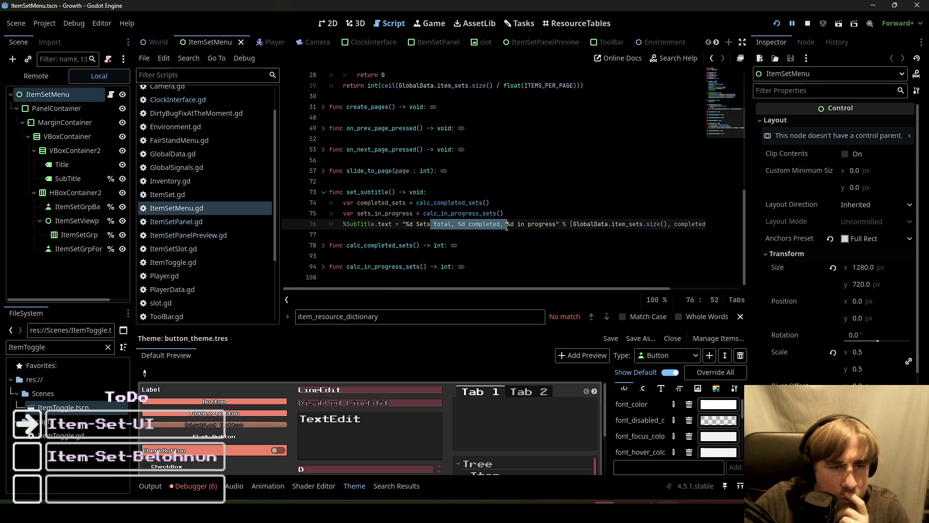
click(520, 237)
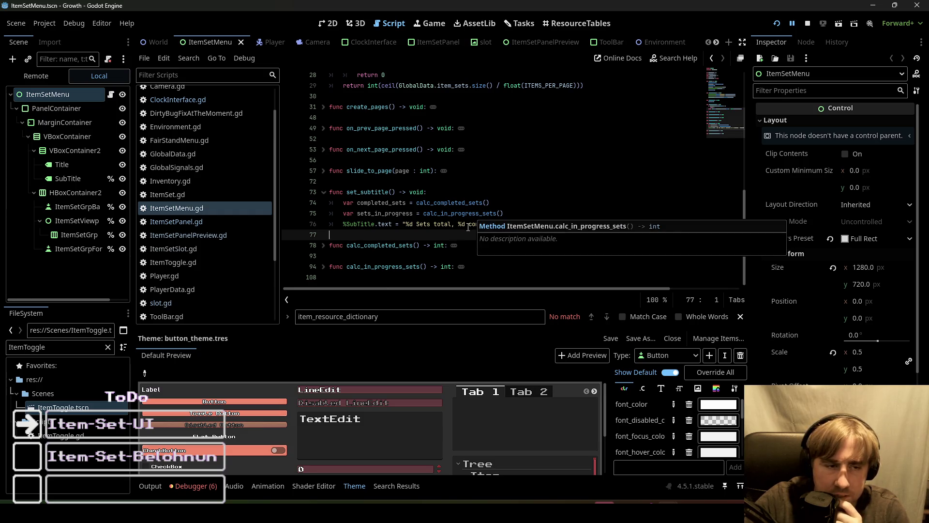
- In calc_in_progress_sets, delete 'player_data.' on line 101 to read GlobalData.collected_items
click(430, 213)
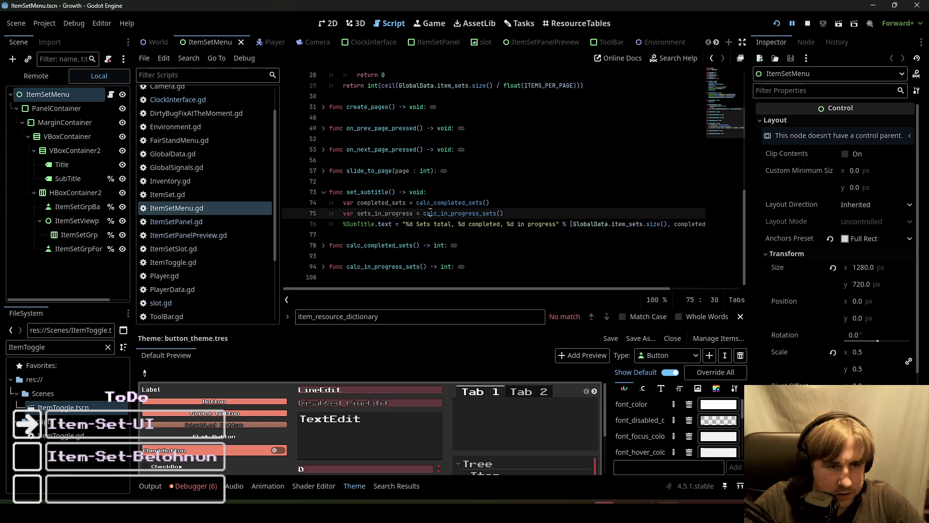
ctrl+click(438, 214)
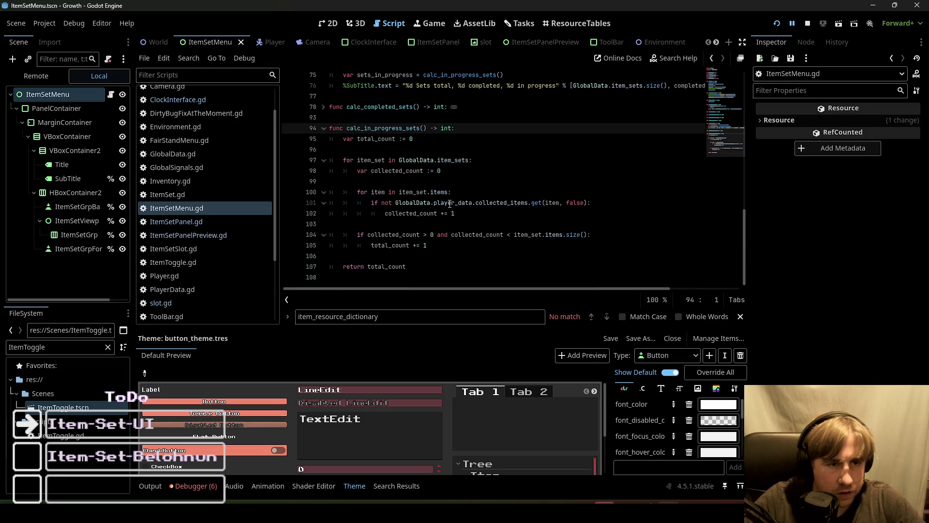
double_click(450, 203)
key(BackSpace)
key(Delete)
click(486, 193)
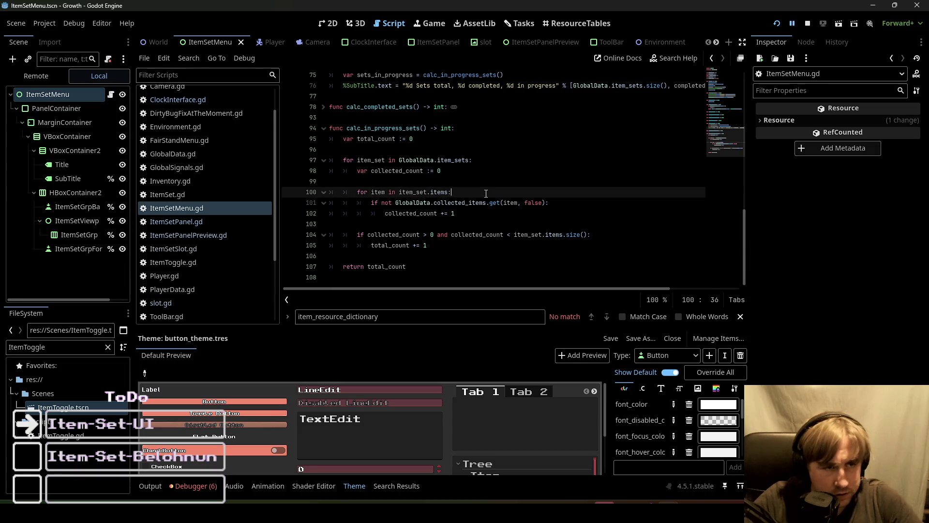
- Fold calc_in_progress_sets and expand calc_completed_sets to check its GlobalData lookup
shift+click(330, 128)
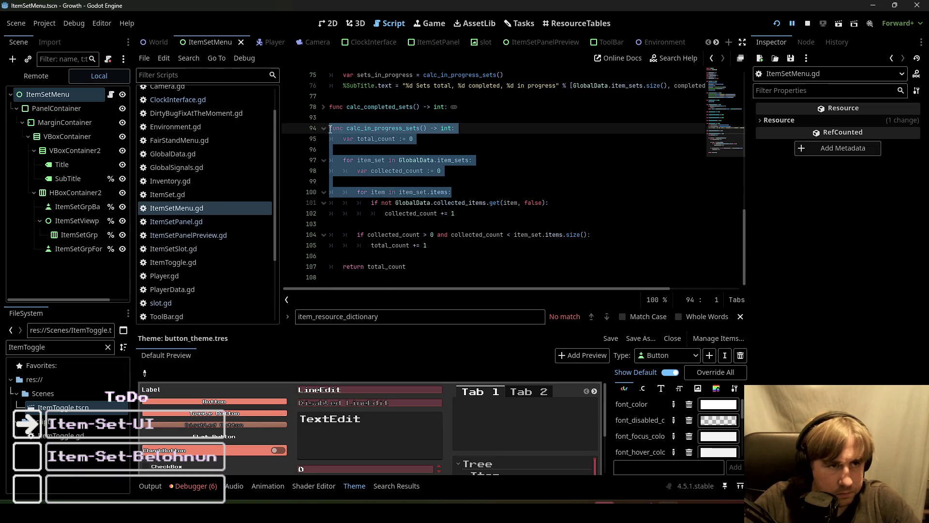
click(323, 128)
click(324, 107)
click(436, 192)
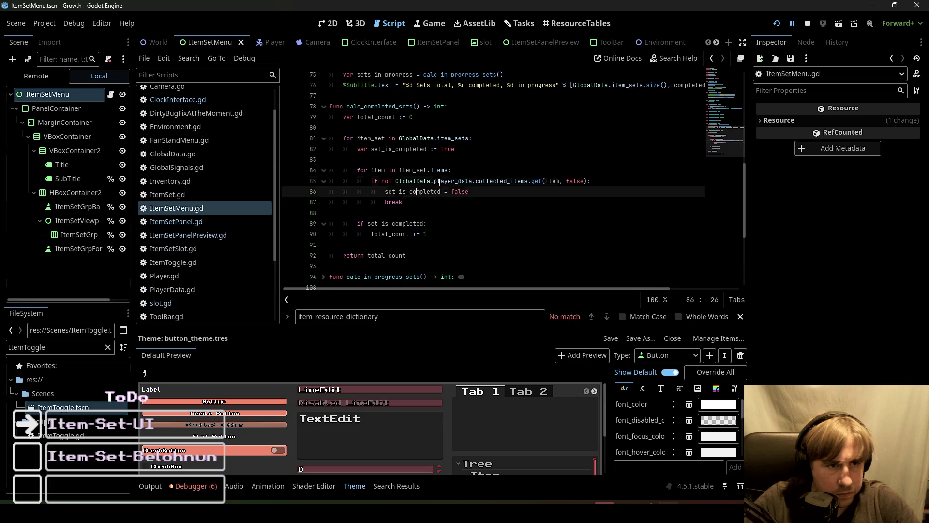
click(431, 180)
click(517, 206)
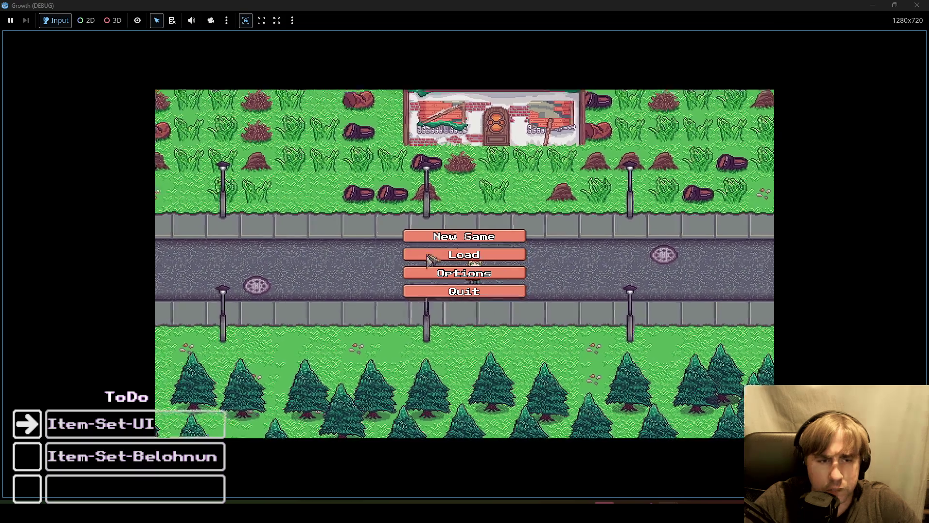
- Load the save, walk left and open the Building Menu
click(459, 248)
click(481, 214)
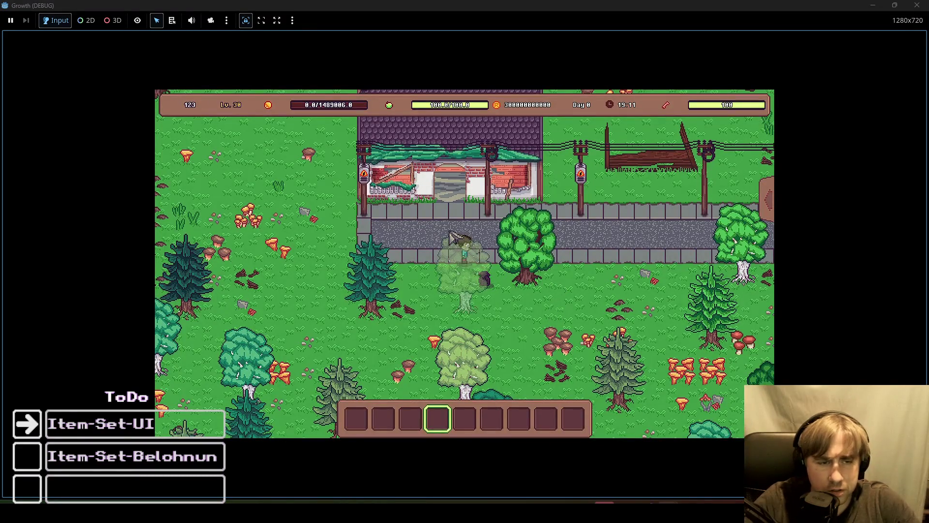
key(a)
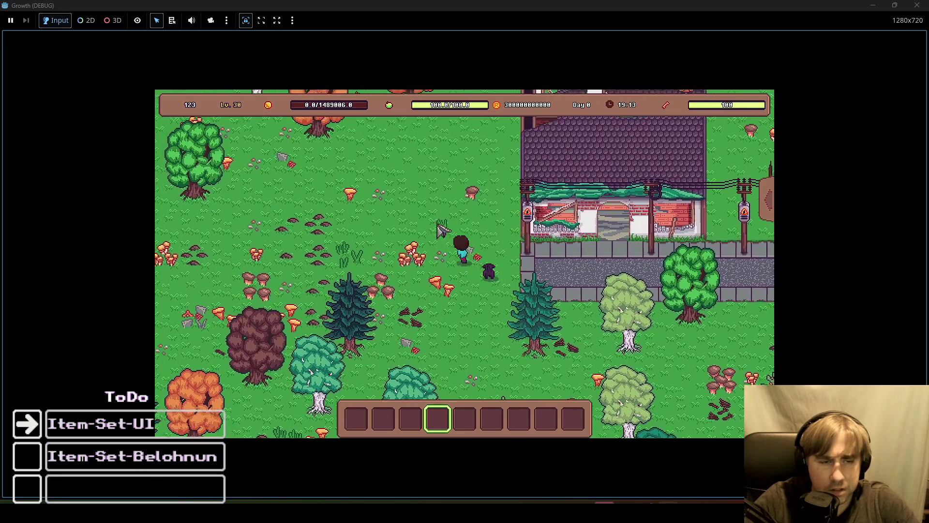
key(b)
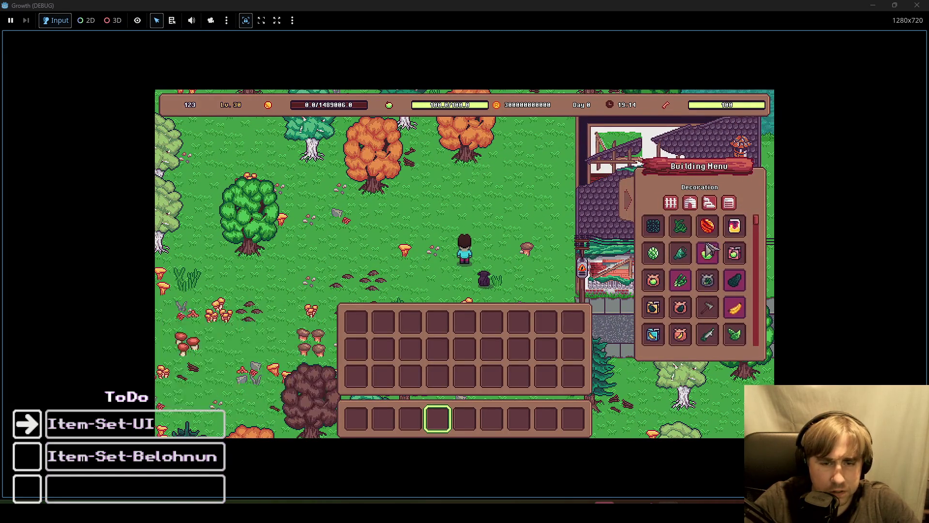
- Buy Andradite, Apple, Asparagus Seeds, Avocado Seeds and Avocado Juice from the shop
click(653, 253)
click(603, 297)
click(707, 253)
click(598, 280)
click(707, 280)
click(599, 281)
click(681, 307)
click(598, 280)
click(652, 309)
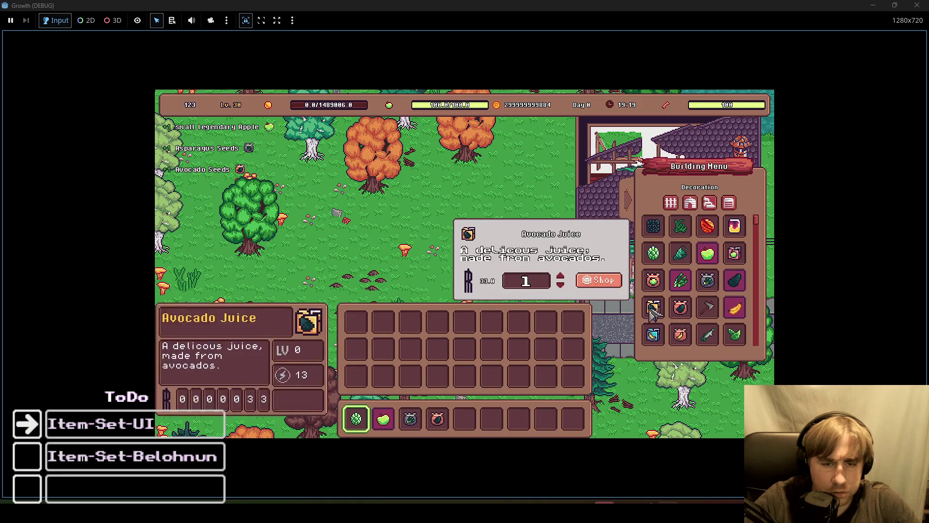
click(599, 280)
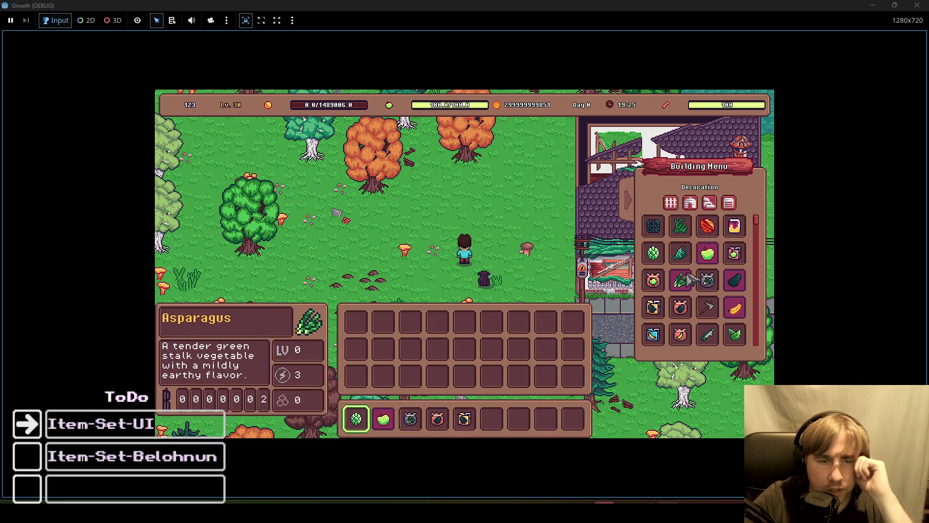
- Consider Asparagus and Apple Seeds, then buy an Avocado
click(687, 280)
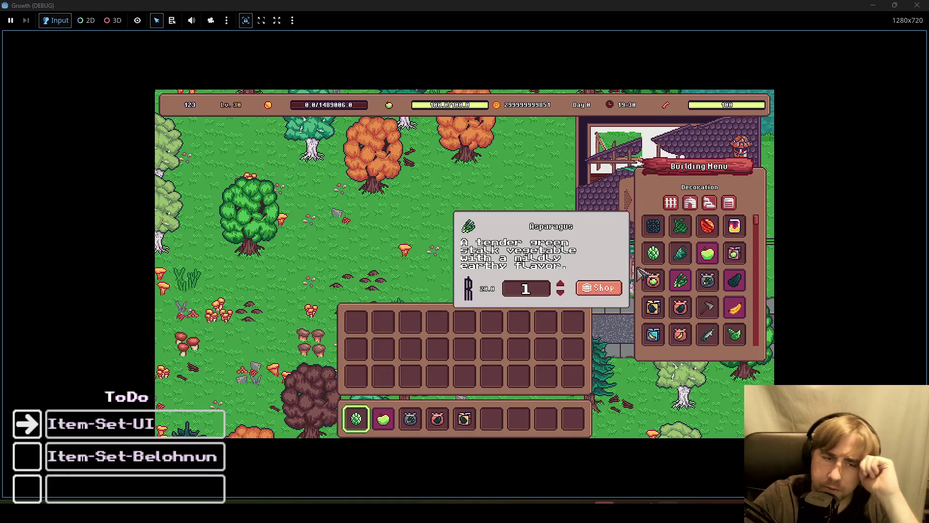
mouse_move(658, 252)
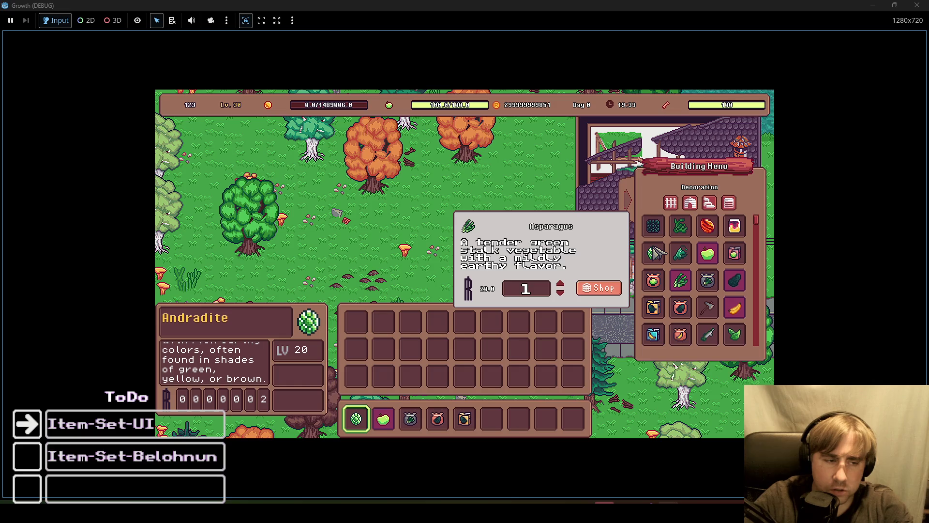
click(653, 279)
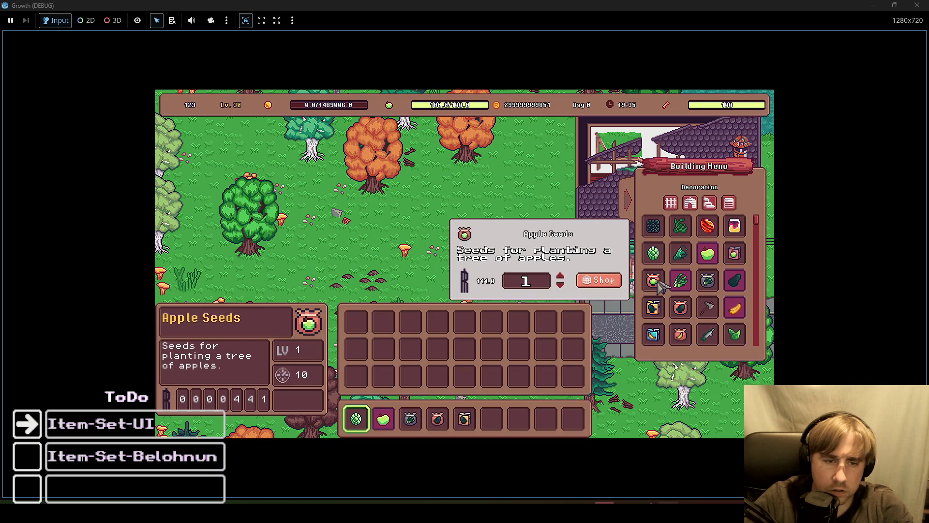
mouse_move(708, 282)
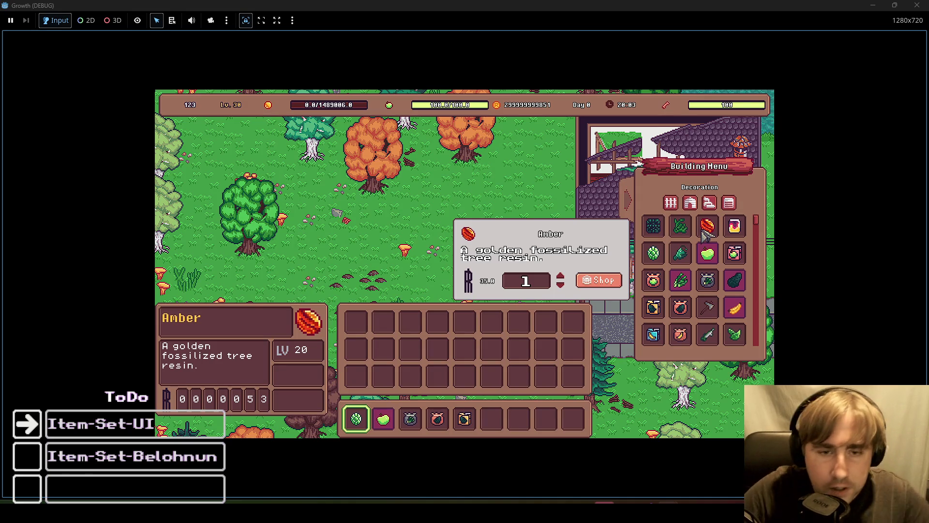
mouse_move(736, 235)
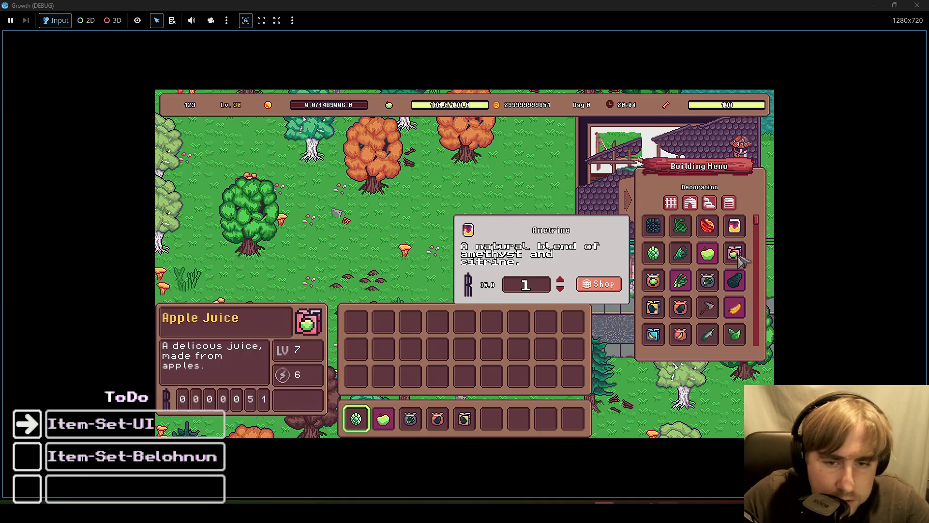
mouse_move(748, 284)
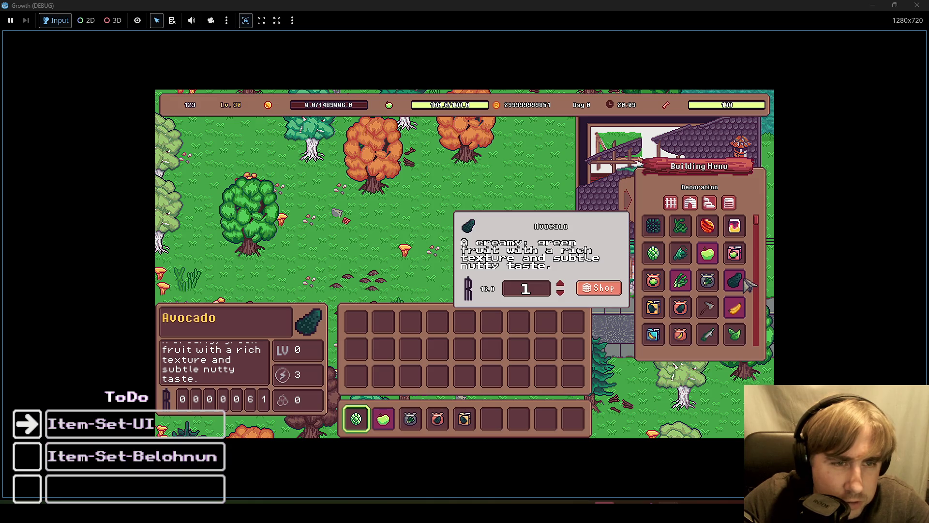
click(600, 290)
- Open Collections and flip forward two pages of sets
key(c)
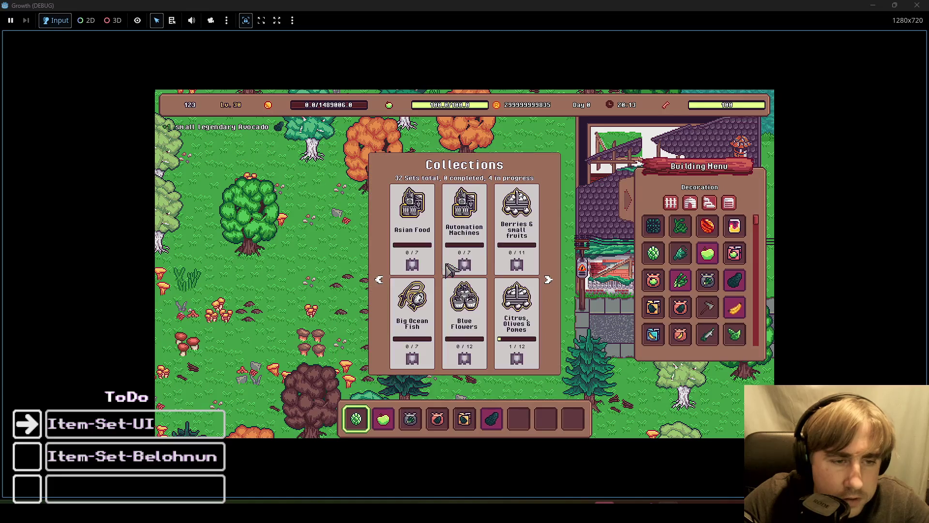
click(548, 280)
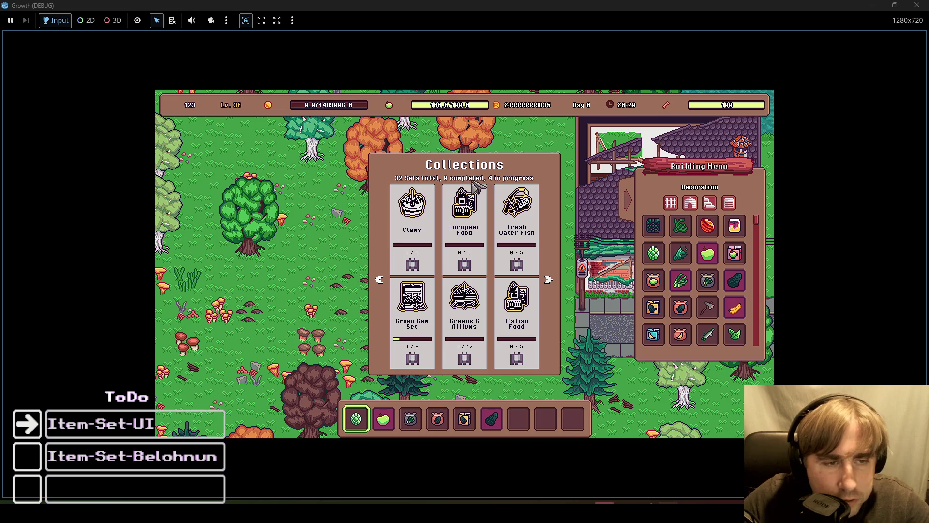
click(549, 285)
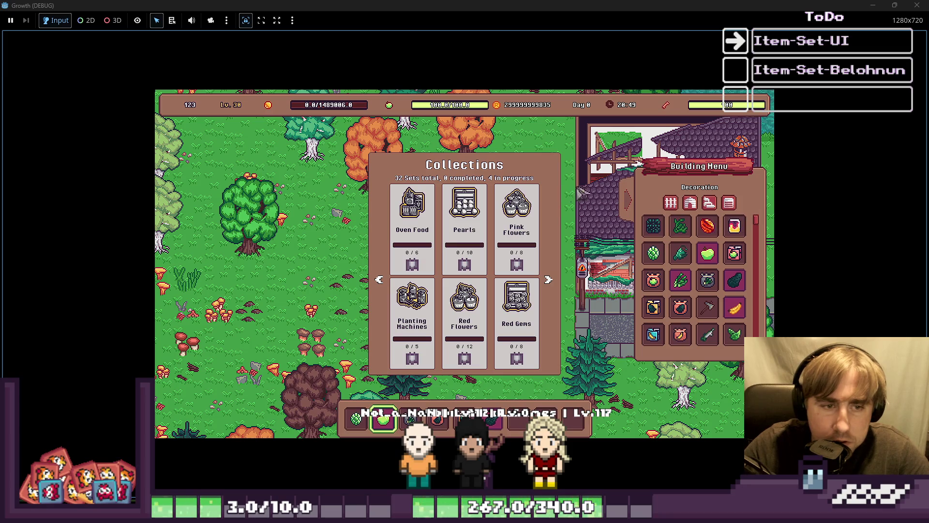
- Close Collections and the building panels, then reopen the building menu's item catalogue
key(Escape)
key(Escape)
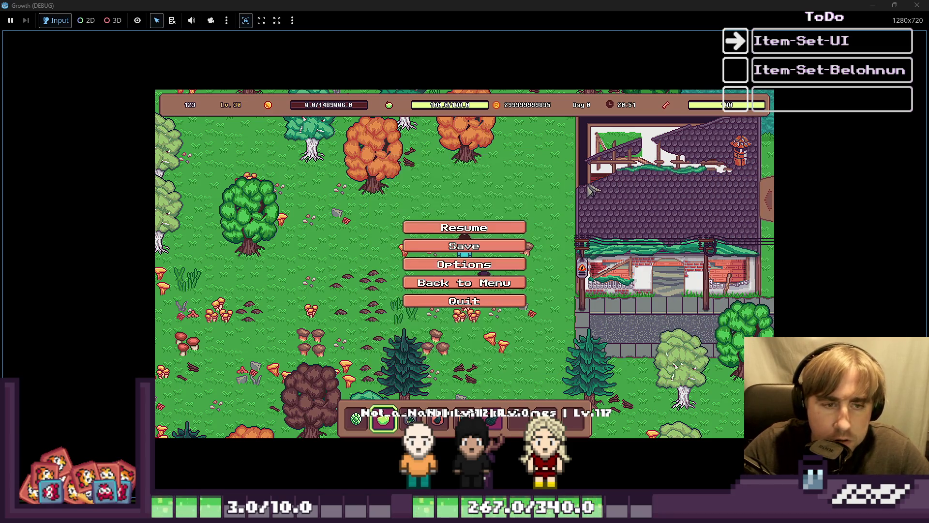
key(Escape)
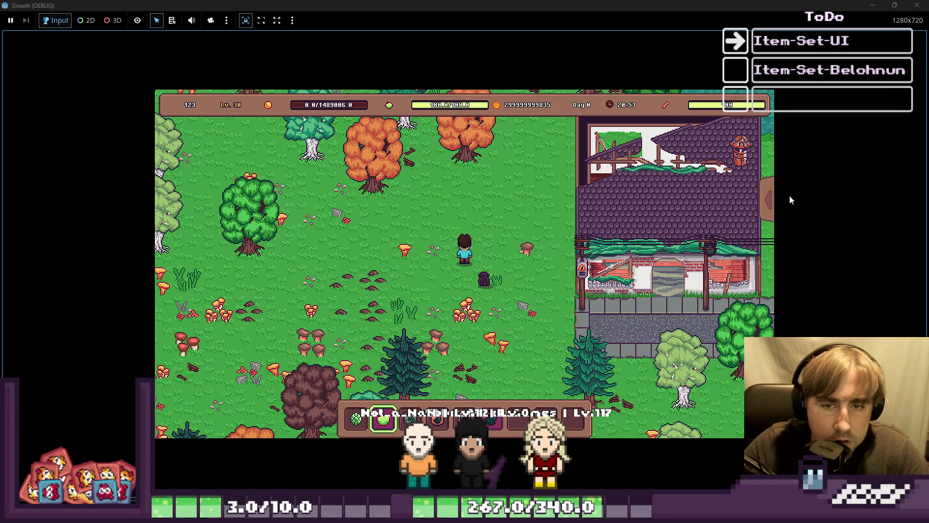
click(771, 201)
scroll(666, 260, down, 5)
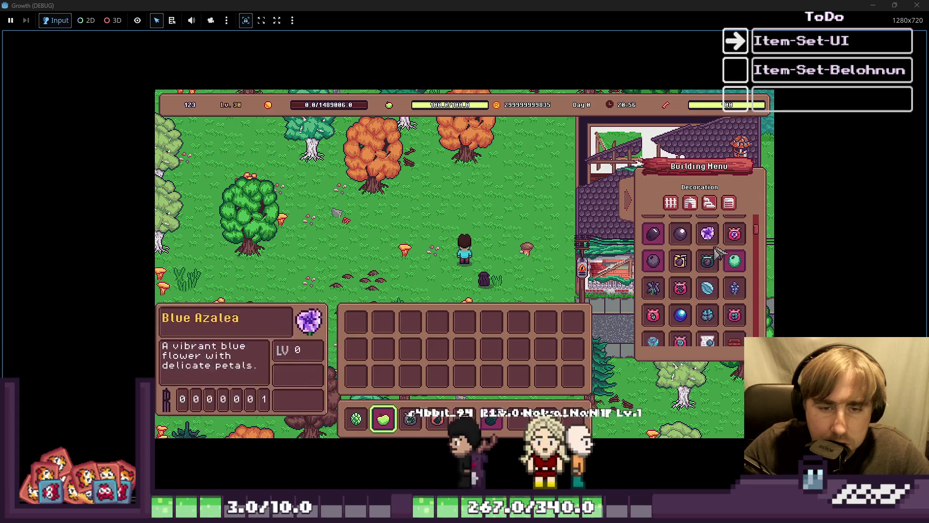
scroll(716, 252, down, 4)
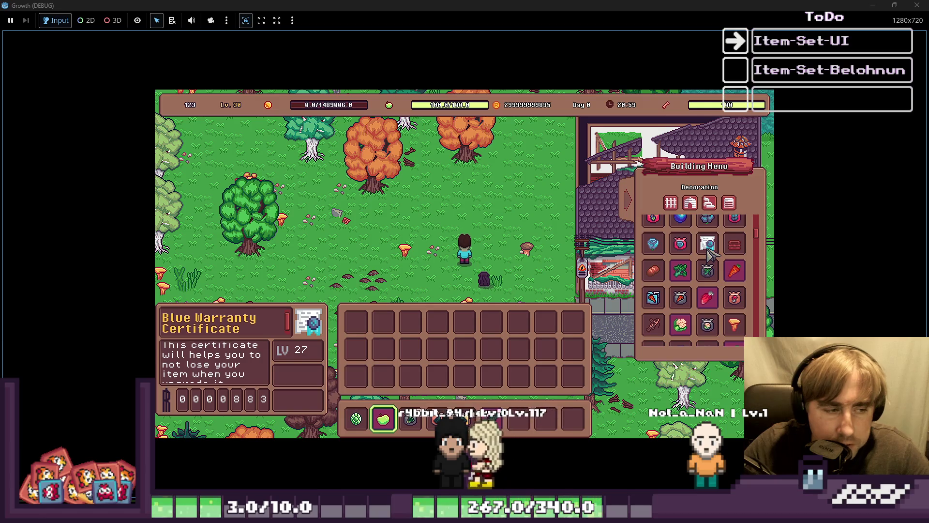
scroll(710, 251, down, 5)
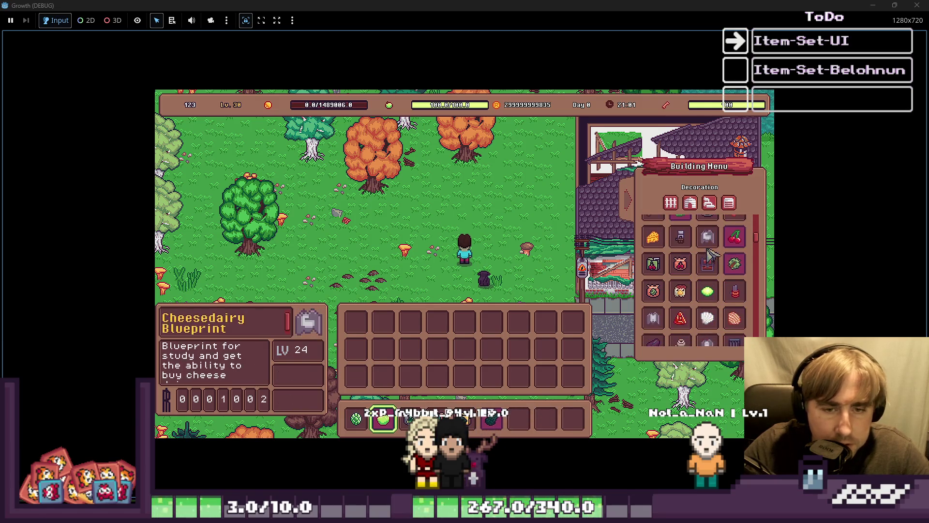
scroll(712, 271, down, 4)
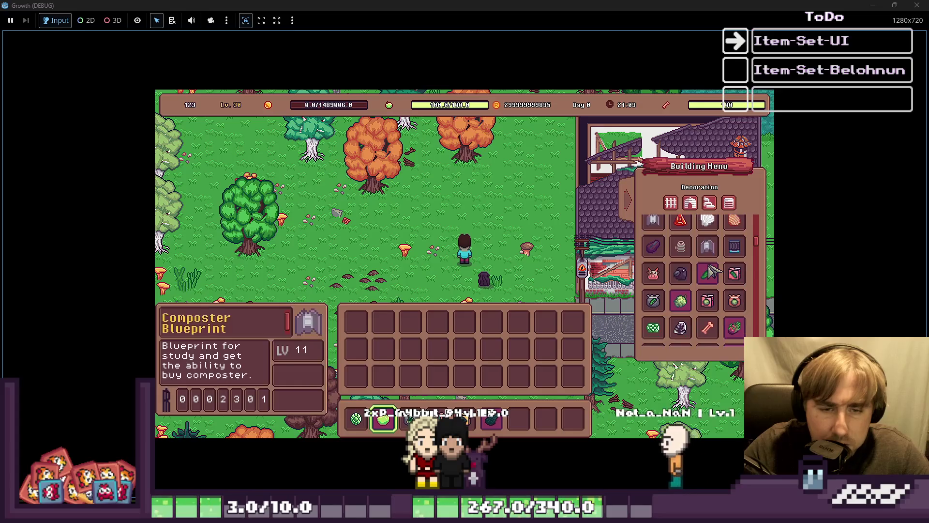
scroll(713, 271, down, 4)
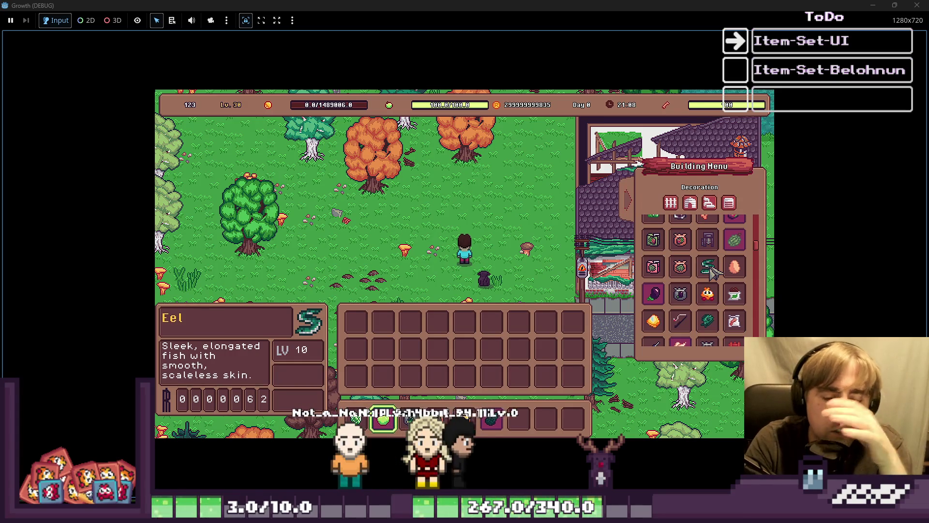
scroll(712, 271, down, 3)
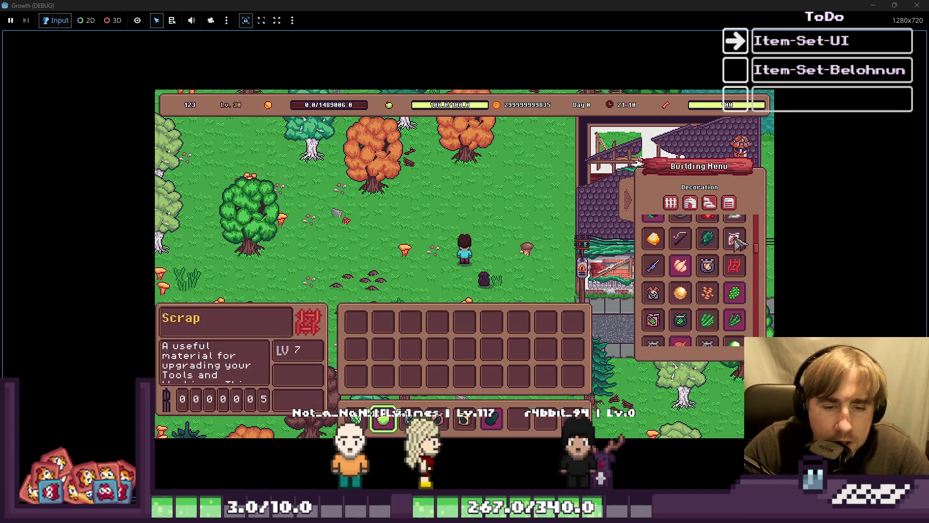
scroll(697, 293, down, 4)
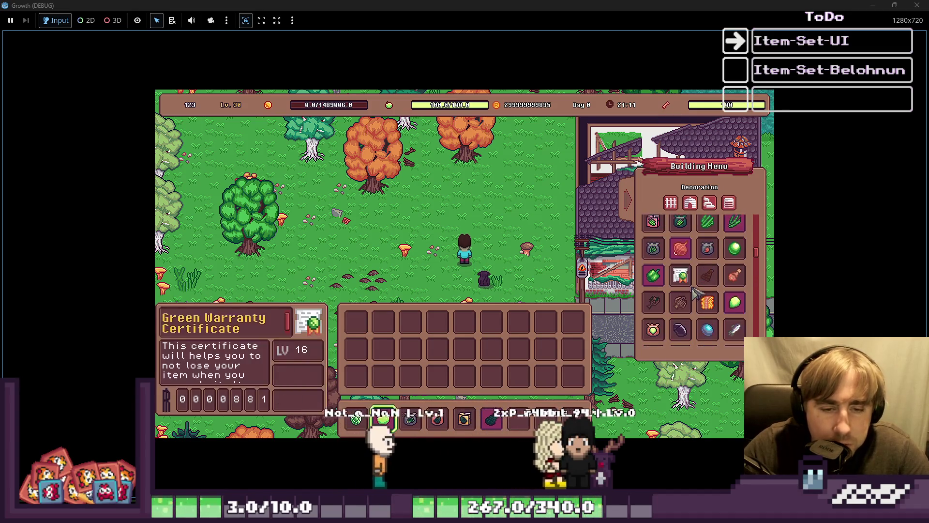
scroll(697, 293, down, 4)
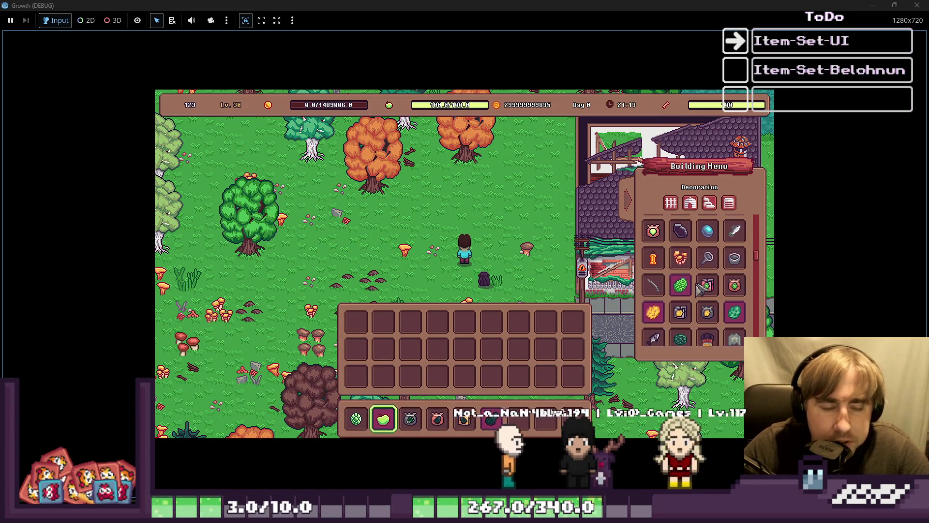
scroll(687, 294, down, 1)
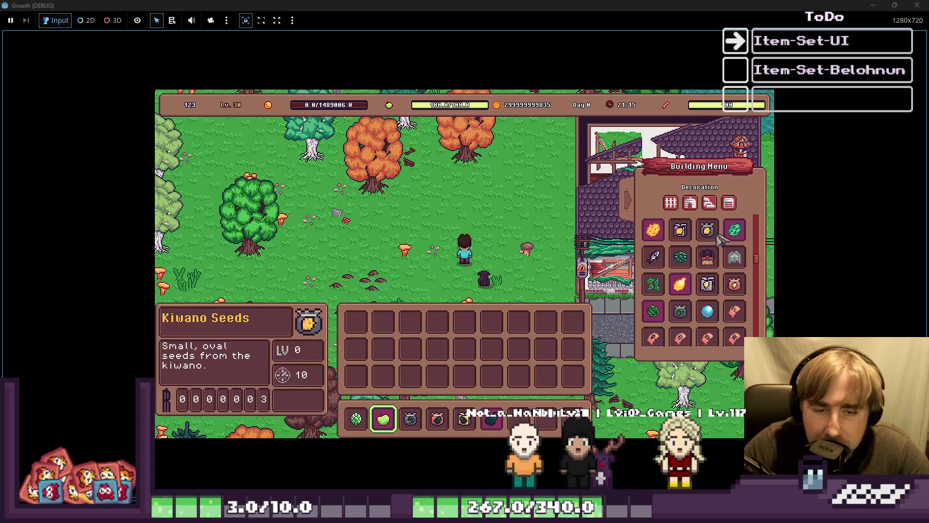
scroll(716, 296, down, 3)
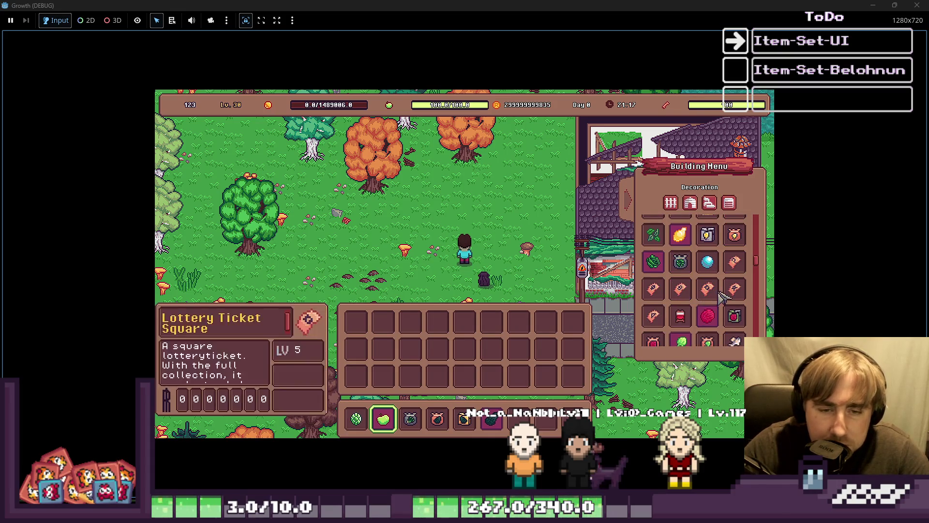
scroll(720, 296, down, 2)
scroll(725, 296, down, 5)
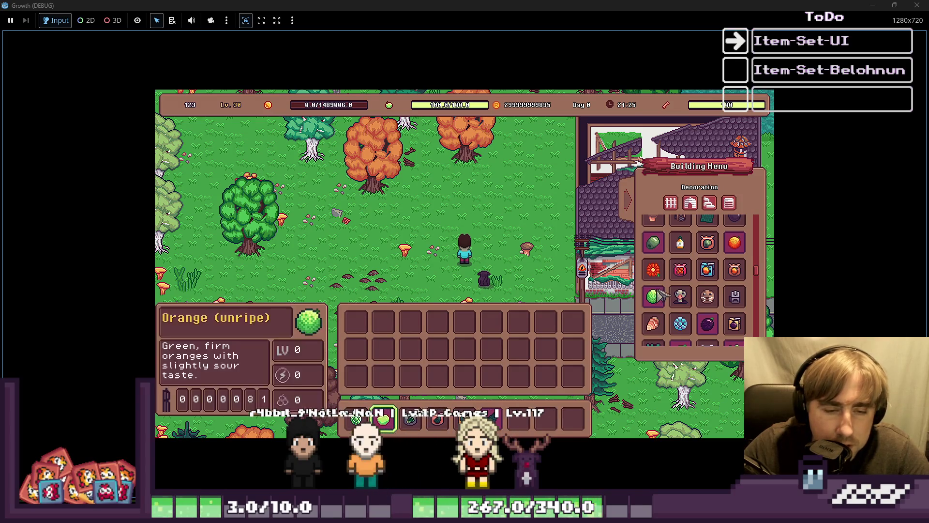
scroll(665, 295, down, 1)
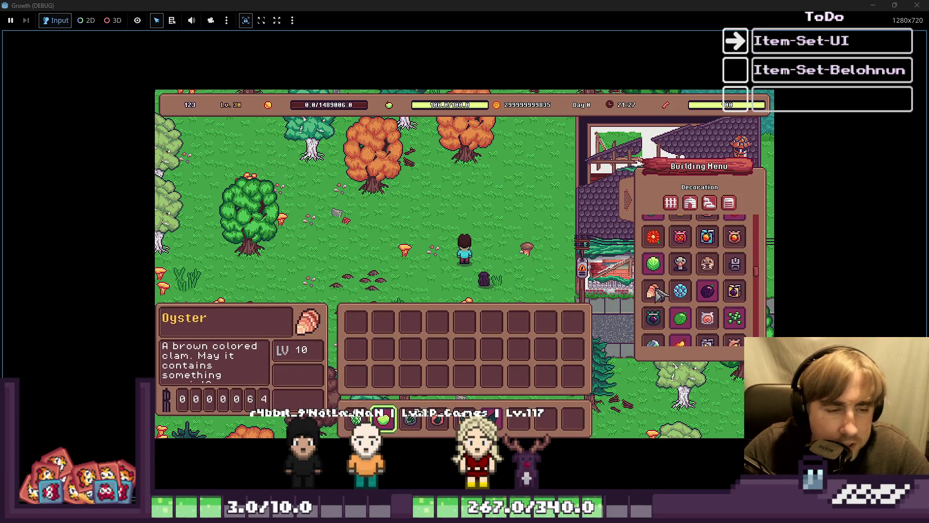
scroll(657, 290, down, 3)
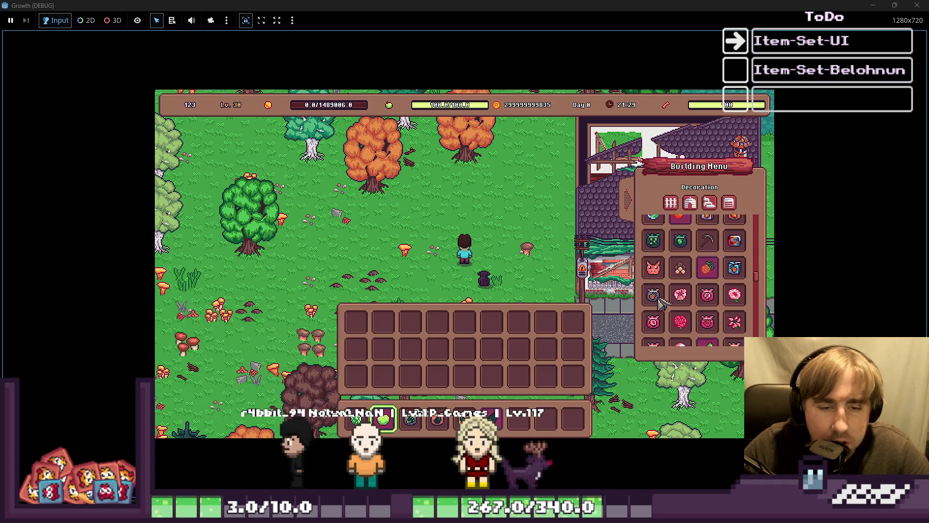
scroll(662, 302, down, 3)
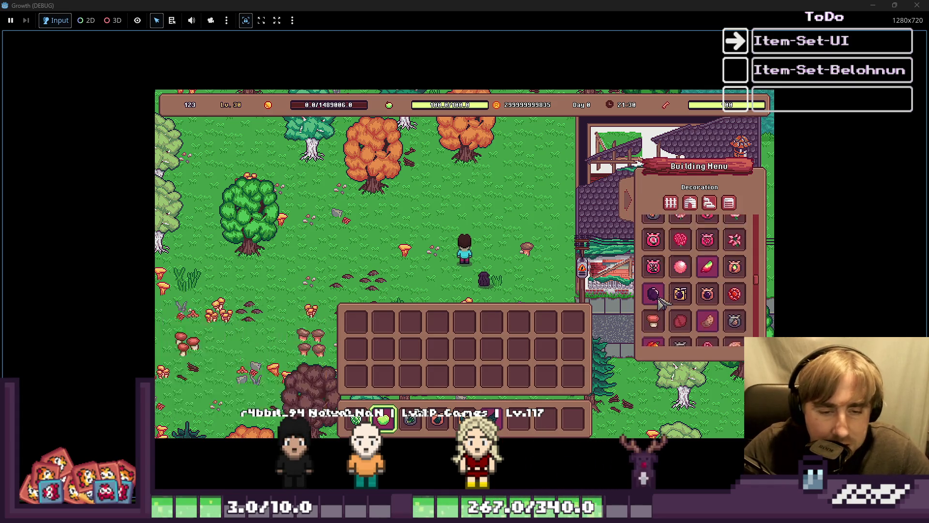
scroll(662, 303, down, 1)
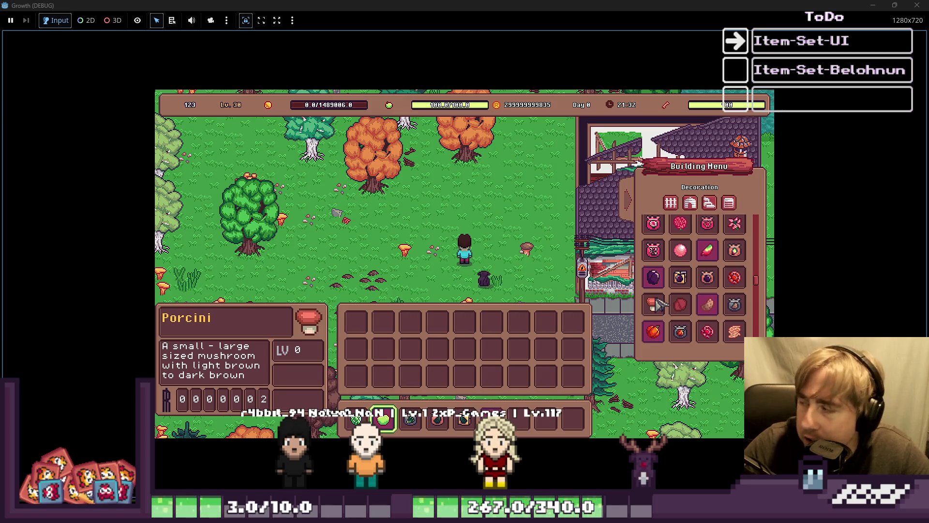
click(612, 231)
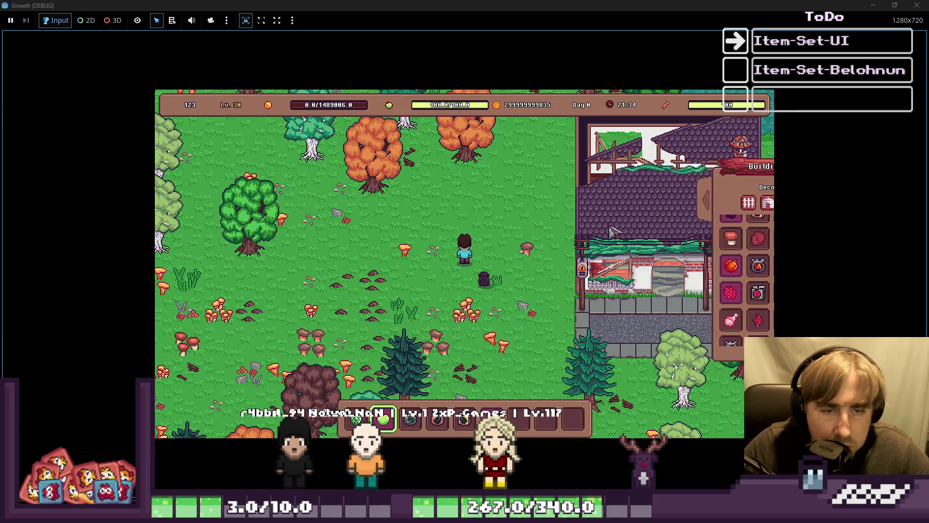
- Page through all Collections sets twice, ending on Light Gems and Nuts & Treefruits, then close it
key(c)
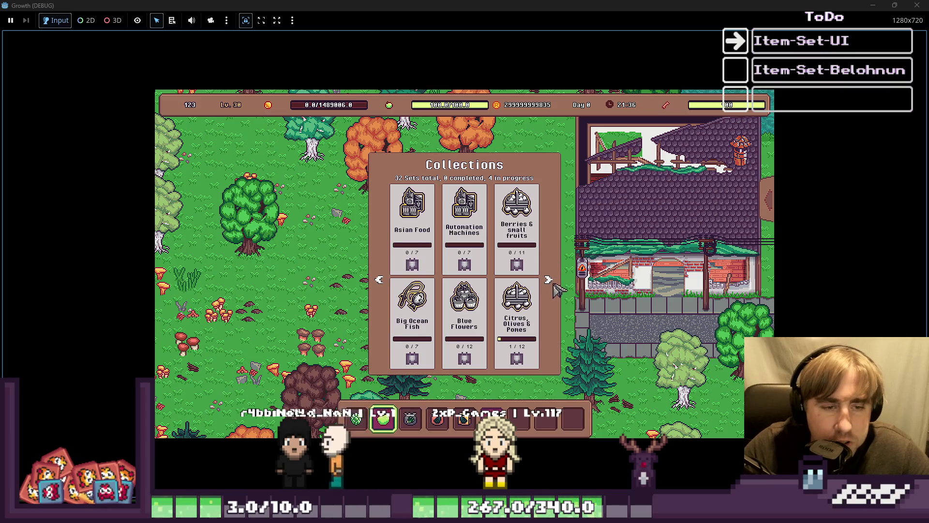
click(550, 281)
click(550, 281)
click(552, 283)
click(552, 283)
click(551, 283)
click(551, 283)
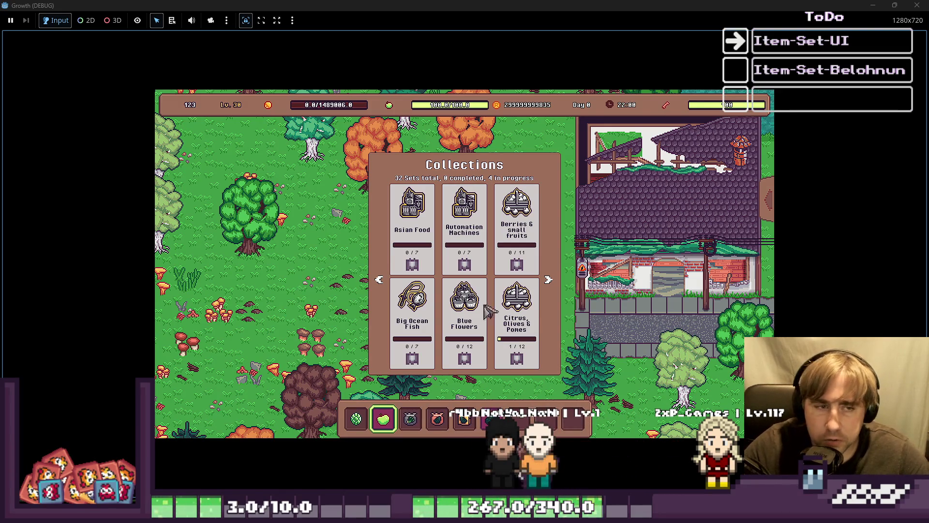
click(548, 279)
click(548, 279)
click(548, 280)
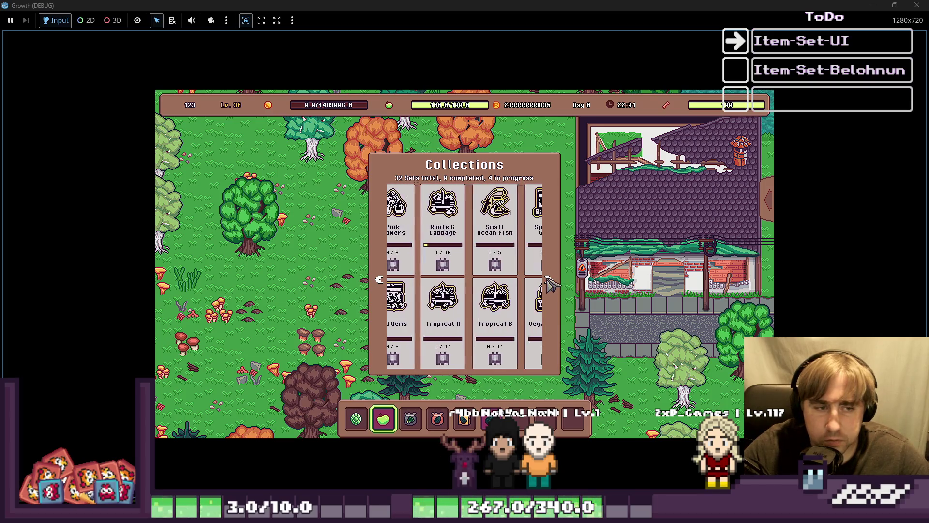
click(548, 281)
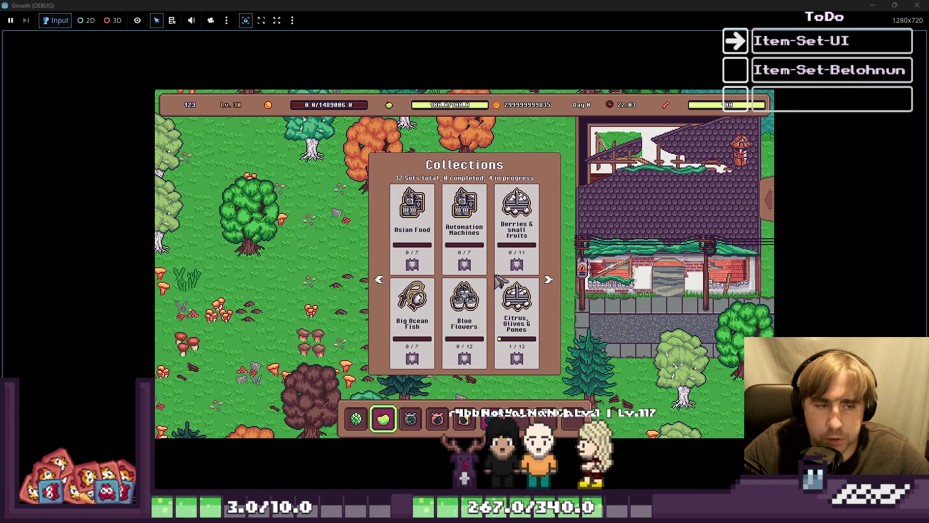
click(548, 281)
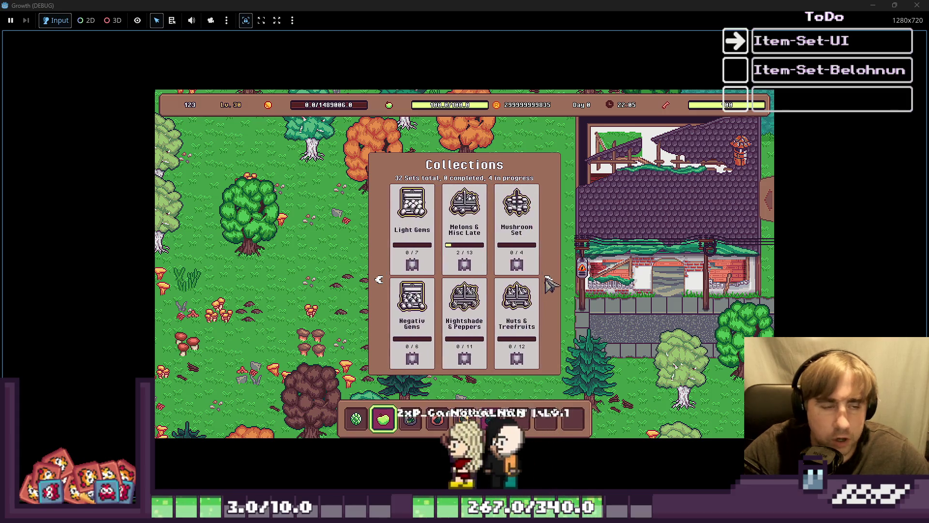
key(Escape)
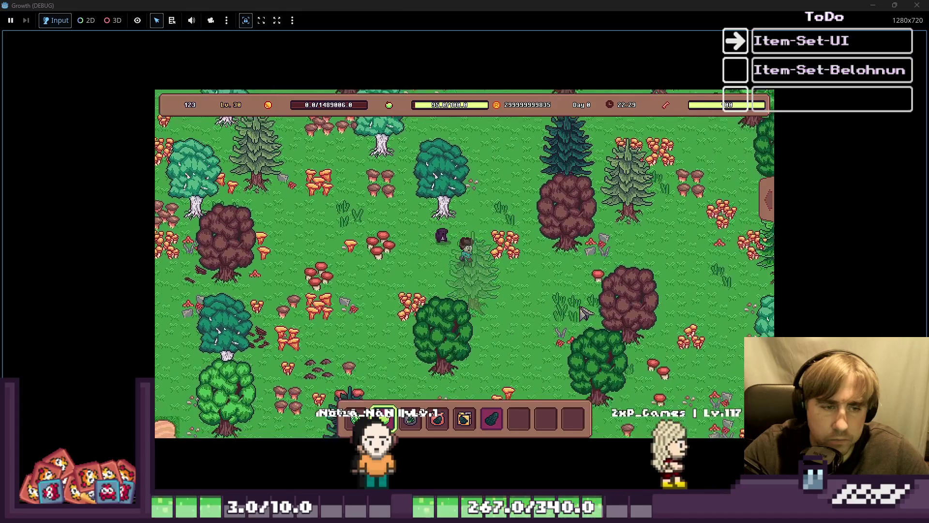
- Walk the player north through the forest to a clearing among orange and teal trees
click(580, 308)
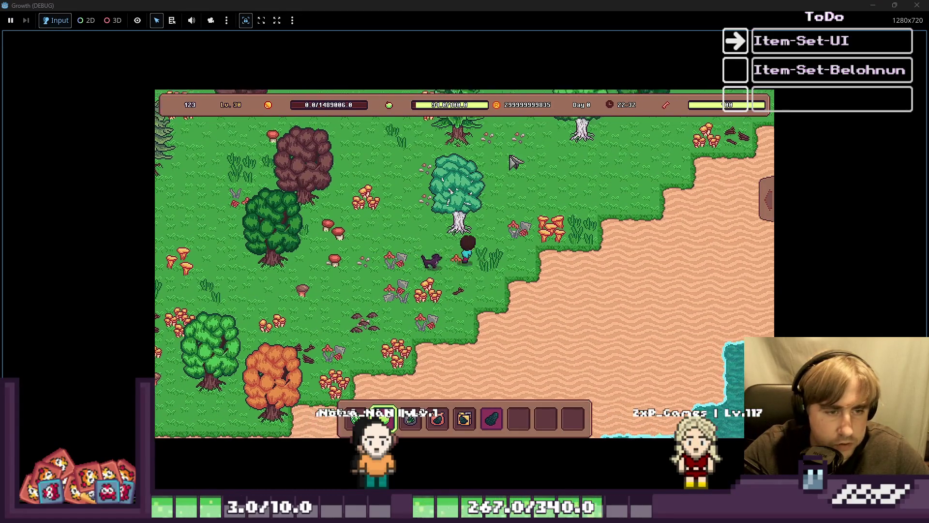
key(w+a)
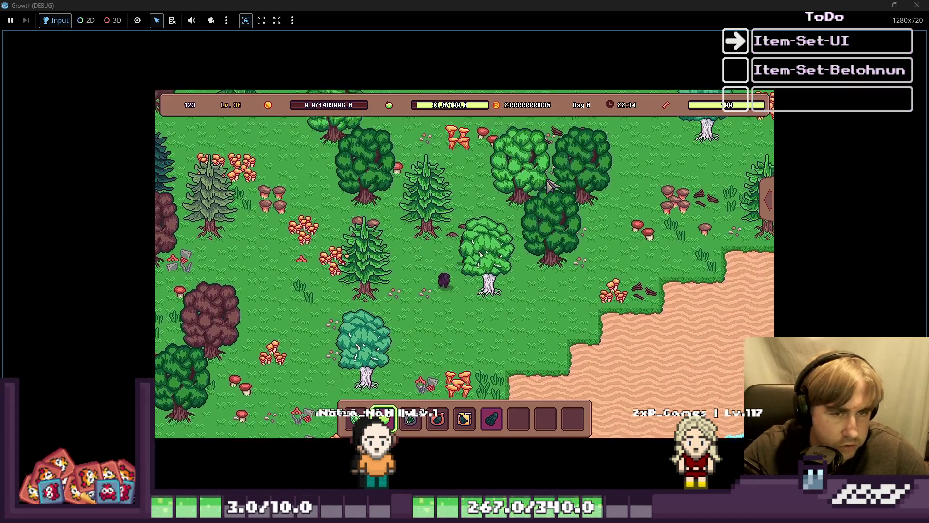
key(w+d)
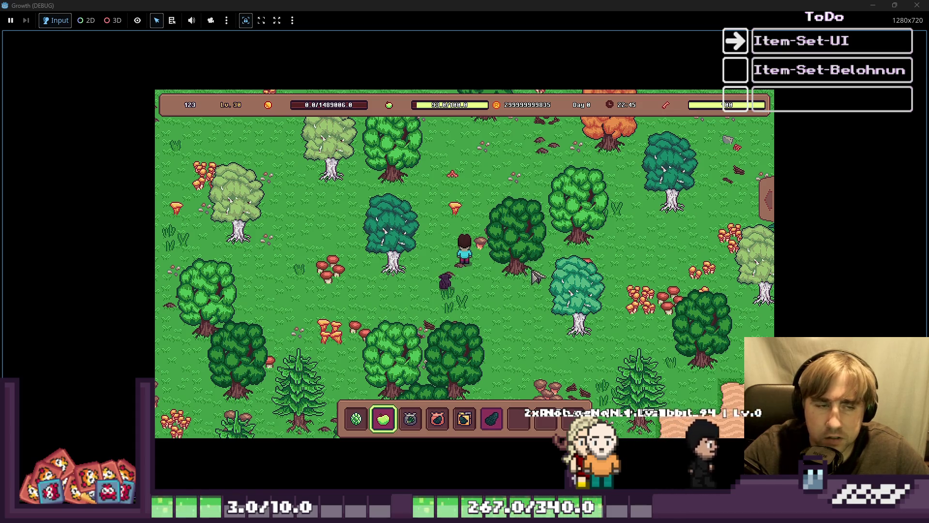
key(w)
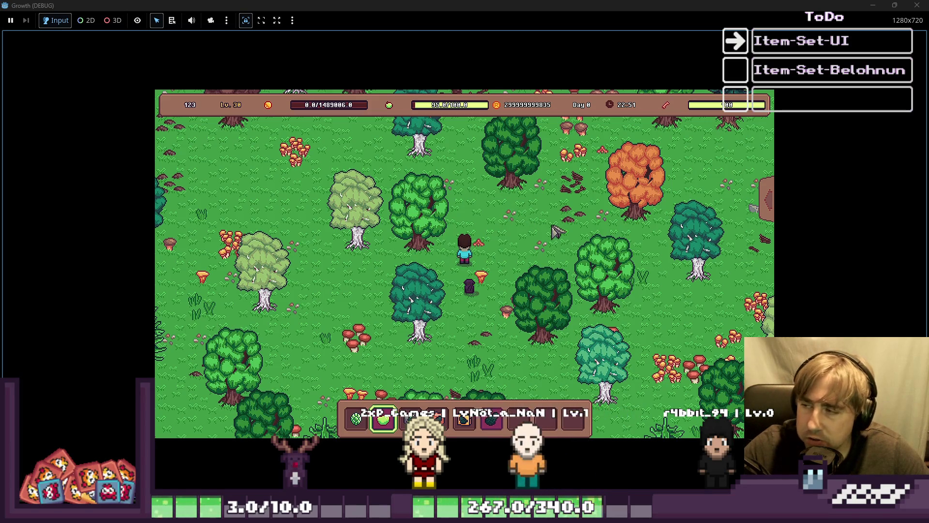
key(d)
key(w)
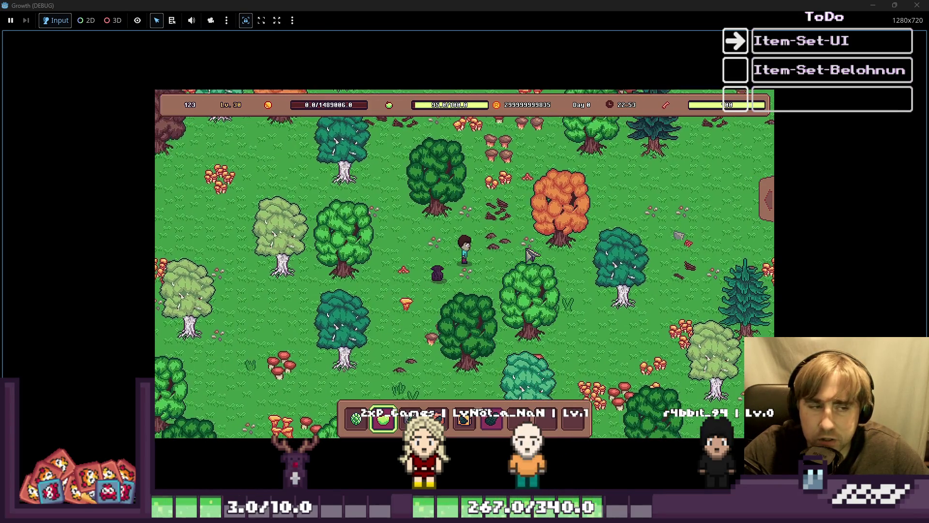
key(d)
key(w)
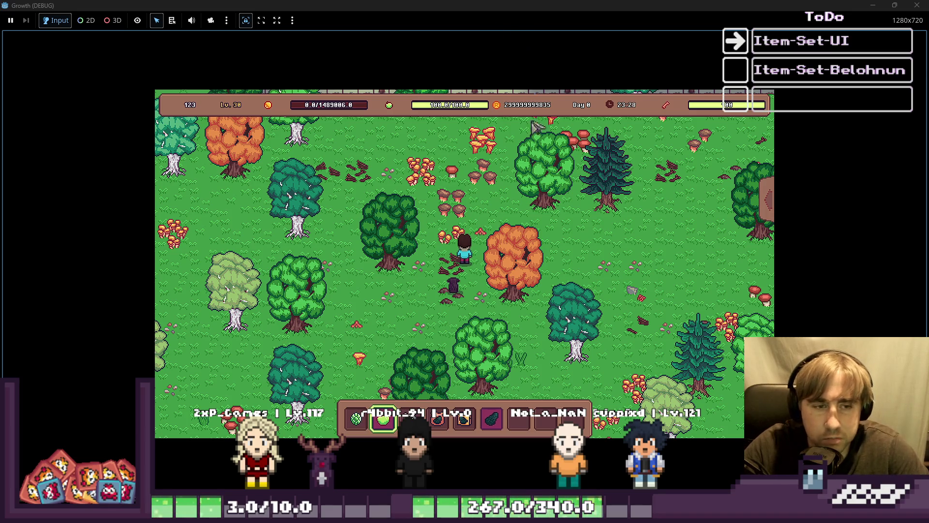
- Walk the player up into Archi's building and back out
key(w)
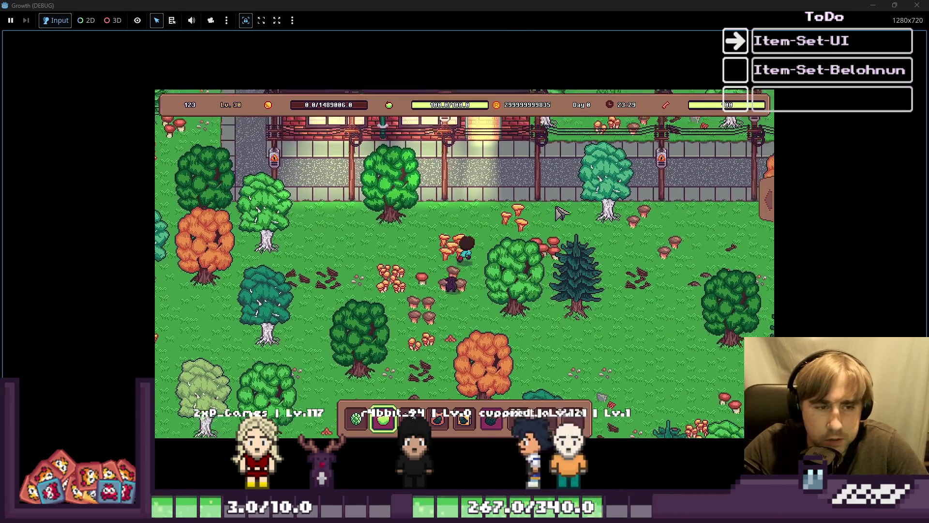
key(w)
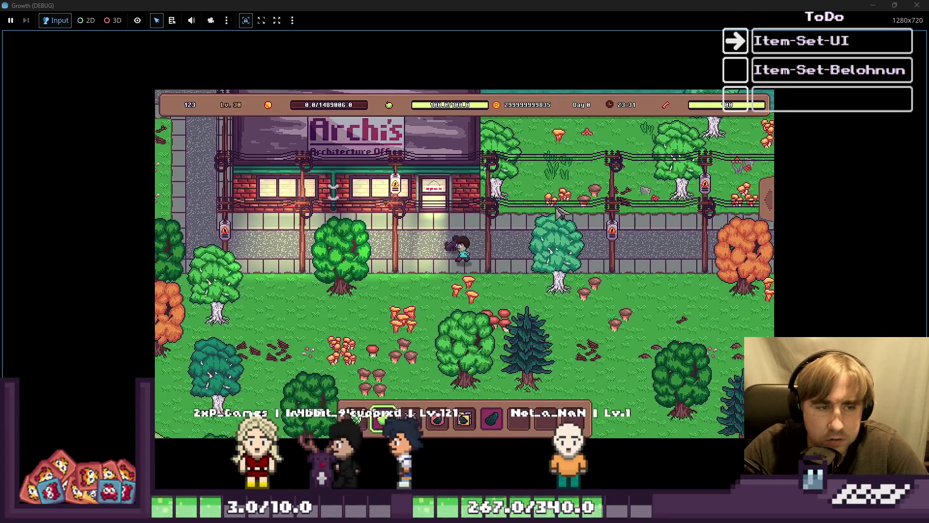
key(w)
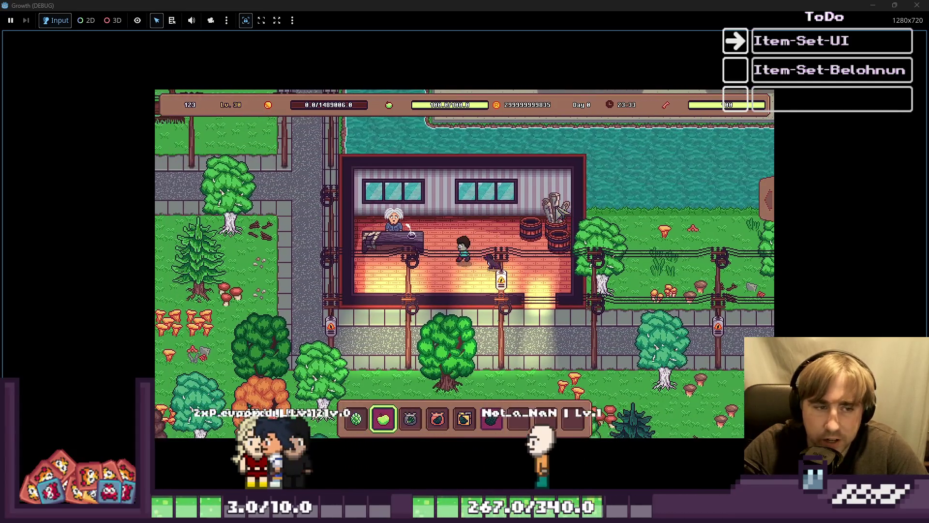
key(s)
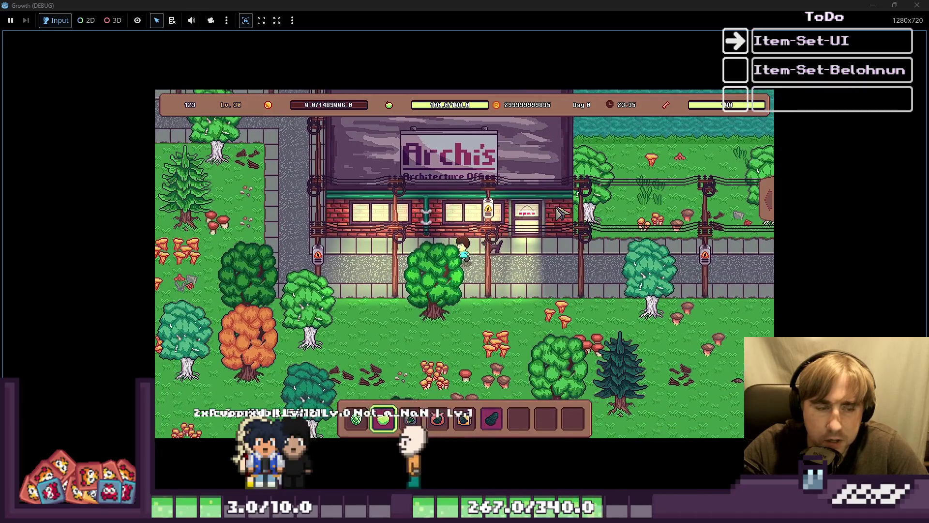
- Walk the player north into the forest, then return to the Godot editor
key(a)
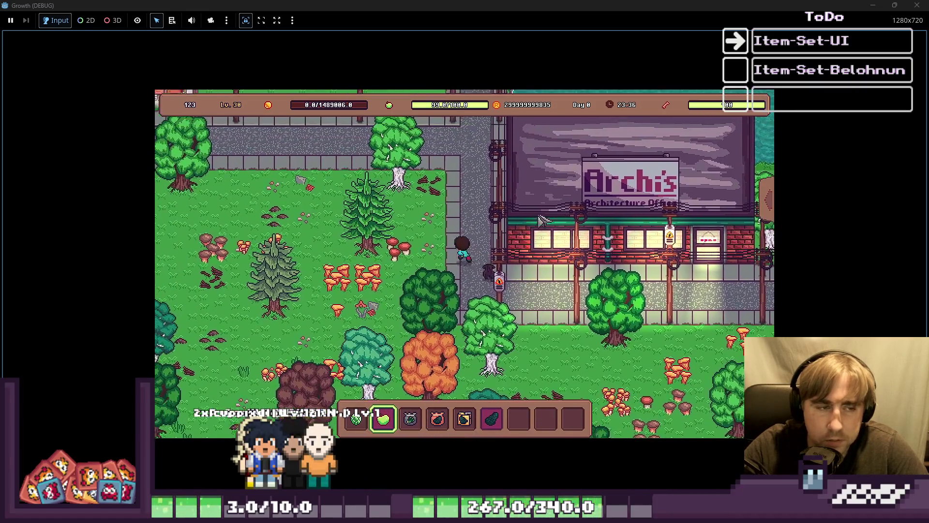
key(w)
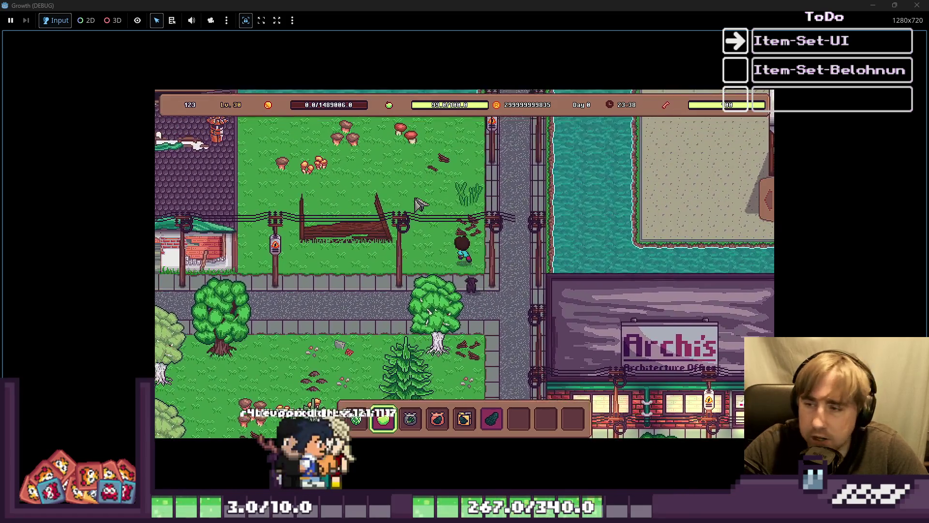
key(w)
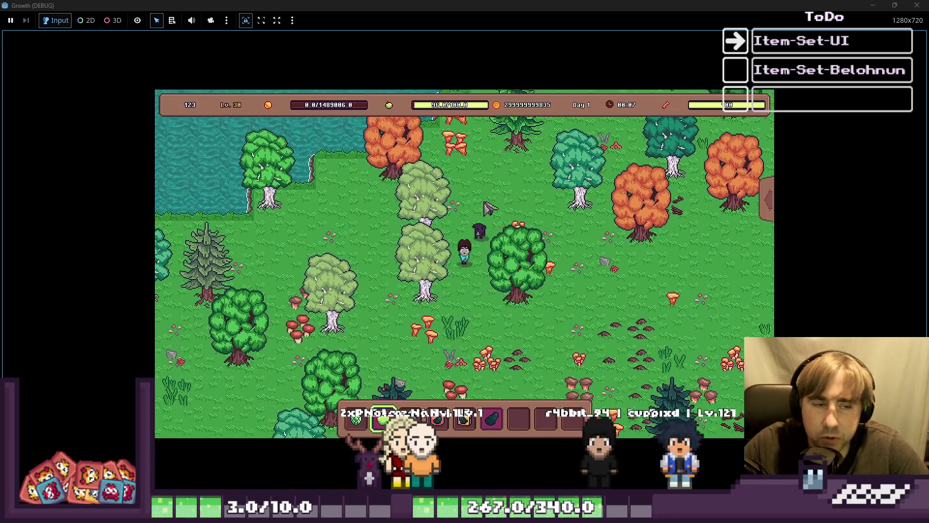
key(s)
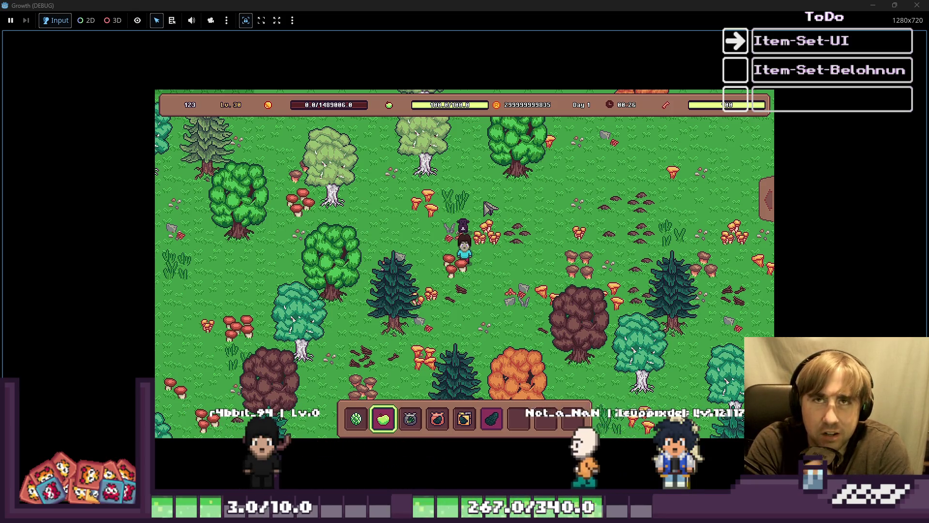
key(alt+Tab)
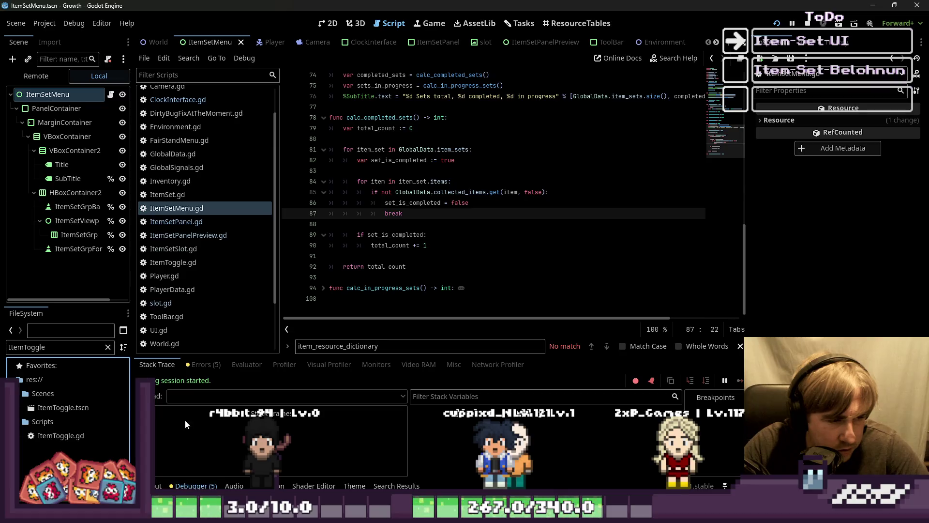
- Start profiling the running game and view the Visual Profiler's render timings with widened columns
click(245, 364)
click(285, 364)
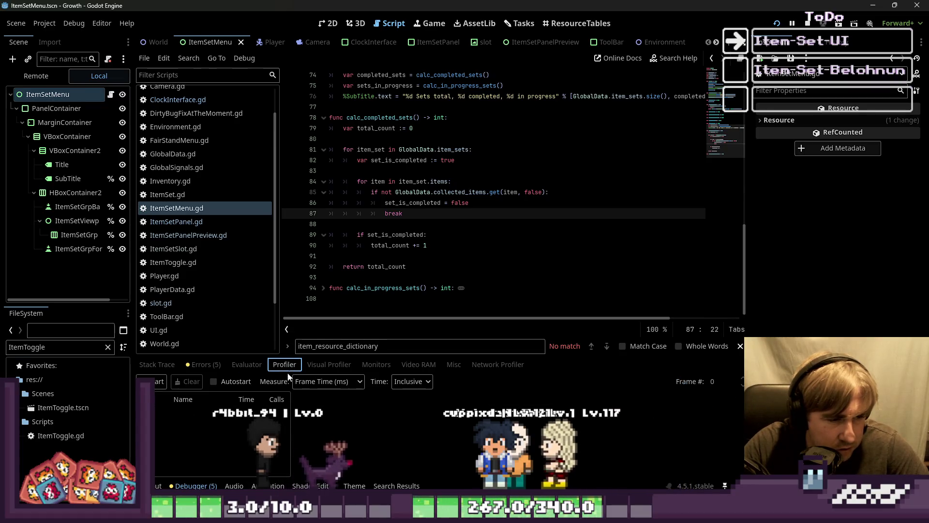
click(157, 381)
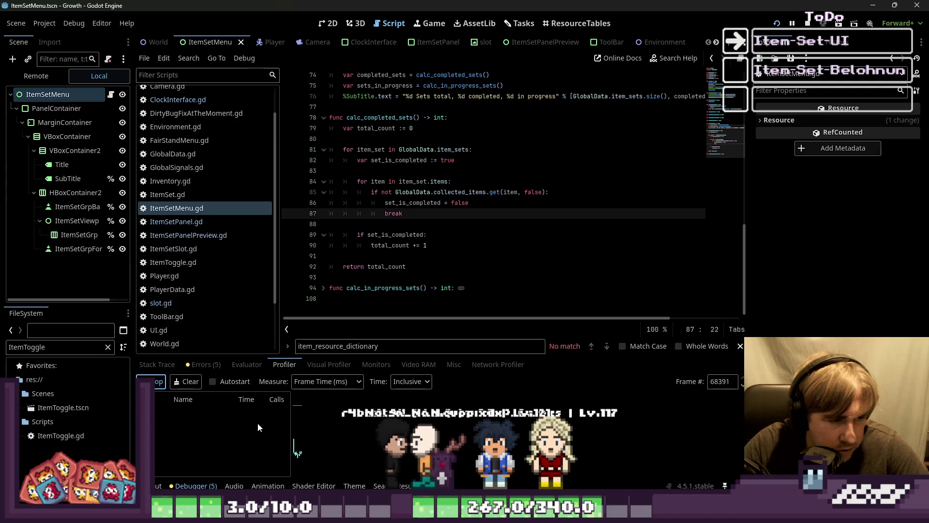
click(323, 365)
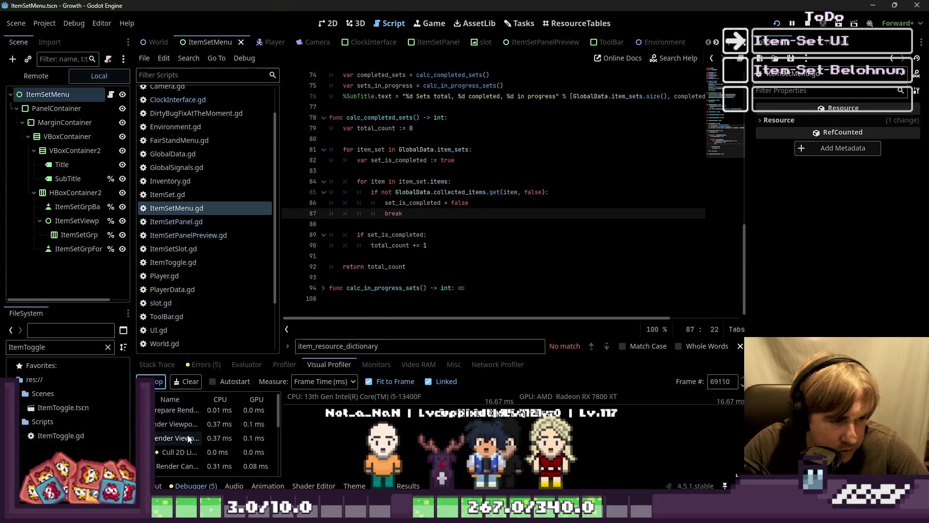
drag(278, 437, 318, 438)
scroll(256, 441, down, 3)
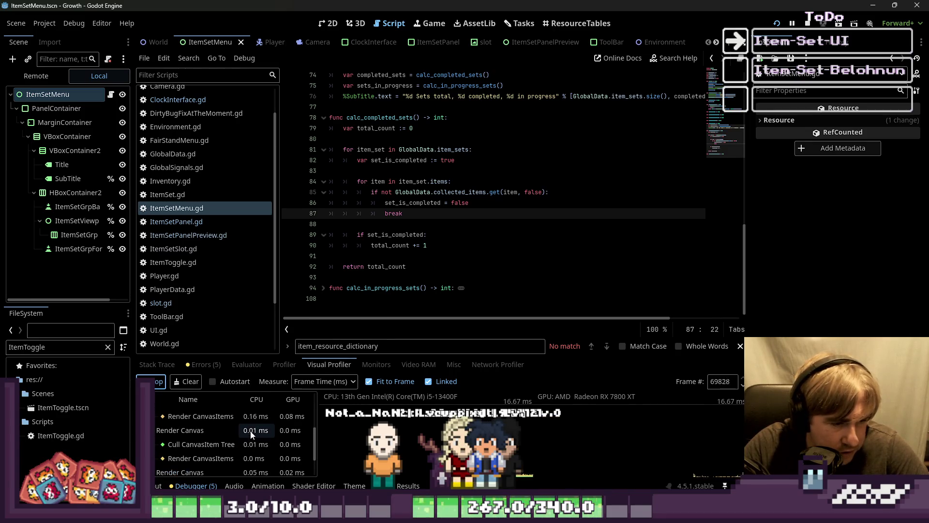
scroll(249, 428, up, 5)
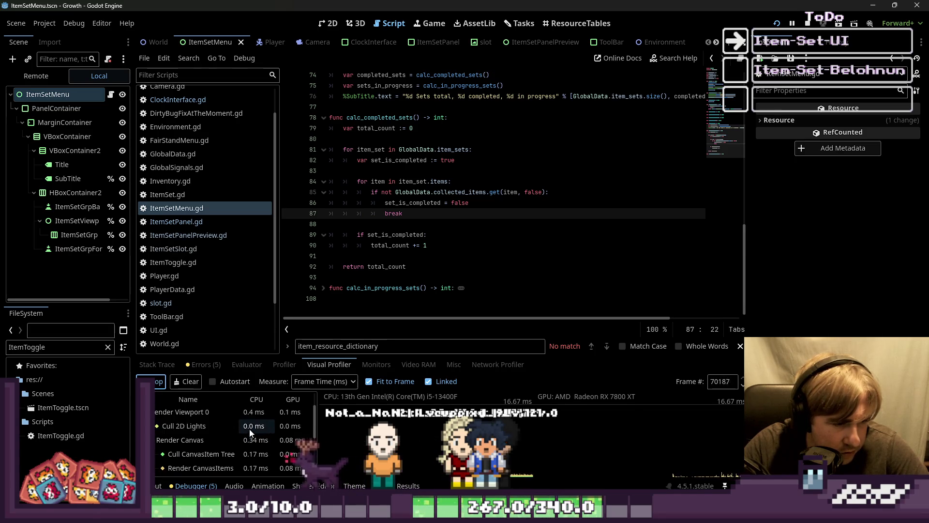
- Return to the regular profiler and inspect the Physics Frame Time measurement
click(274, 365)
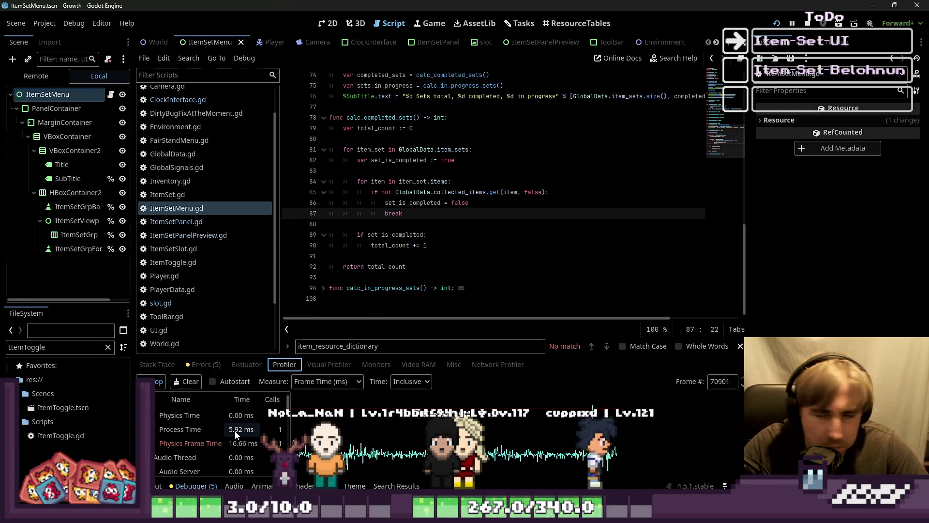
scroll(217, 453, down, 1)
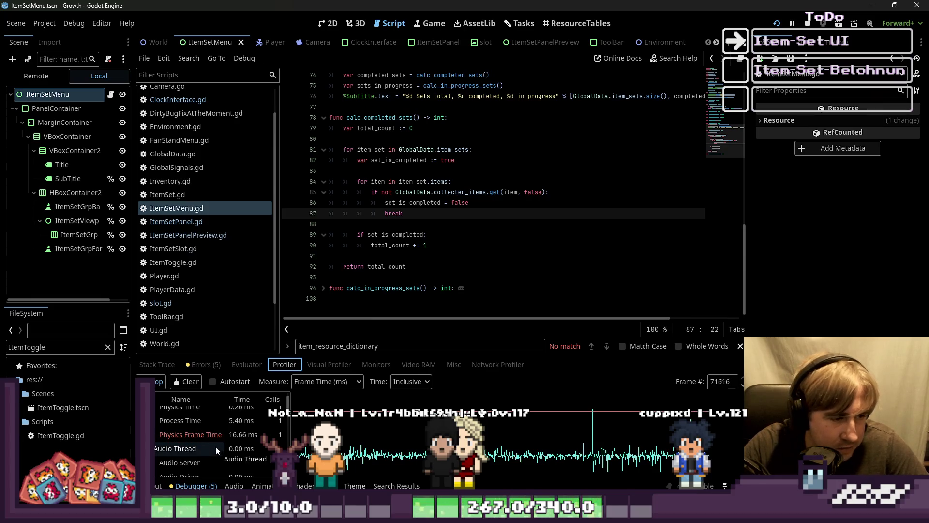
click(190, 435)
scroll(193, 435, down, 2)
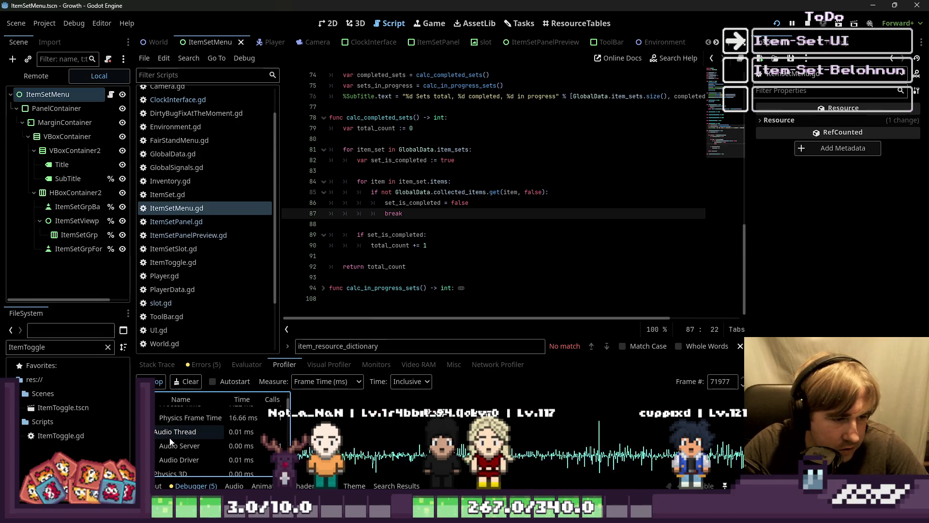
drag(216, 353, 216, 164)
scroll(242, 372, down, 2)
scroll(242, 372, up, 3)
scroll(242, 373, down, 5)
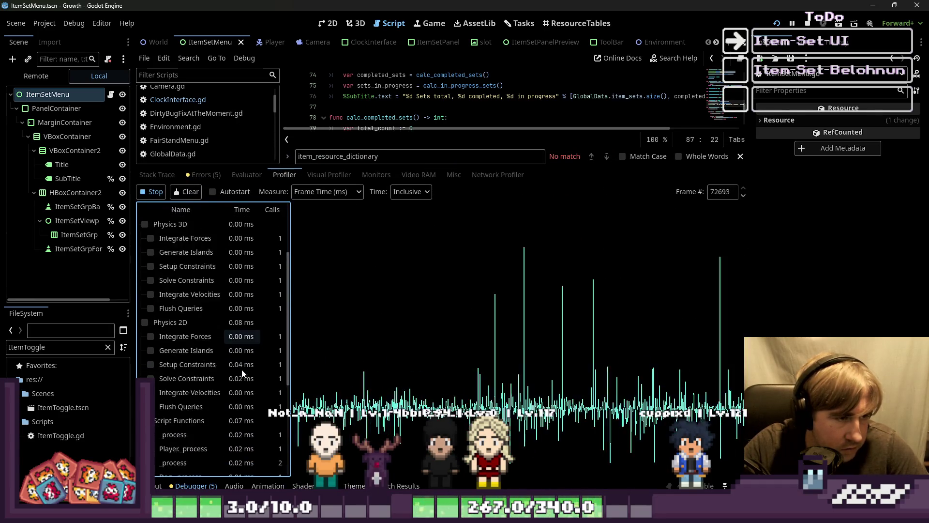
scroll(242, 373, up, 5)
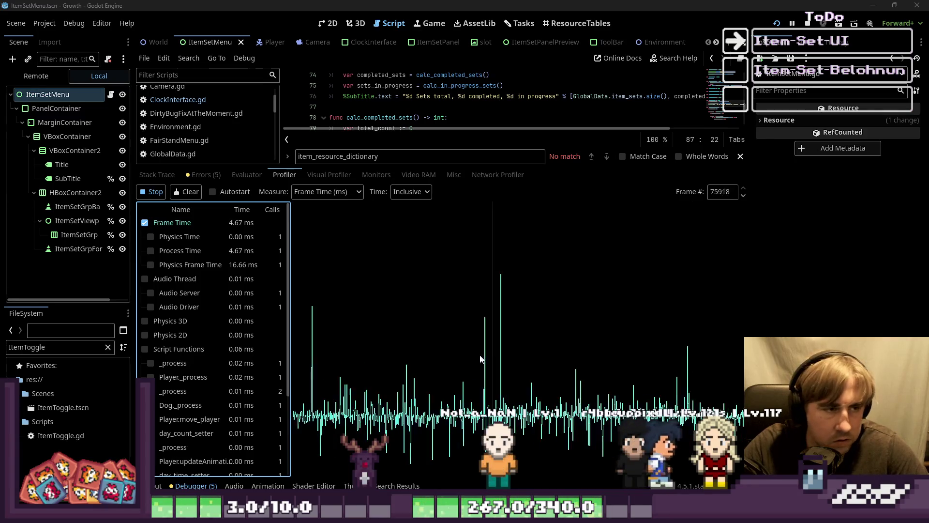
- Screenshot the profiler area, then show the Monitors list with FPS at 180
key(super+shift+s)
mouse_move(126, 182)
mouse_down()
mouse_move(231, 324)
mouse_move(298, 454)
mouse_move(295, 474)
mouse_up()
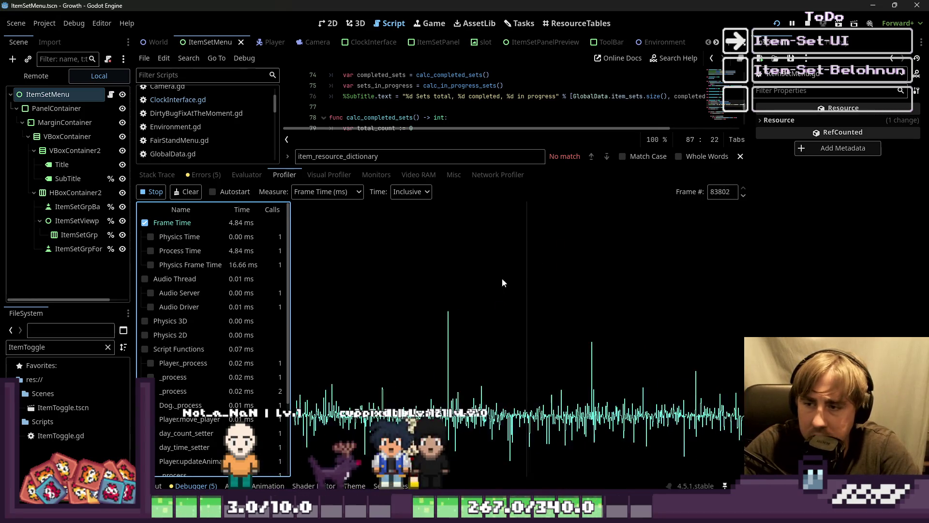
click(386, 177)
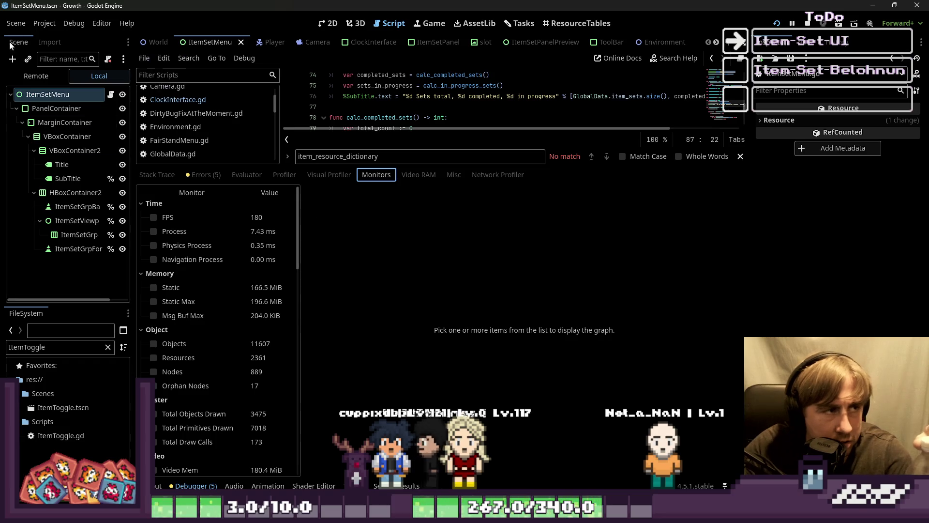
- Search Project Settings for 'fps', confirm Application > Run Max FPS is 0, and close
click(44, 23)
click(77, 41)
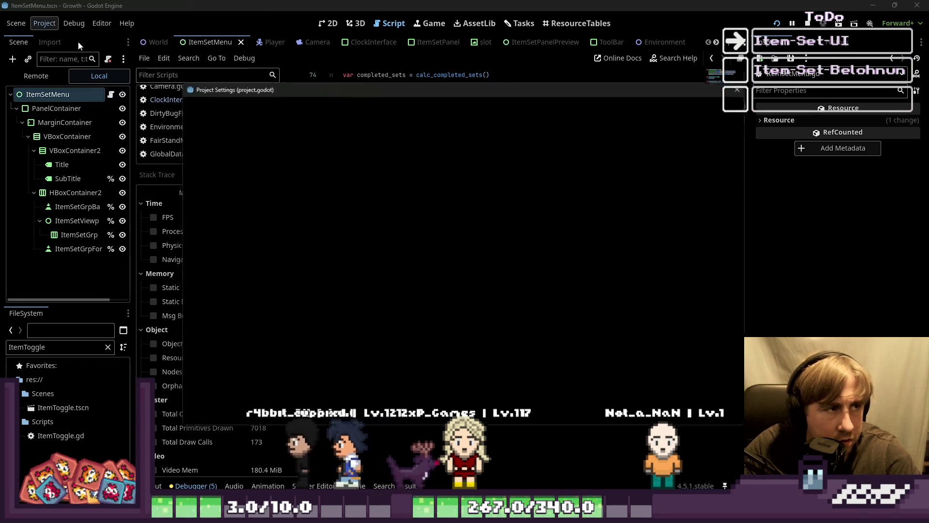
text(fps)
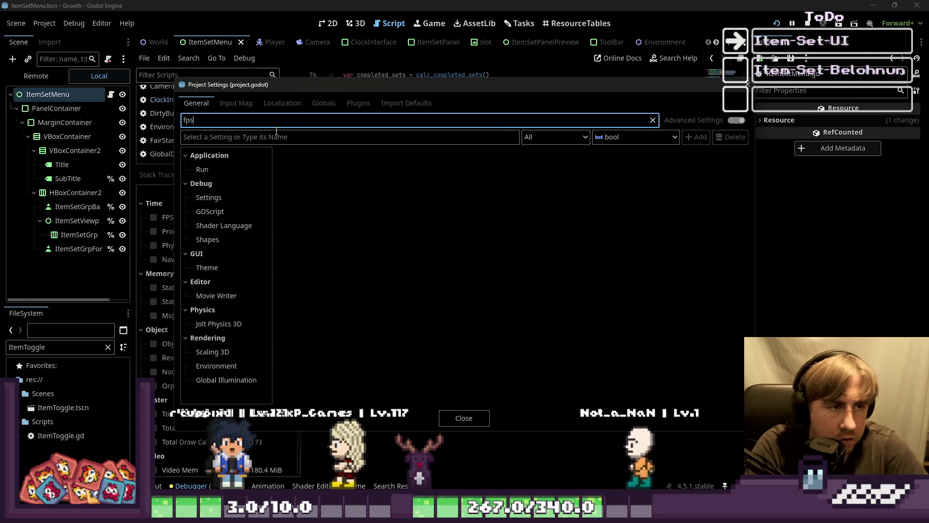
click(211, 168)
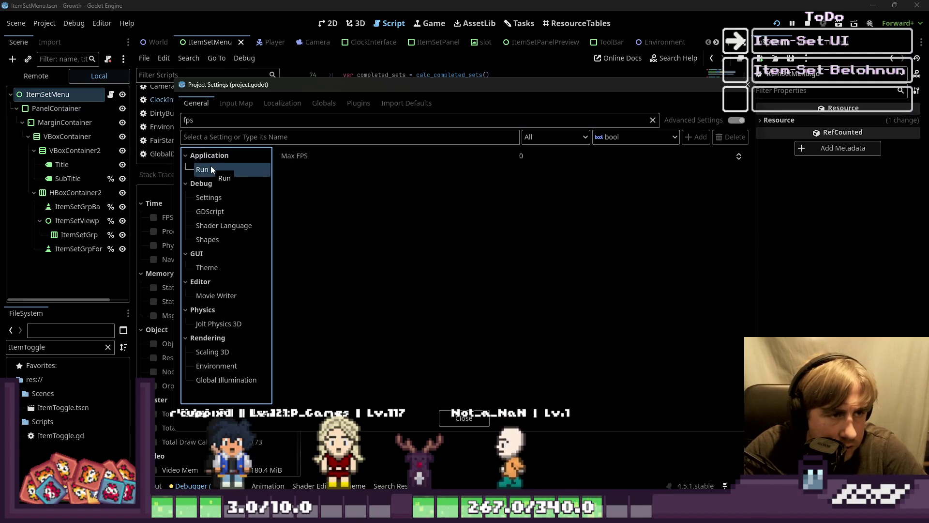
click(474, 419)
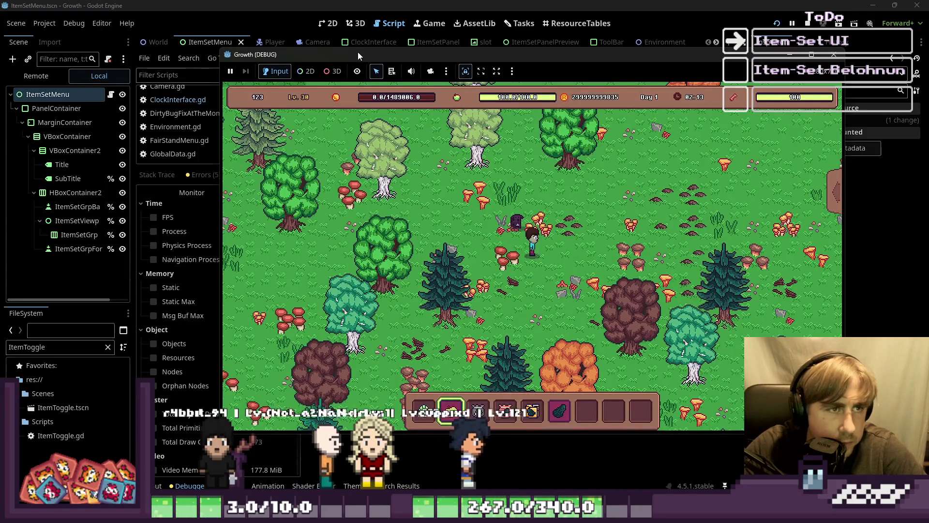
- Restore the game window to full size and walk the character south-east through the forest
drag(358, 53, 502, 64)
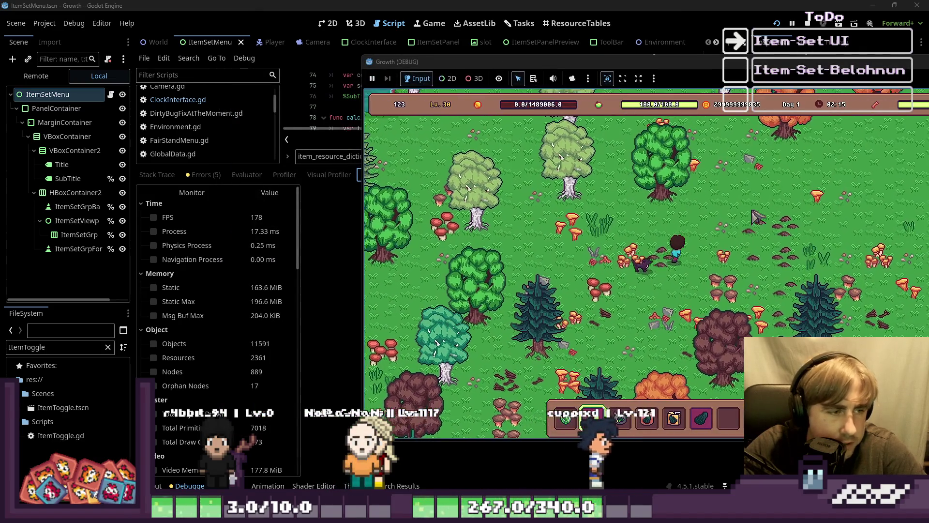
key(w)
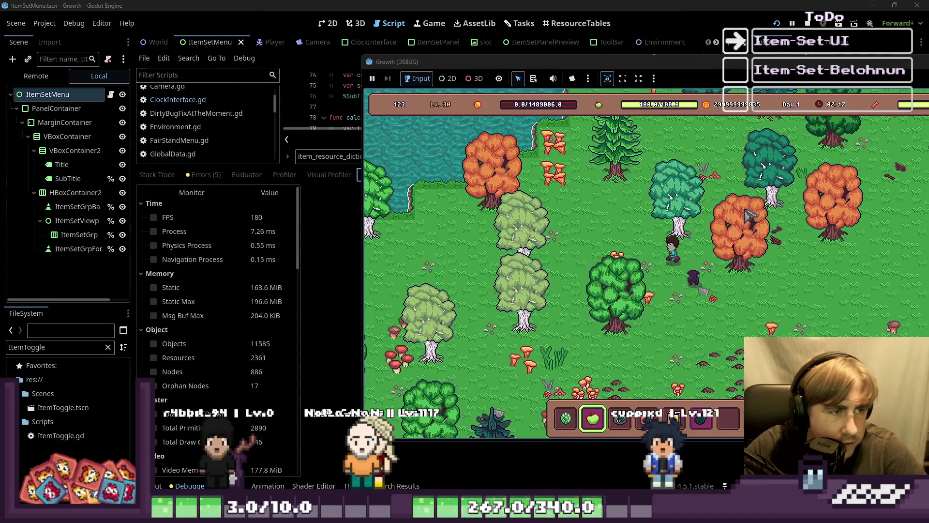
key(s)
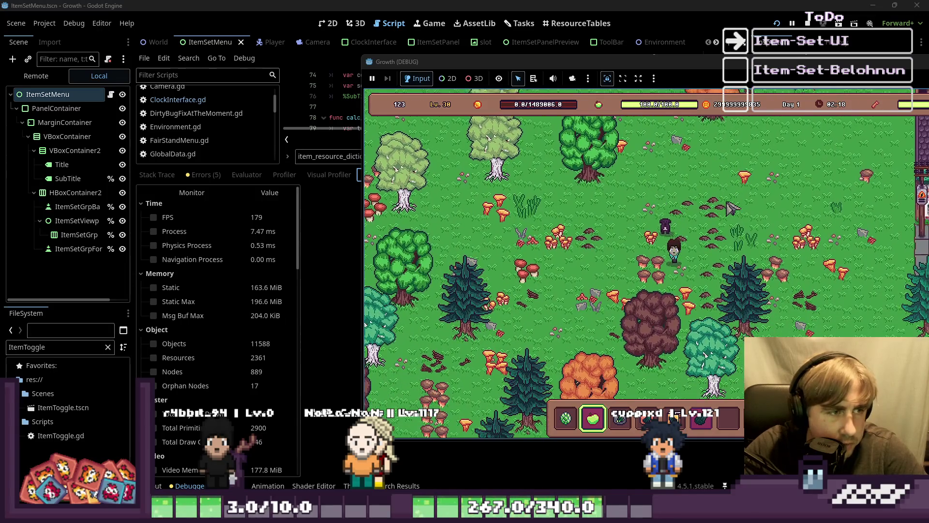
key(s)
key(d)
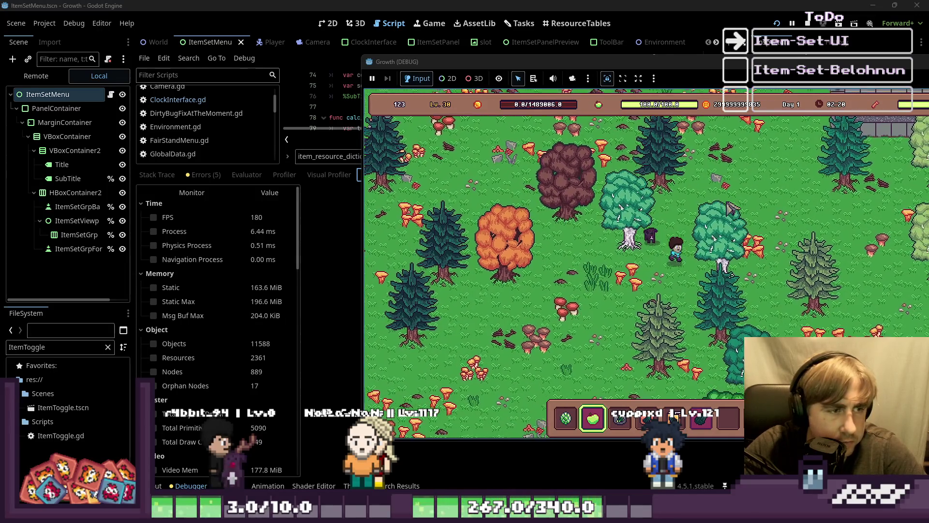
key(s)
key(d)
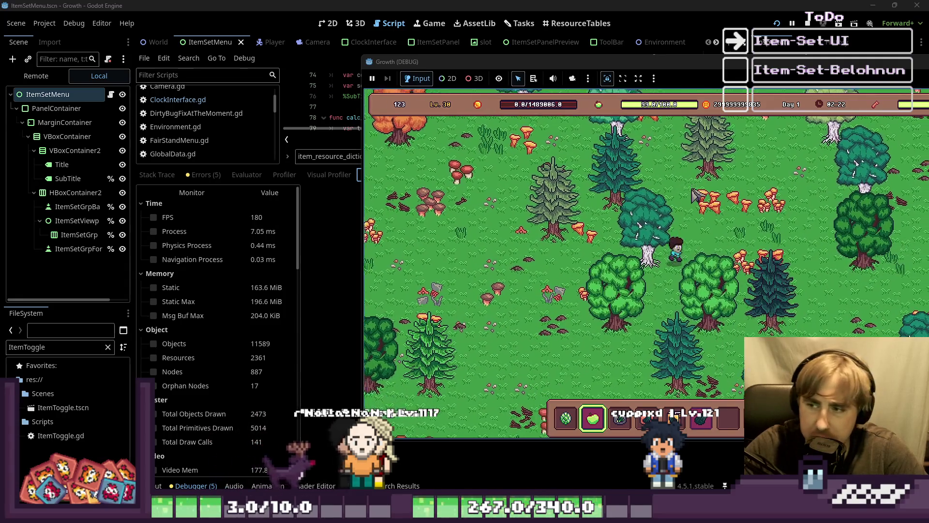
key(s)
key(d)
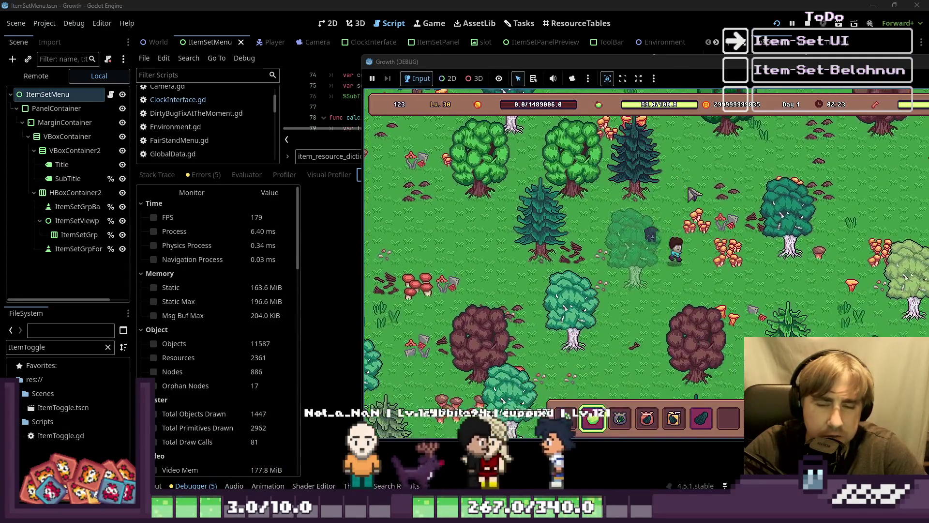
key(s)
key(d)
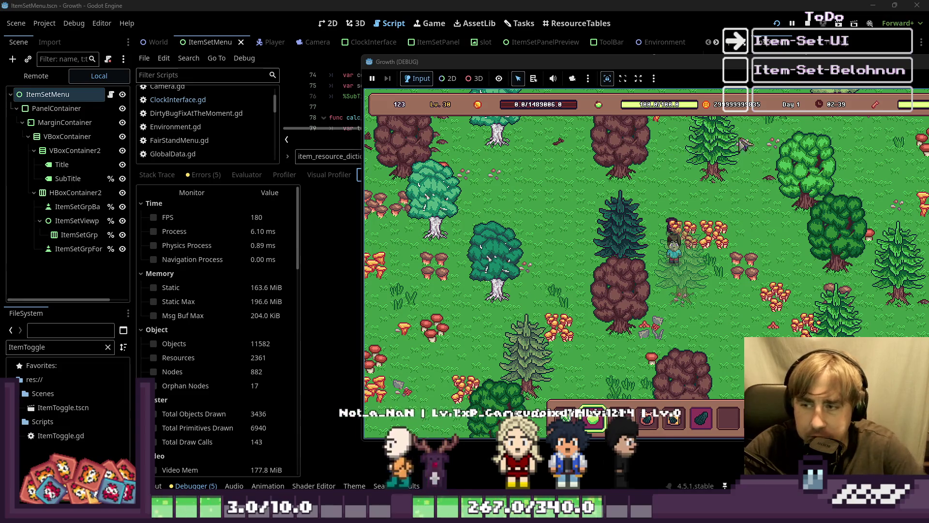
- Move the game window fully onscreen and scroll through the debugger's Monitors values
drag(853, 72, 798, 70)
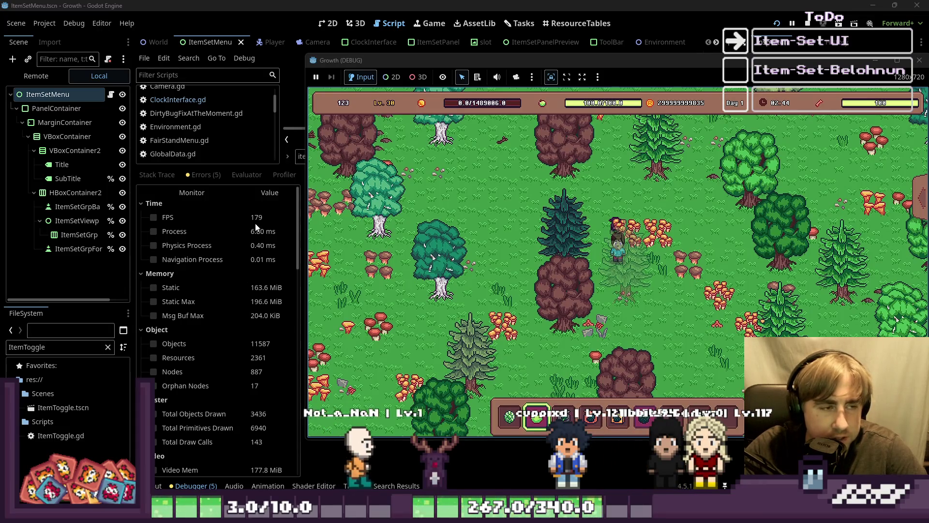
scroll(222, 249, up, 1)
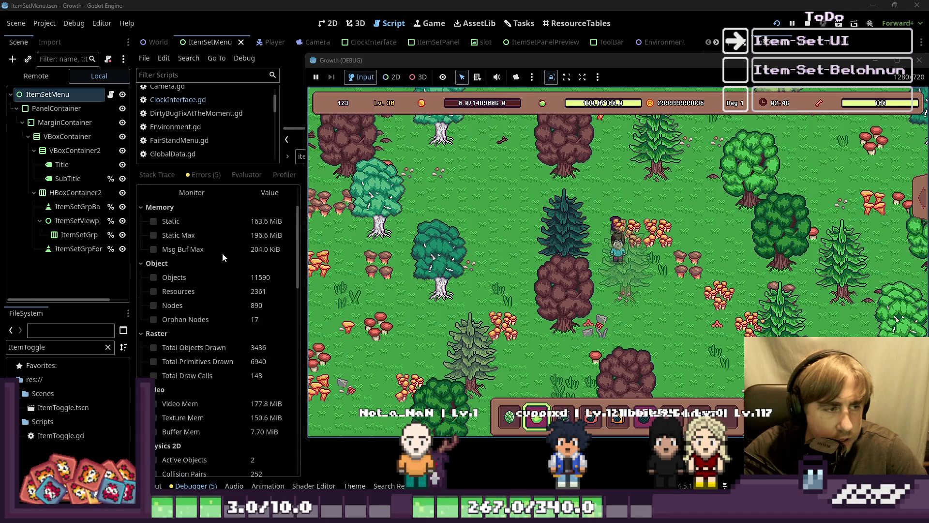
scroll(222, 254, down, 3)
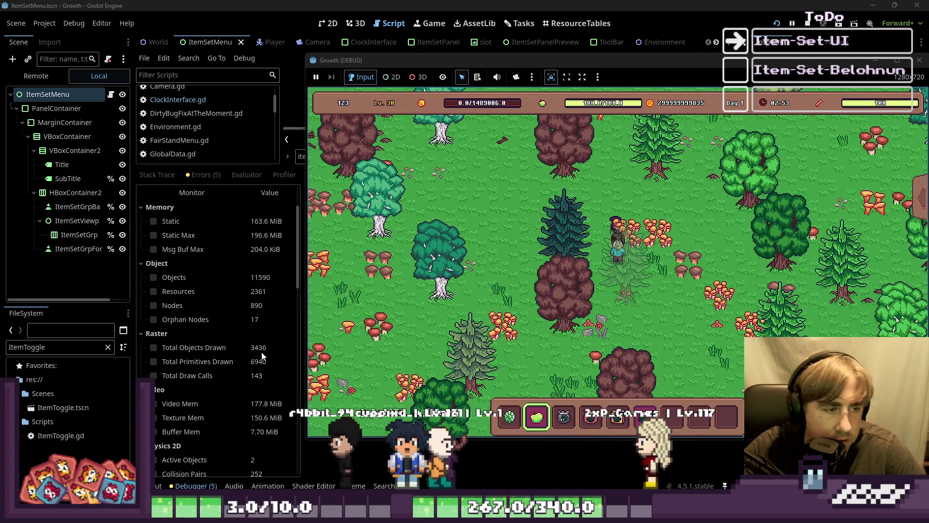
scroll(262, 356, down, 3)
scroll(262, 356, down, 10)
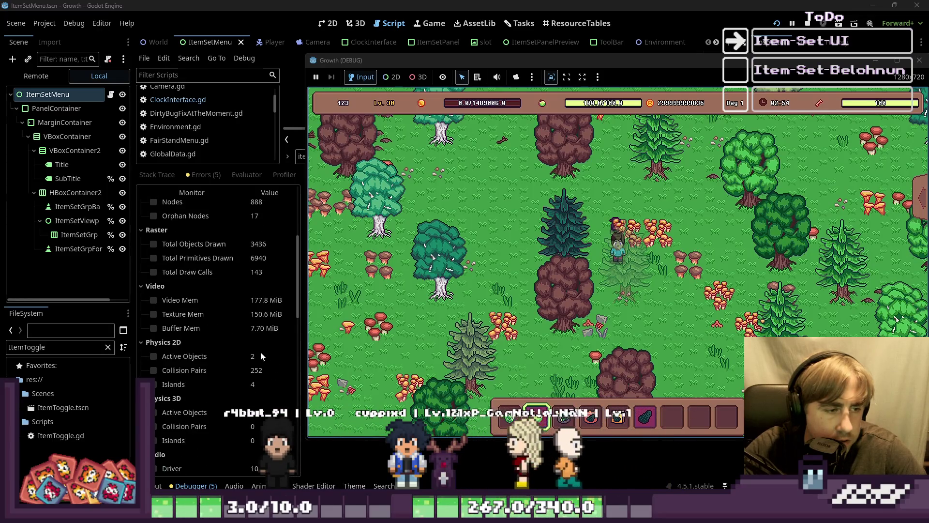
scroll(260, 352, up, 10)
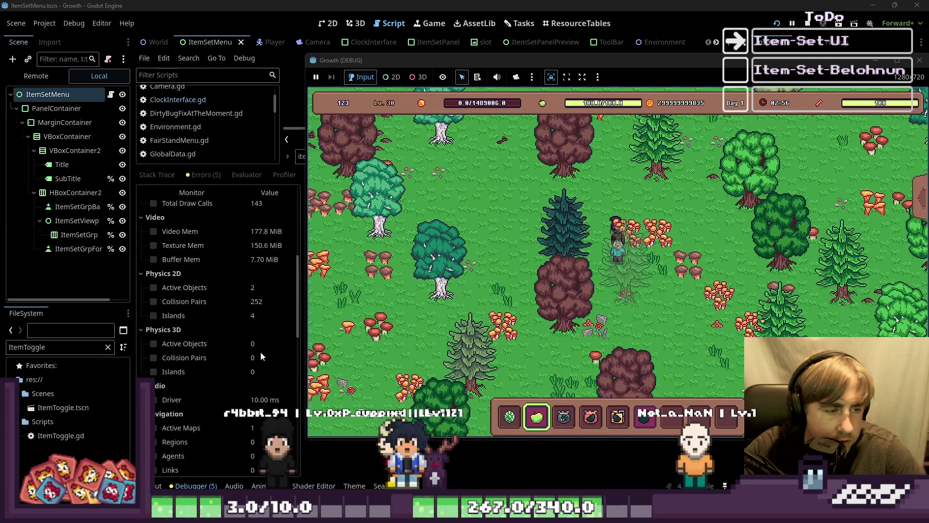
scroll(260, 356, up, 3)
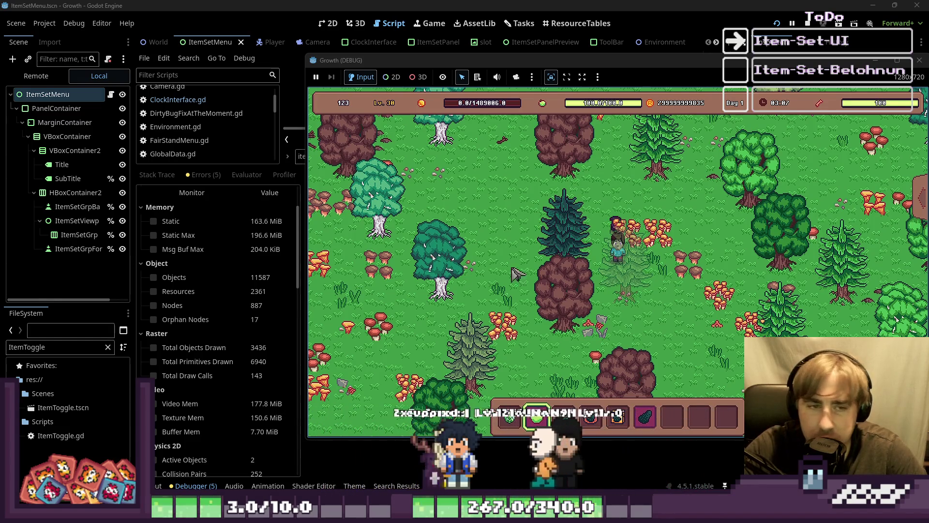
- Walk the player north through the forest, then stop the Growth test game
key(w)
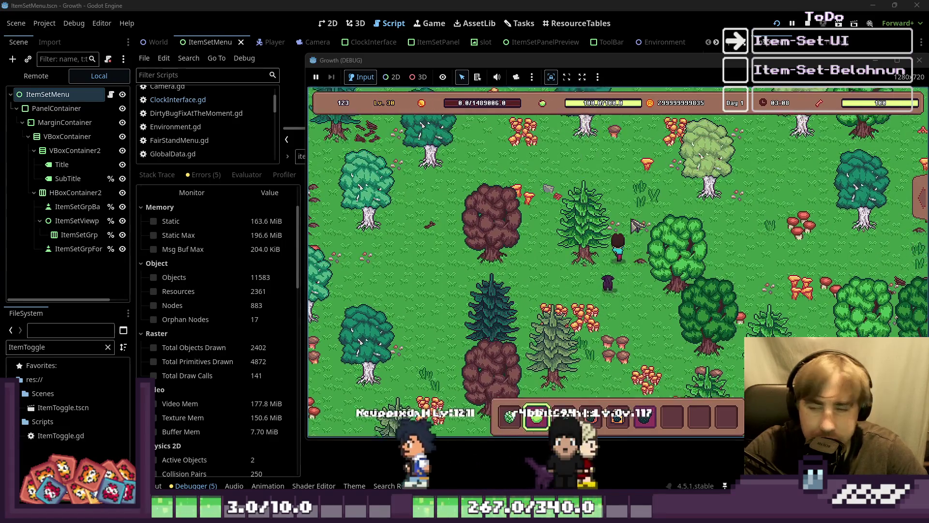
key(w)
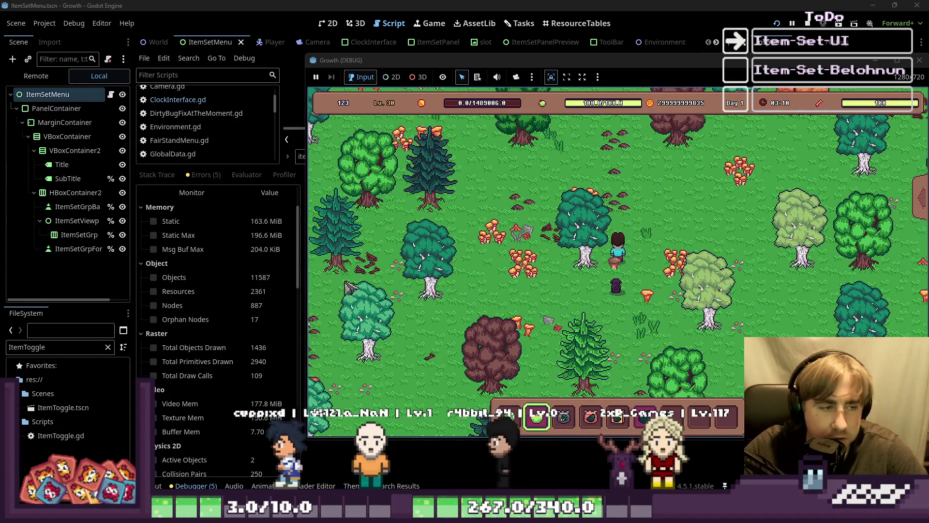
click(918, 60)
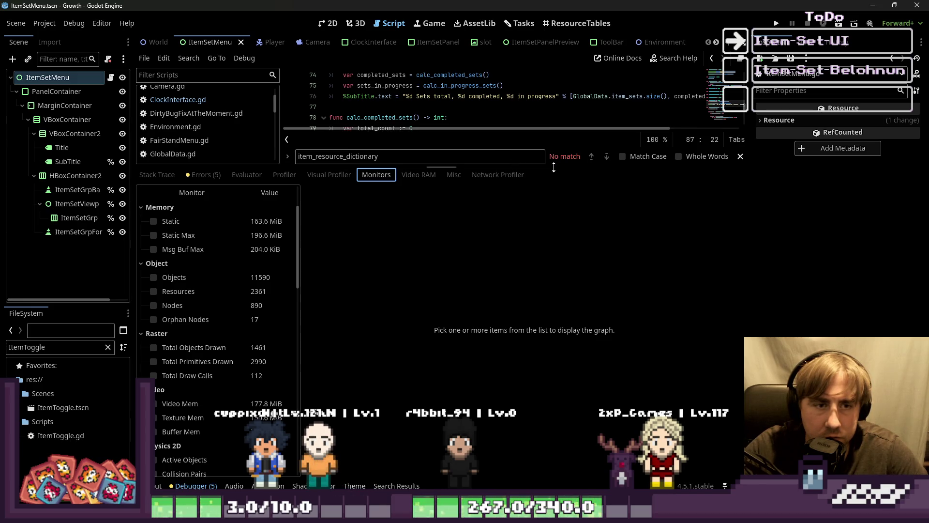
- Shrink the debugger, review the five GDScript warnings under Errors, then open the Player scene
drag(555, 167, 533, 397)
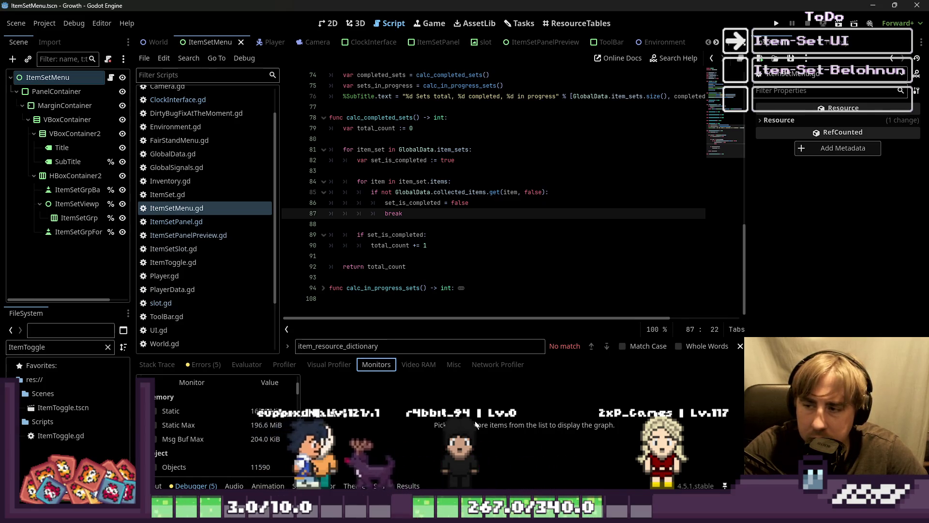
click(202, 364)
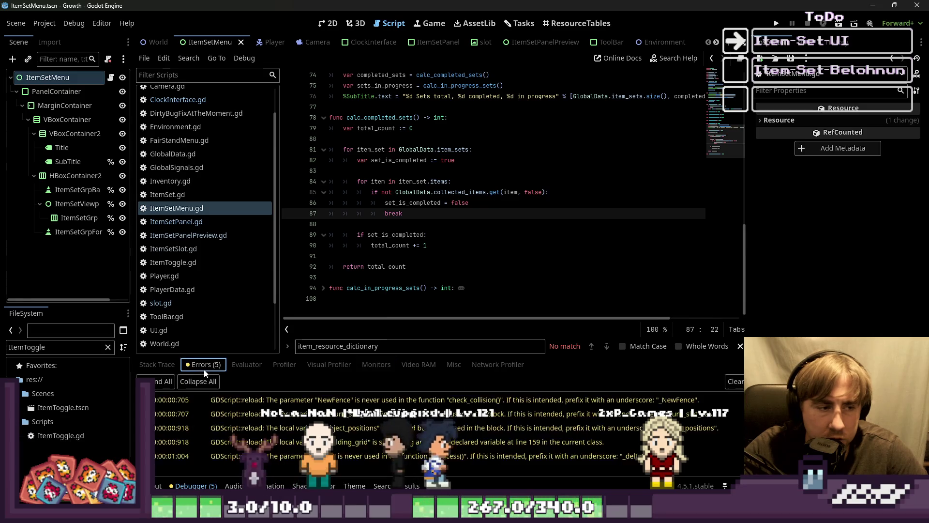
double_click(363, 345)
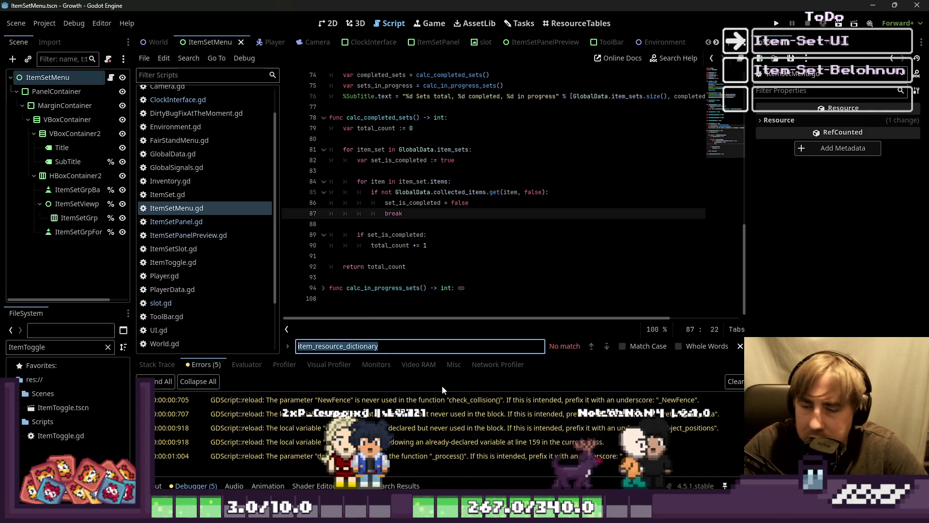
click(416, 227)
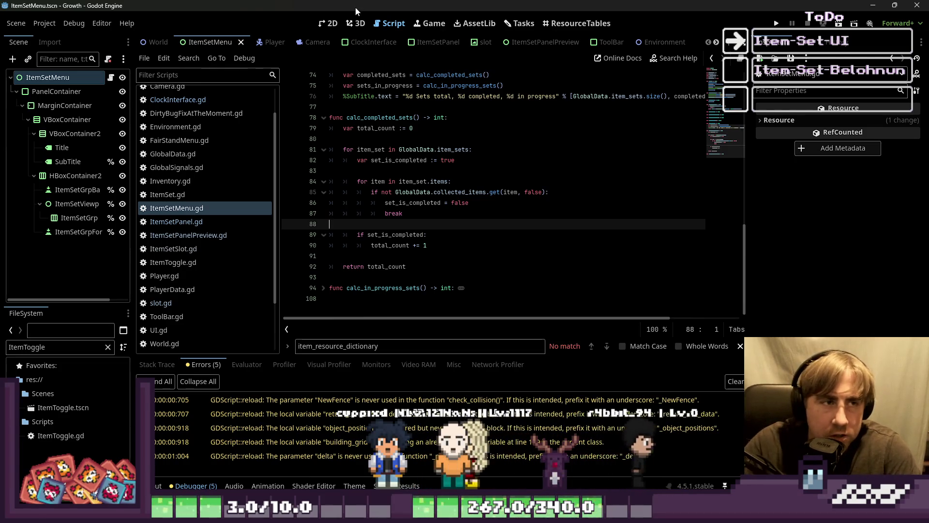
click(280, 44)
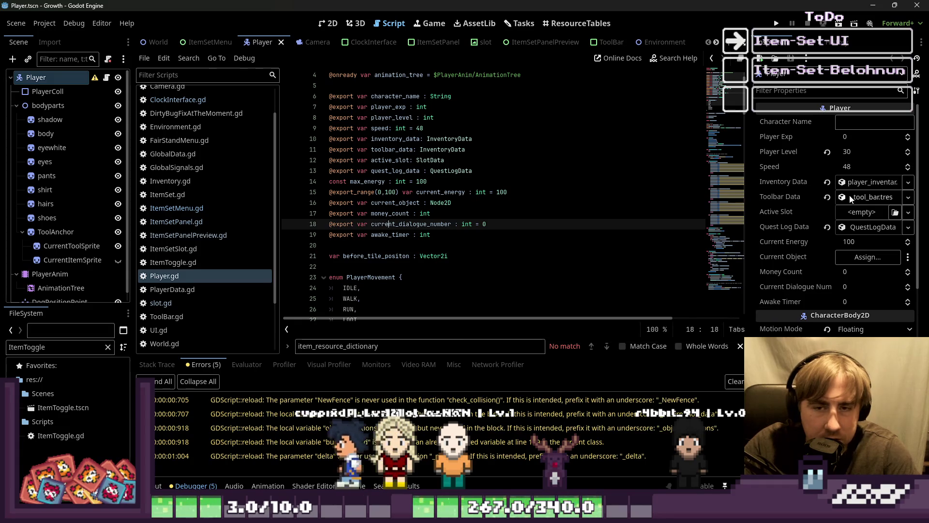
- Scroll through Player.gd and place the caret on line 12
scroll(820, 228, down, 5)
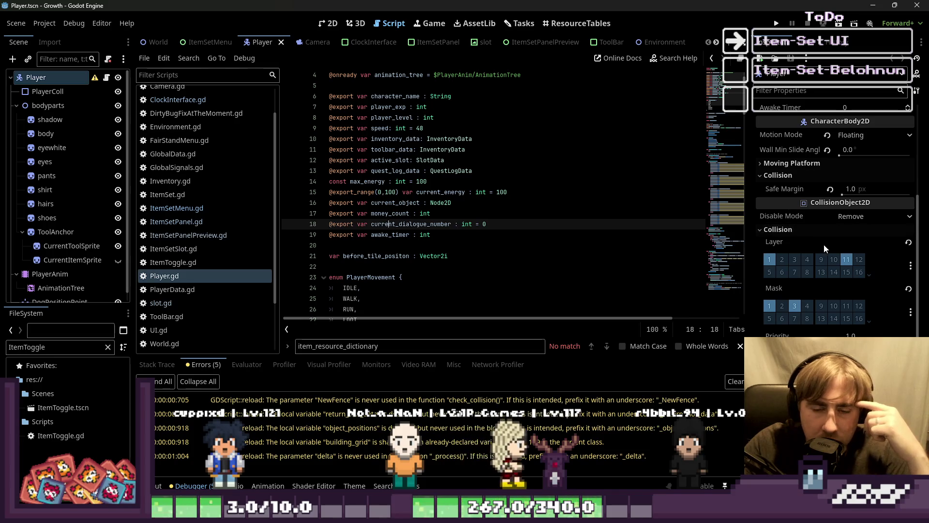
scroll(785, 312, down, 1)
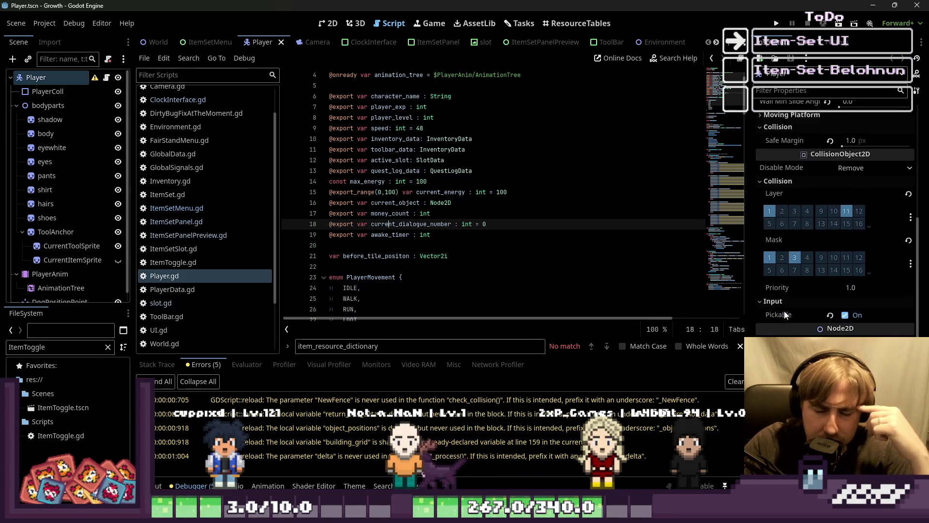
scroll(783, 288, up, 1)
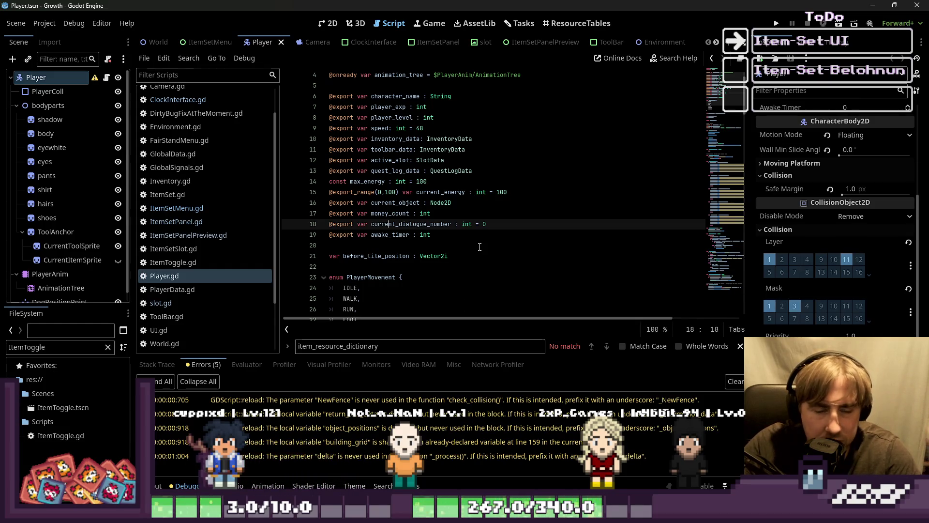
scroll(635, 245, up, 1)
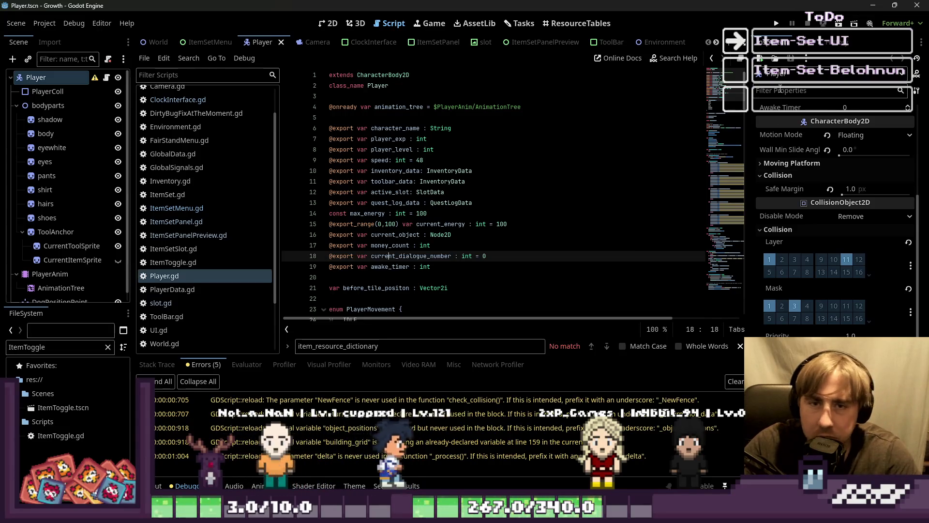
scroll(805, 180, down, 1)
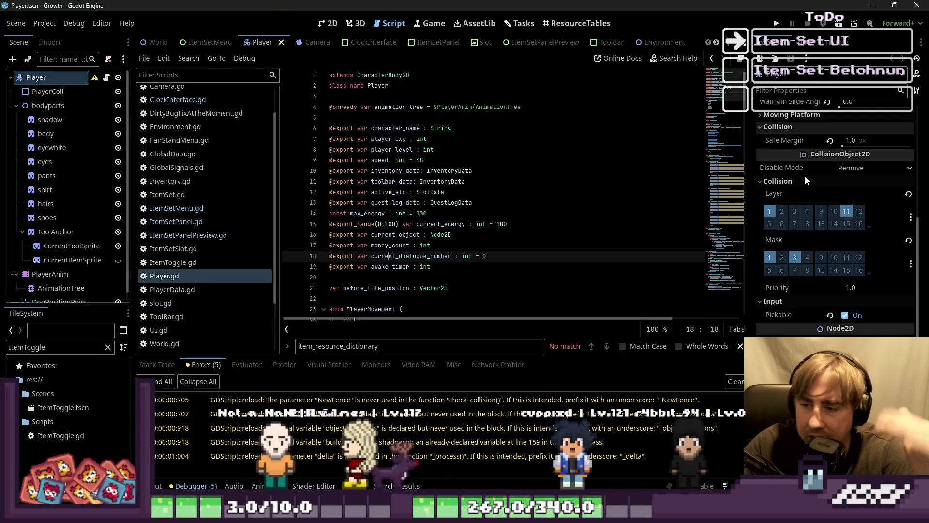
scroll(816, 213, down, 3)
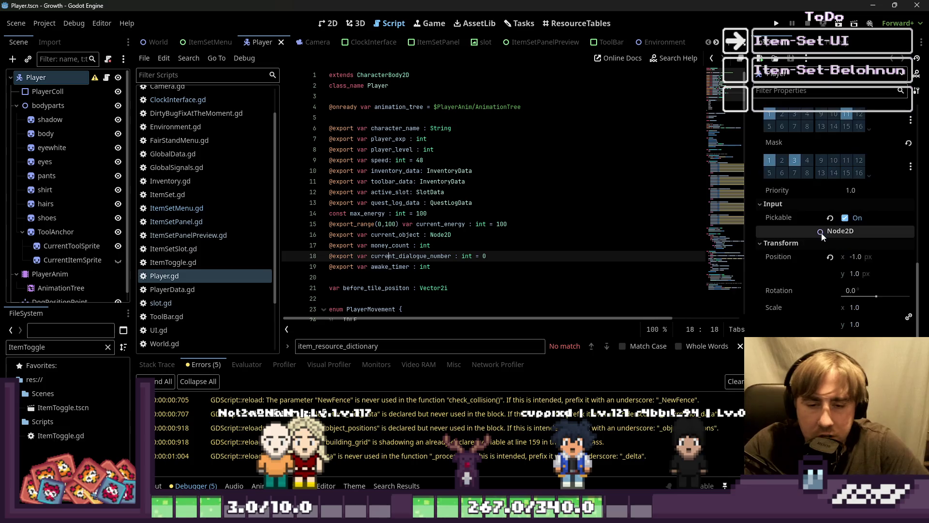
scroll(851, 249, down, 1)
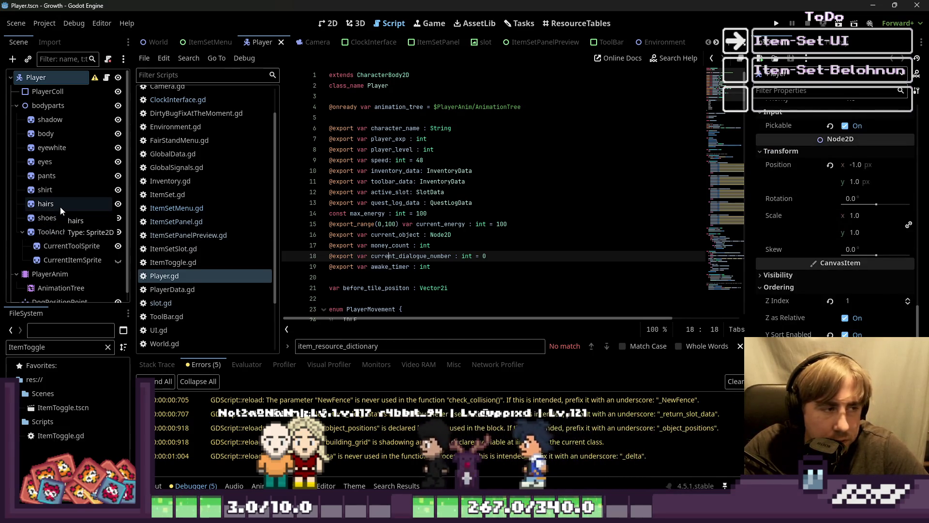
click(358, 192)
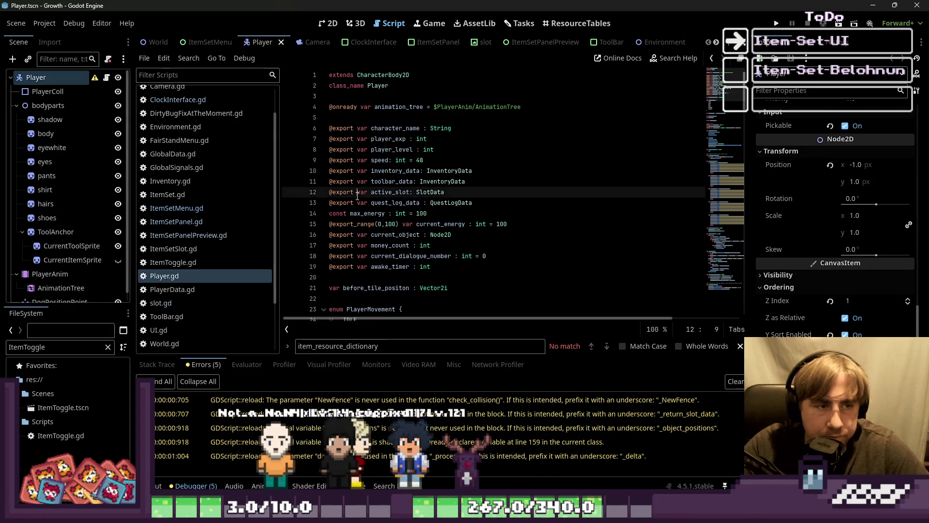
- Select the body-part and tool anchor sprites, then select only the shirt sprite to inspect its 9×8 frames
click(45, 117)
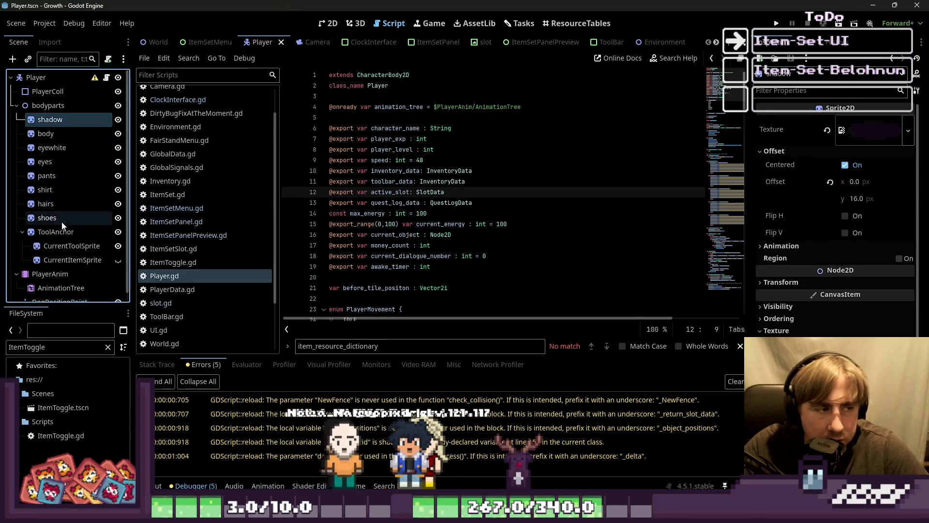
shift+click(46, 218)
shift+click(59, 262)
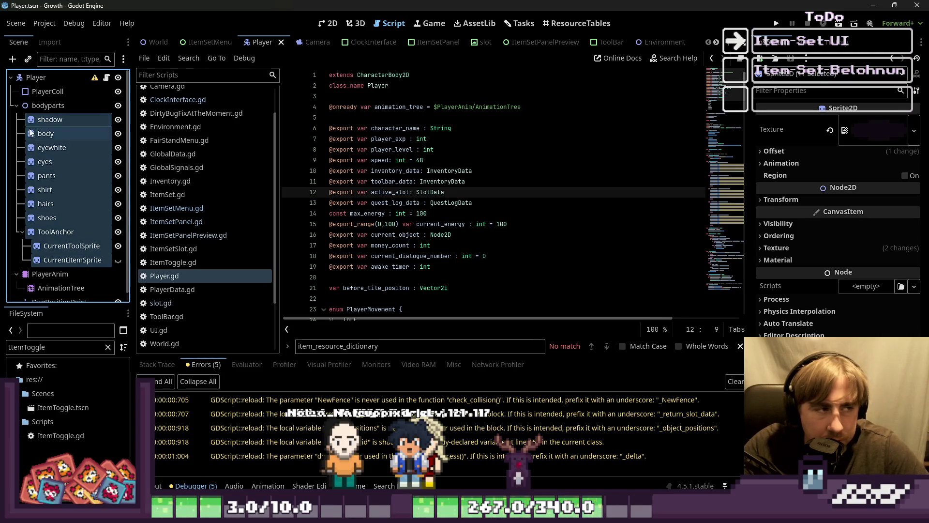
scroll(59, 221, down, 1)
click(37, 71)
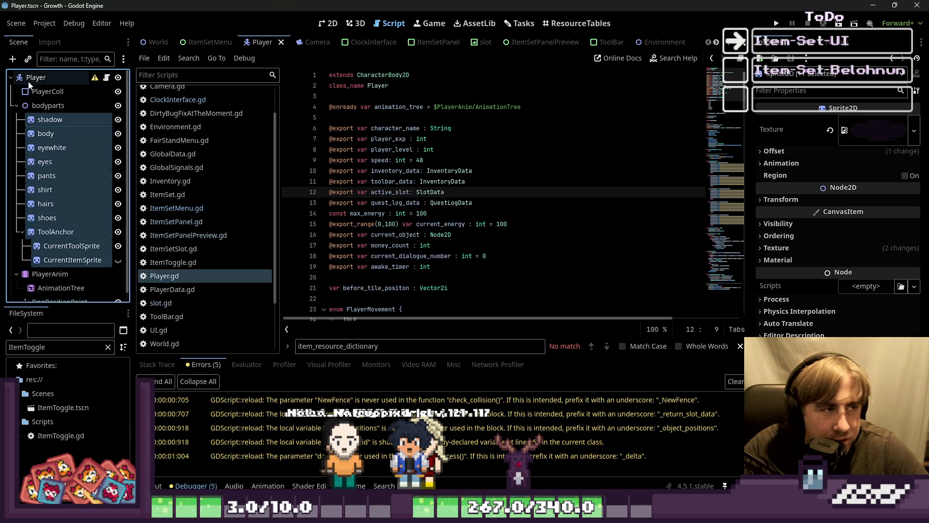
shift+click(49, 299)
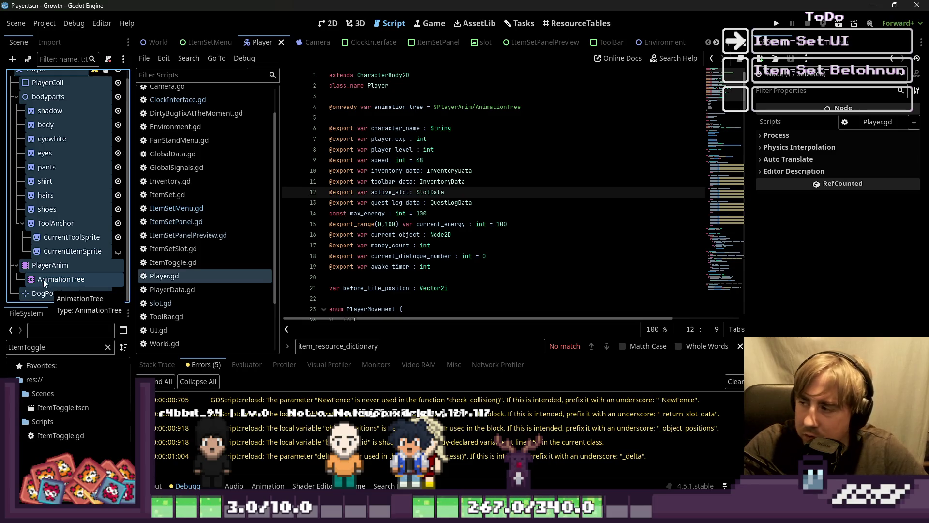
click(20, 182)
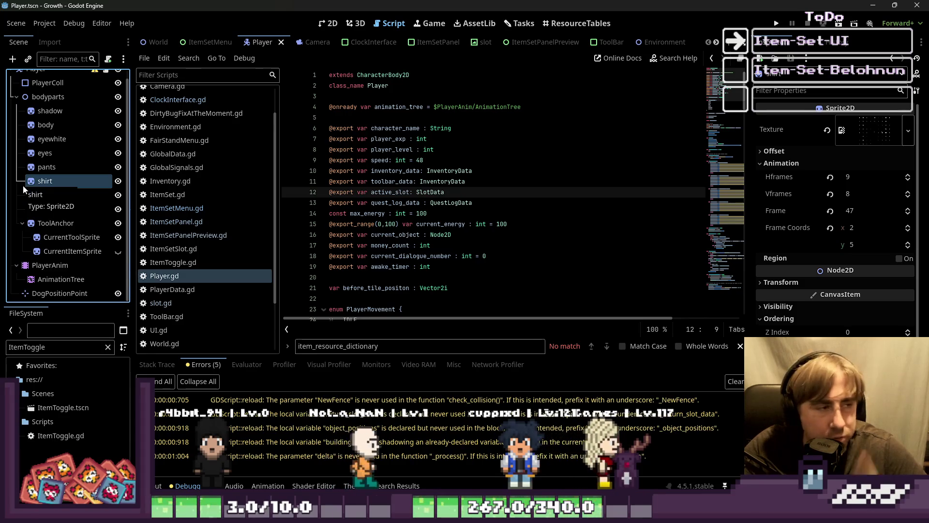
- View the Player scene on the 2D canvas, with the shirt sprite on frame 47
click(319, 23)
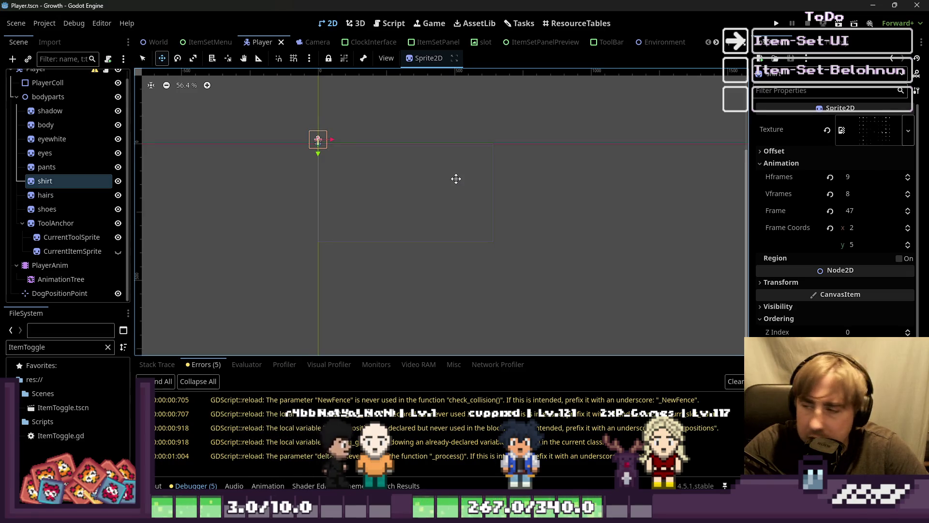
click(383, 24)
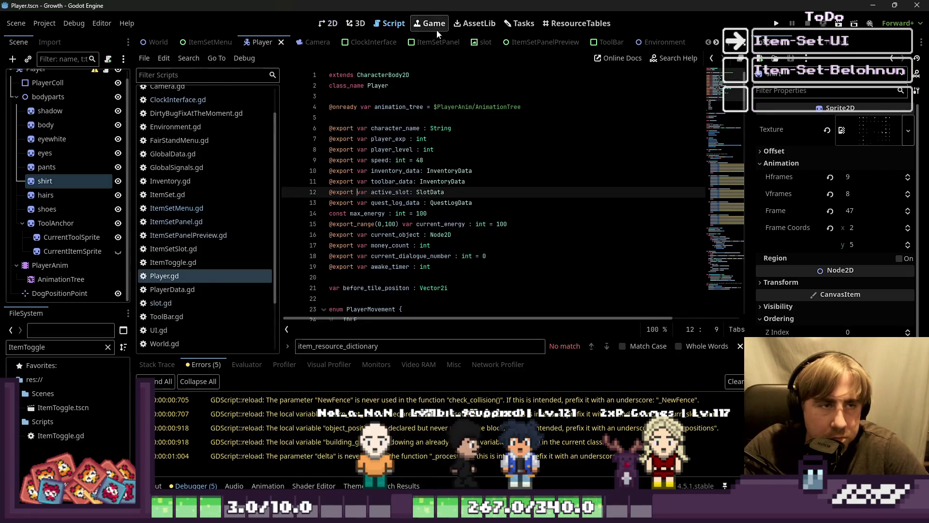
scroll(269, 146, up, 2)
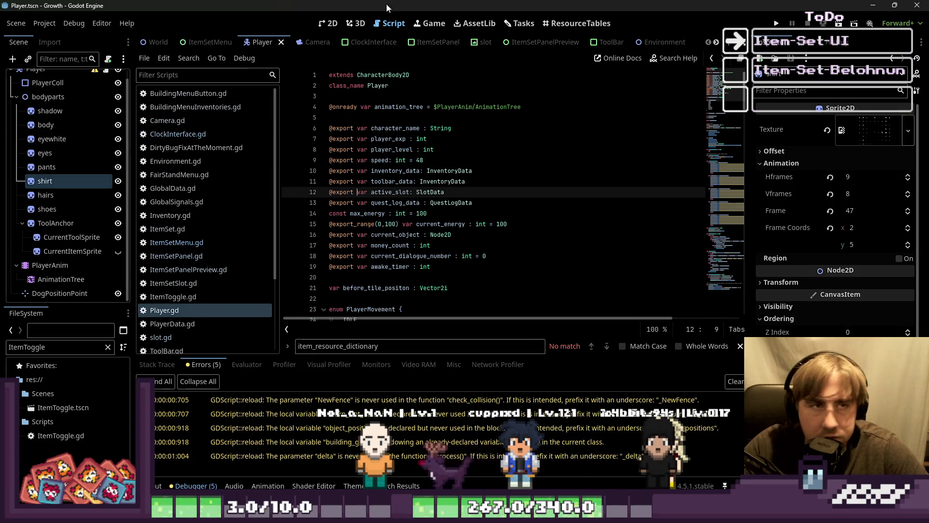
click(328, 23)
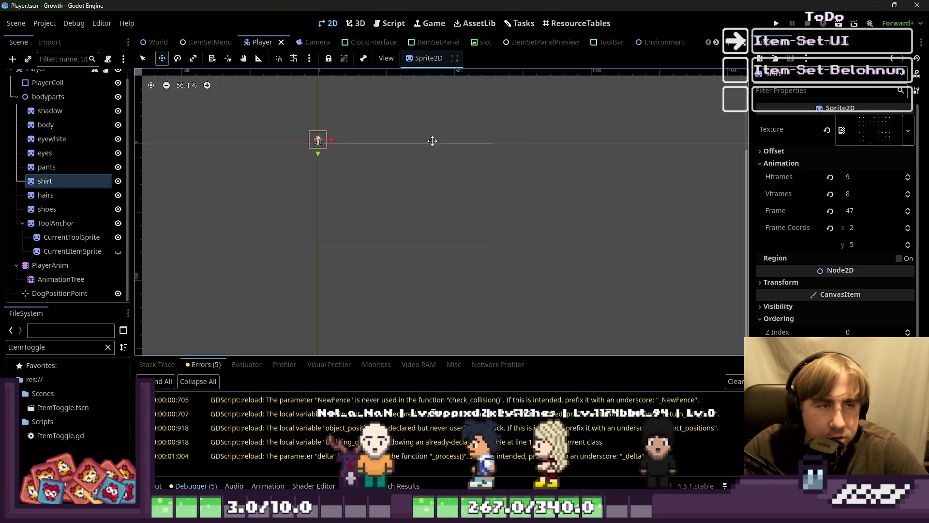
mouse_move(668, 514)
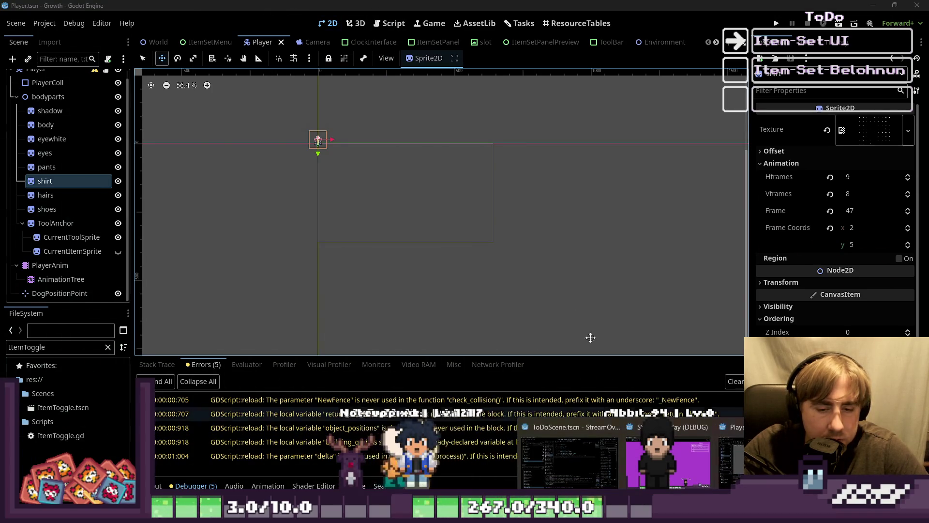
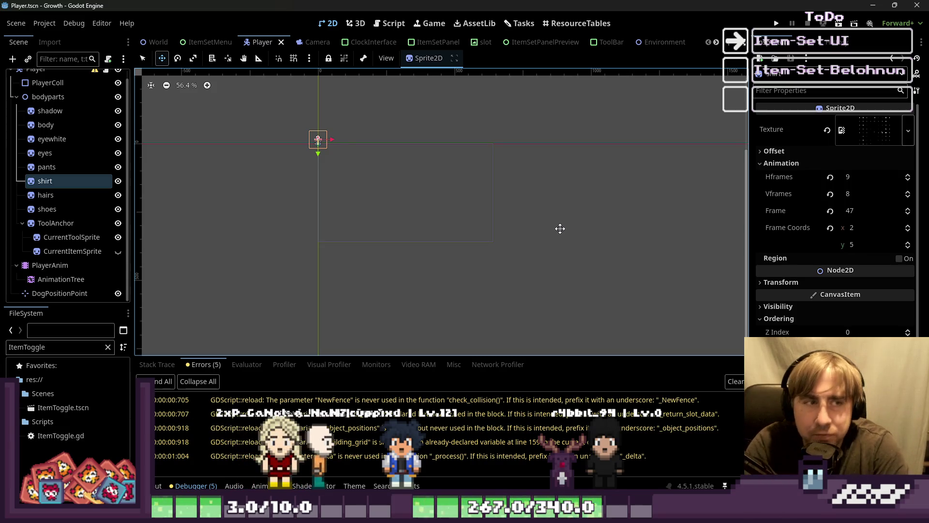
- Review the Player script's exports and the shirt sprite's material settings without changing them
click(390, 23)
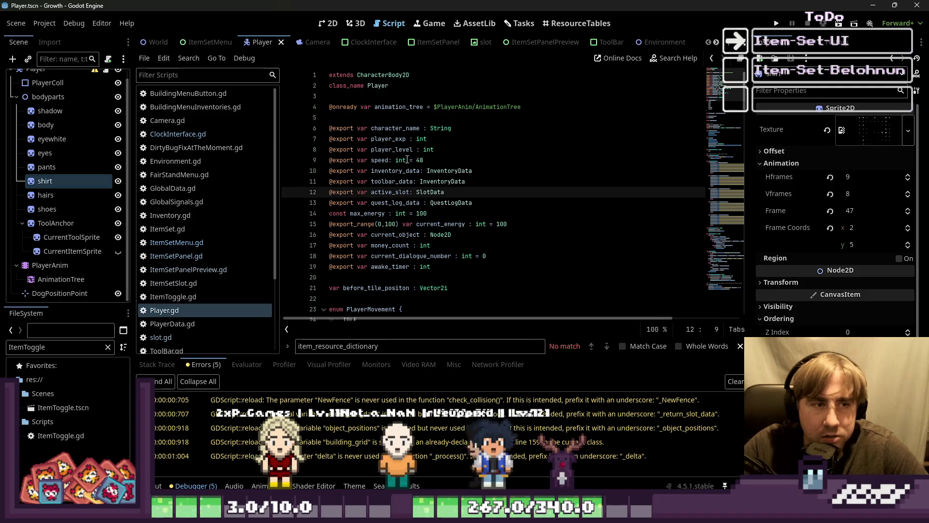
click(440, 150)
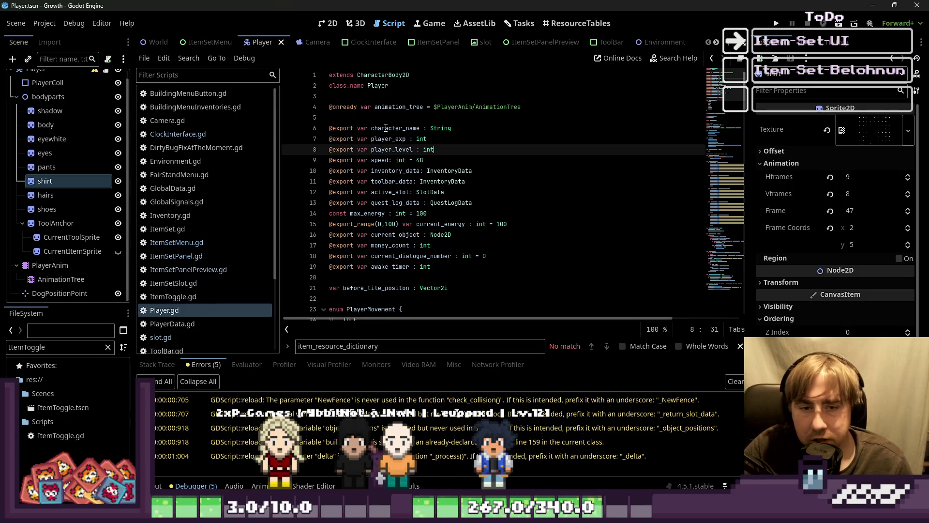
click(382, 274)
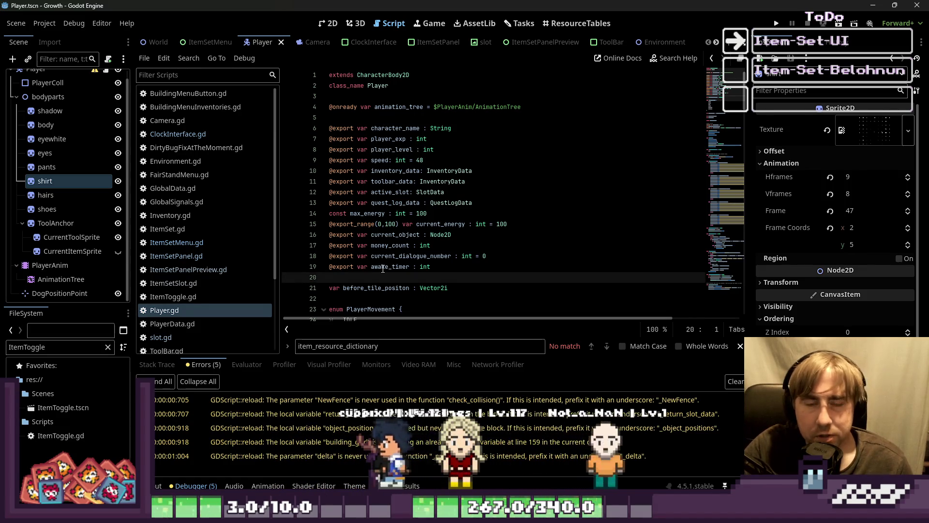
scroll(834, 218, down, 5)
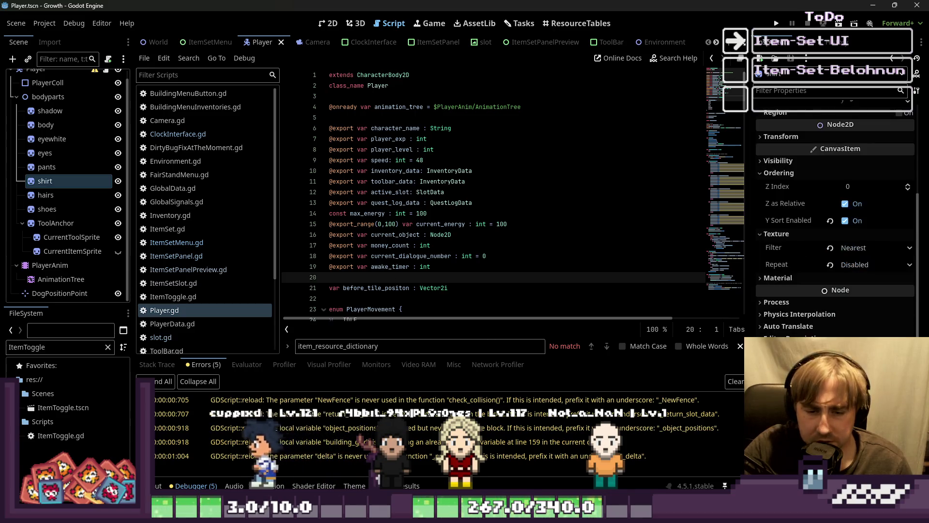
click(832, 278)
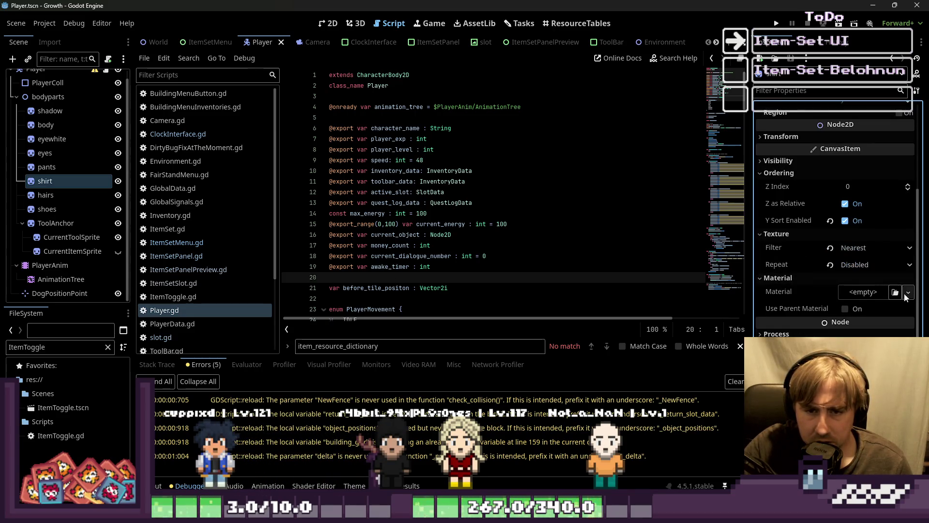
click(873, 293)
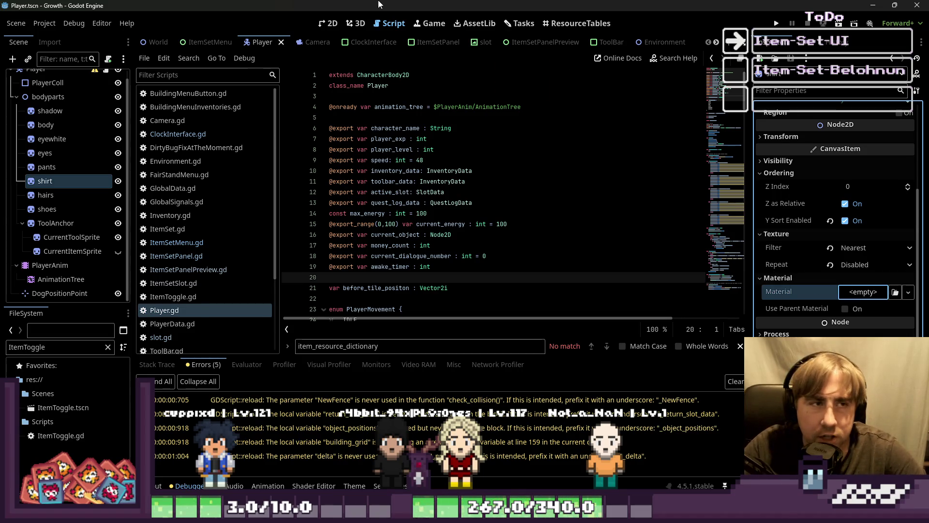
- Back on the Player canvas, select the shadow sprite, zoom in, and collapse bodyparts
click(337, 27)
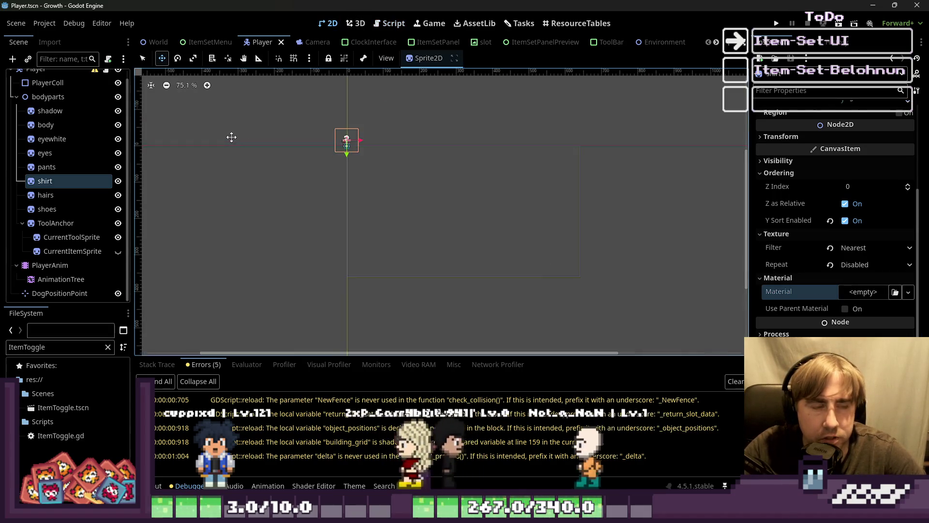
click(385, 151)
scroll(315, 145, up, 3)
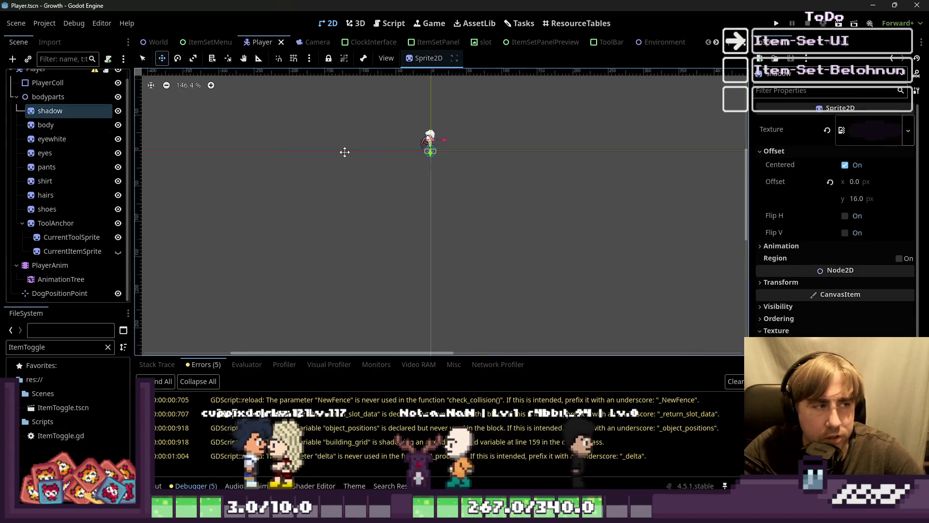
scroll(475, 159, up, 5)
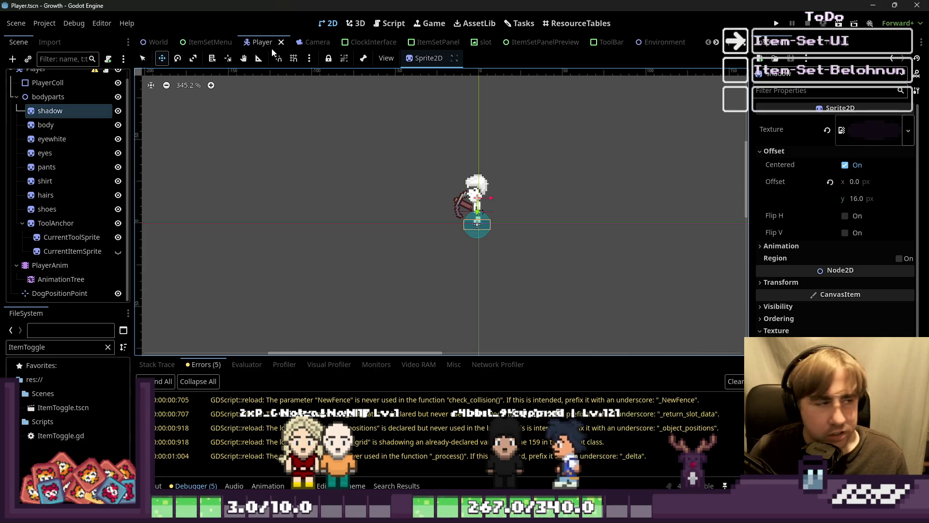
key(Left)
key(Left)
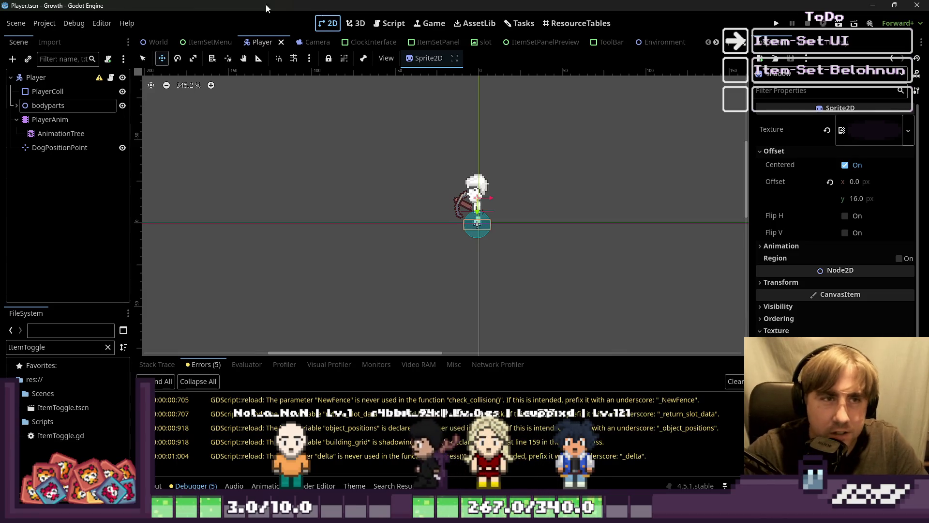
click(385, 23)
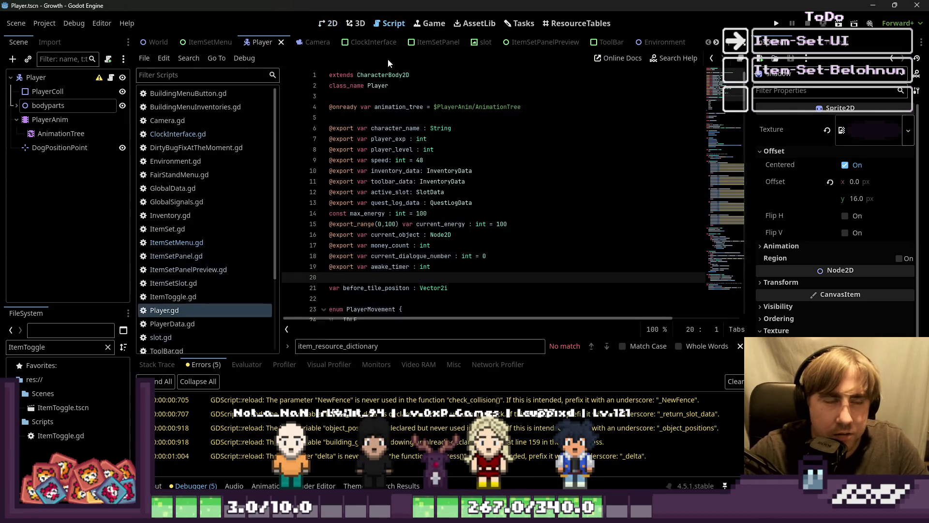
click(406, 121)
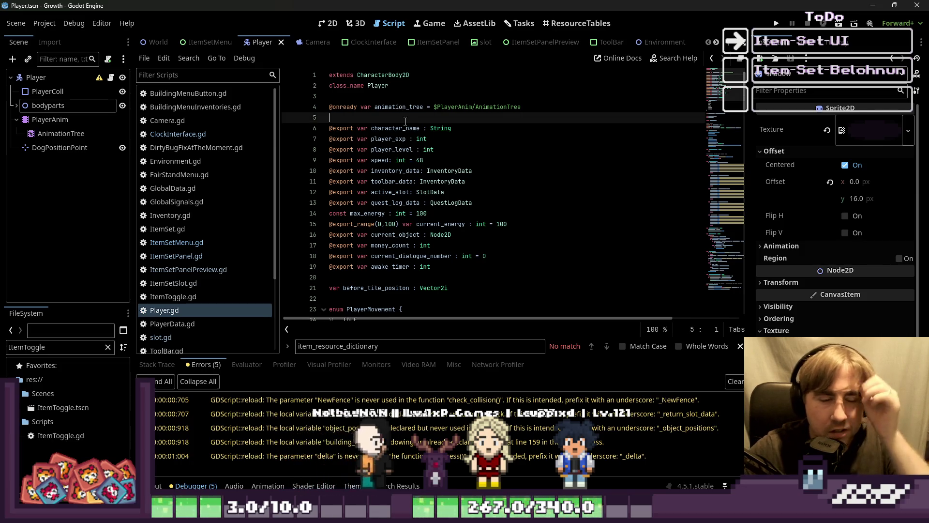
scroll(410, 191, down, 3)
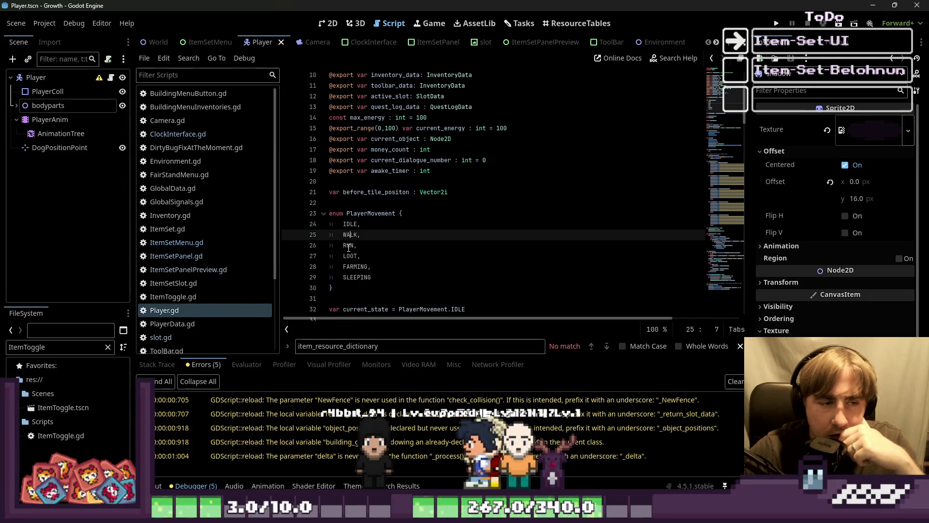
click(348, 266)
click(348, 277)
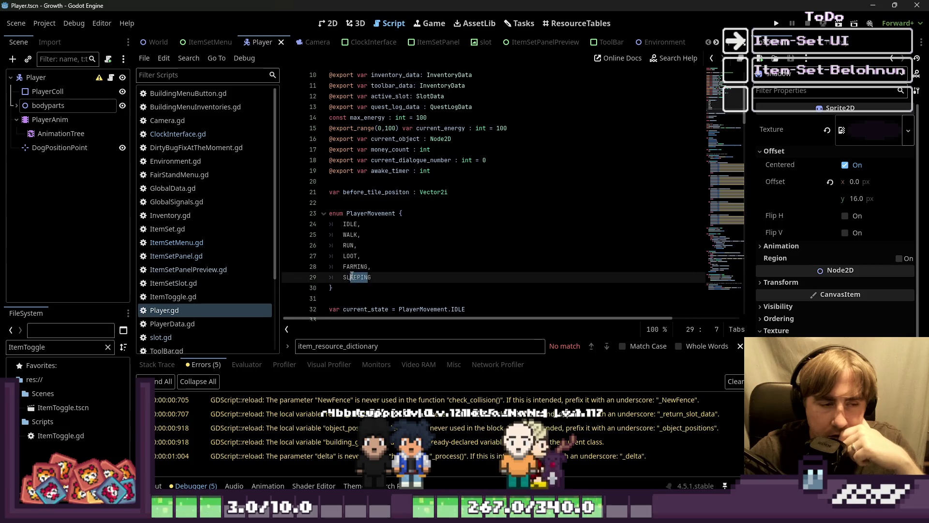
key(Up)
key(Up)
key(Up)
scroll(346, 254, down, 2)
key(Up)
key(Up)
key(Up)
key(Down)
key(Down)
key(Down)
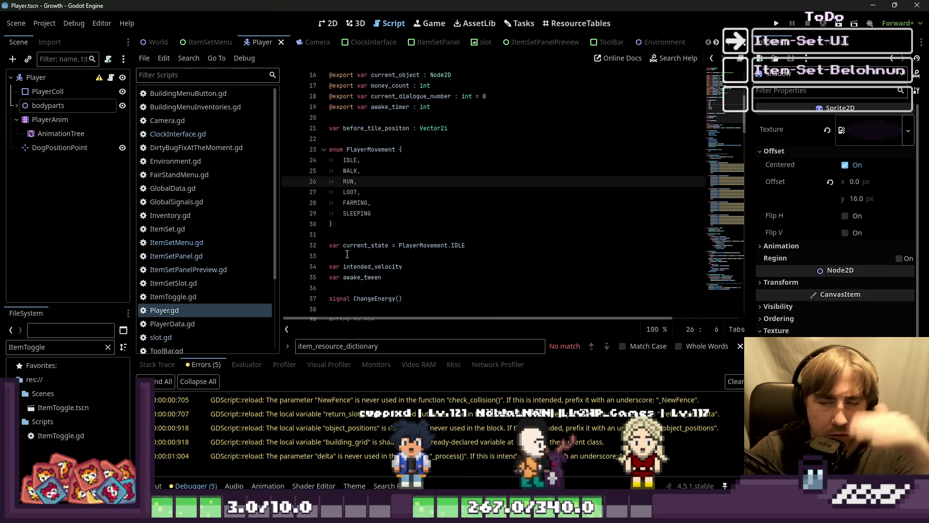
scroll(347, 254, up, 1)
drag(347, 193, 357, 213)
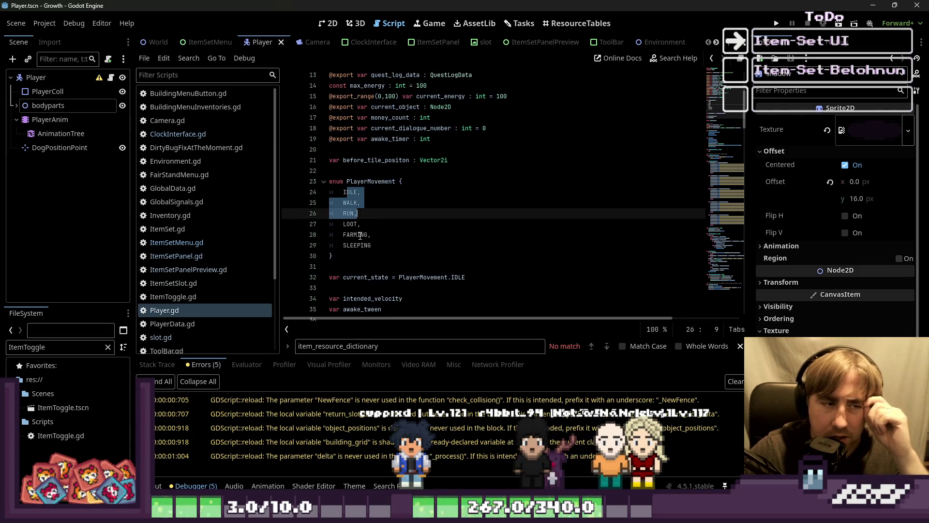
click(383, 222)
drag(372, 245, 343, 191)
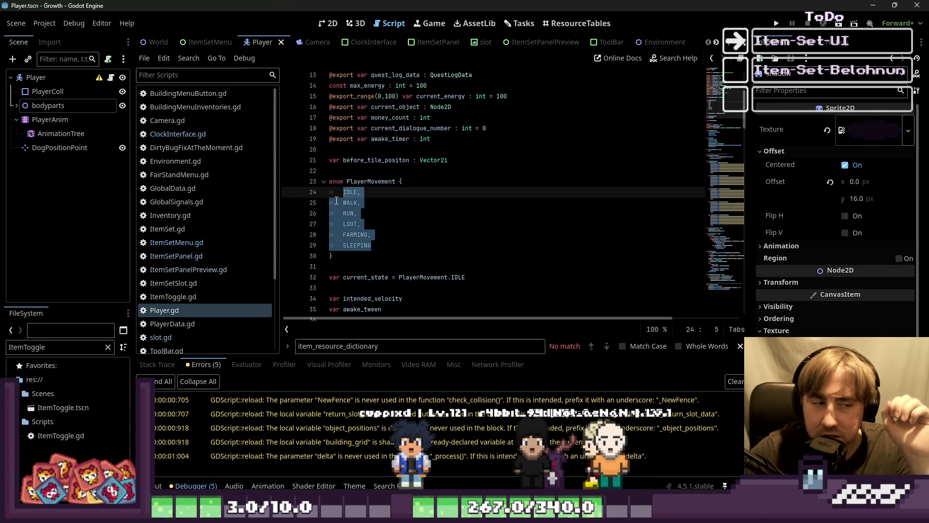
click(336, 201)
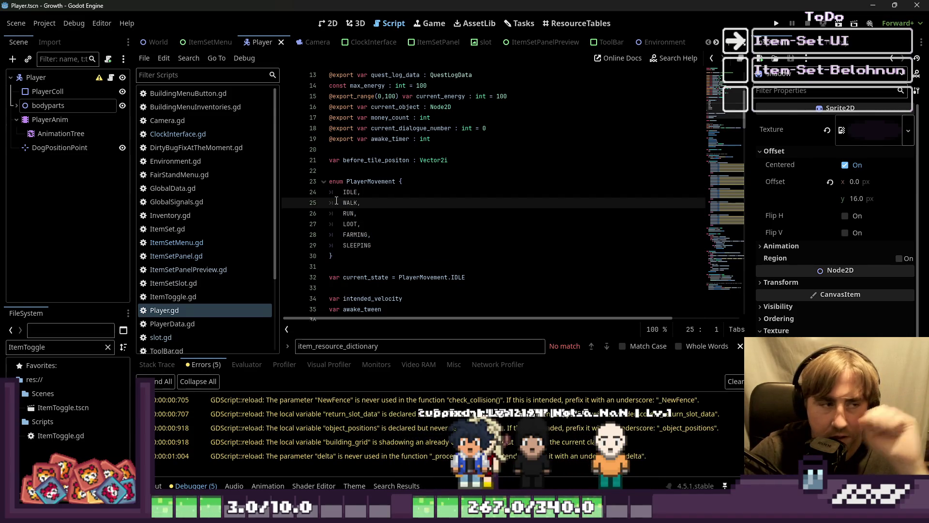
click(185, 137)
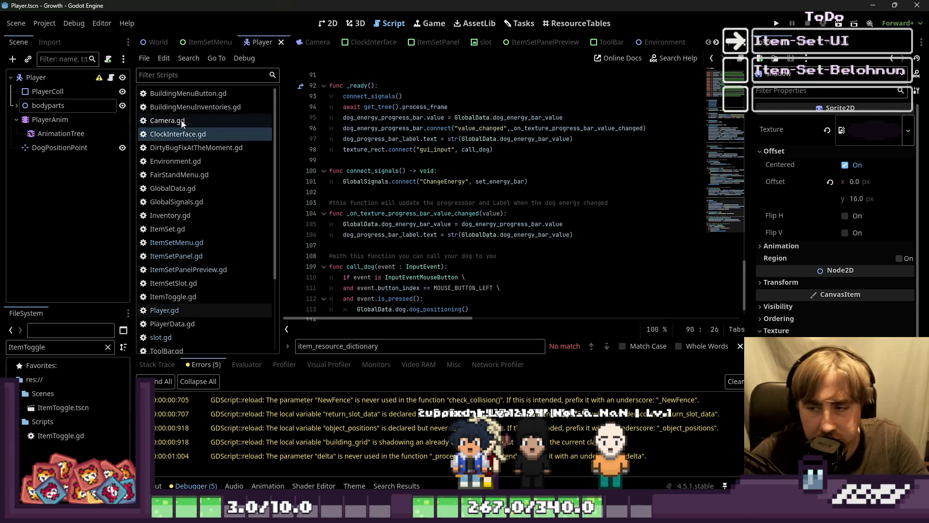
click(458, 213)
scroll(459, 223, down, 1)
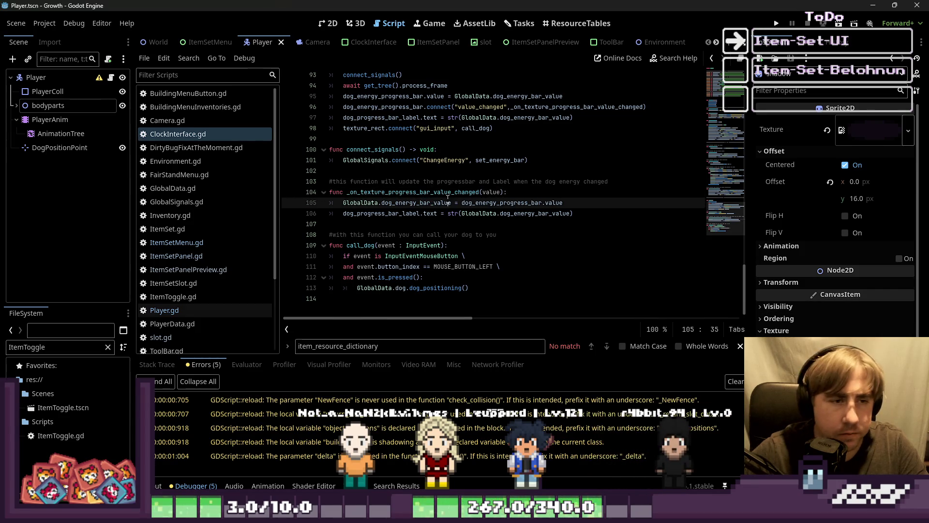
click(434, 224)
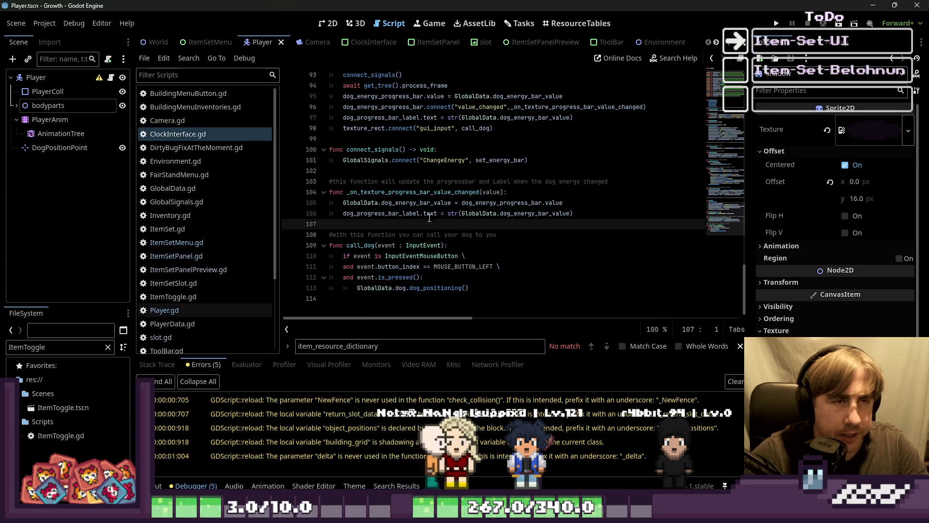
scroll(587, 41, down, 3)
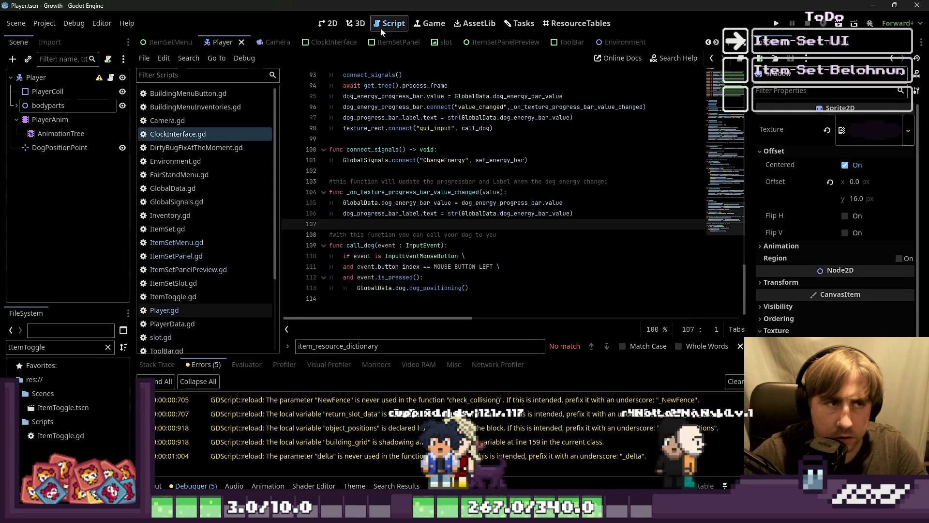
- Run the Growth game from the 2D view, maximize its window, and enter the world
click(330, 25)
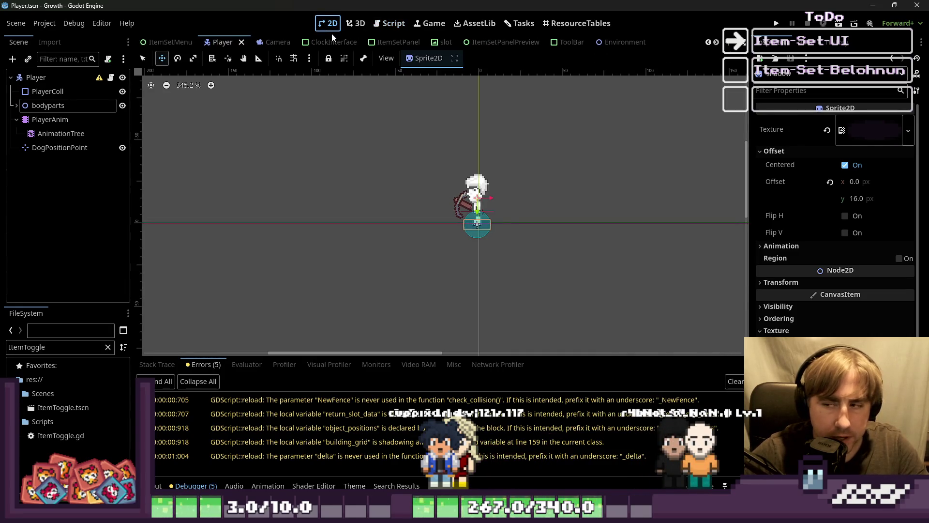
click(776, 24)
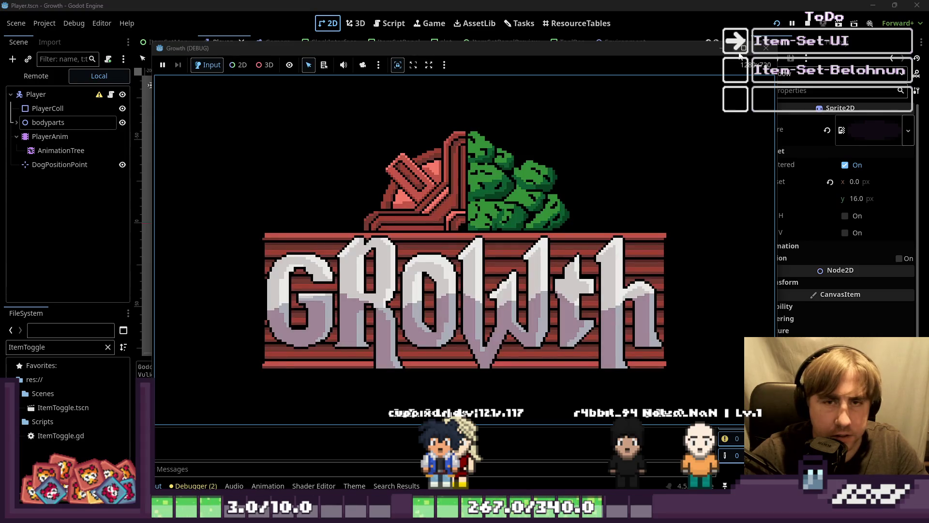
mouse_move(739, 57)
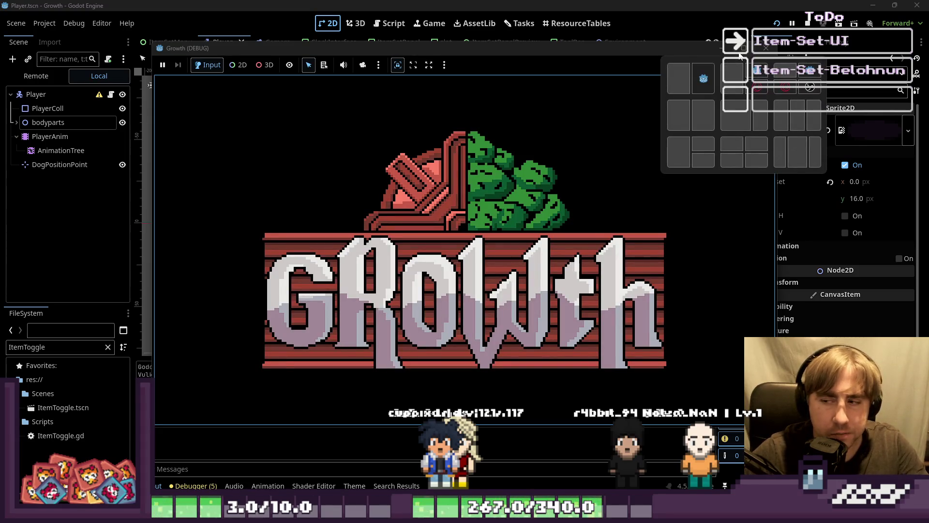
click(739, 56)
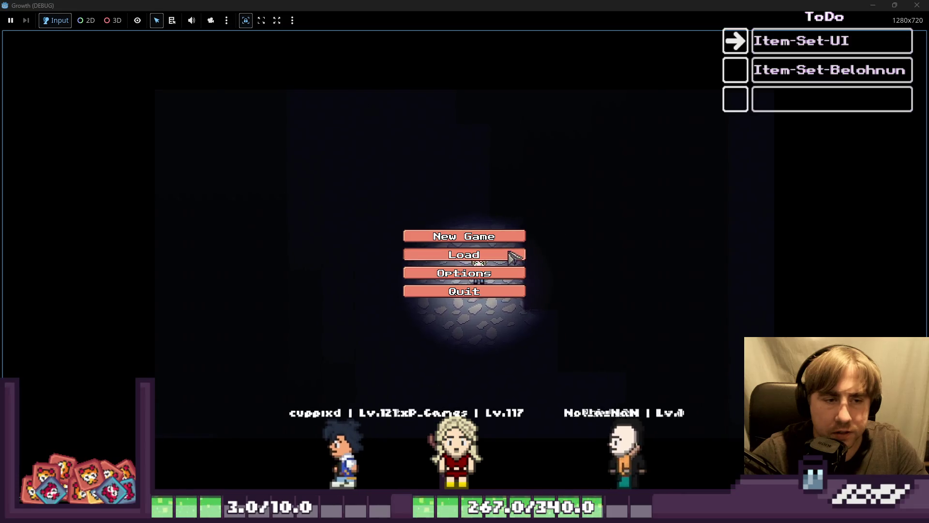
click(503, 266)
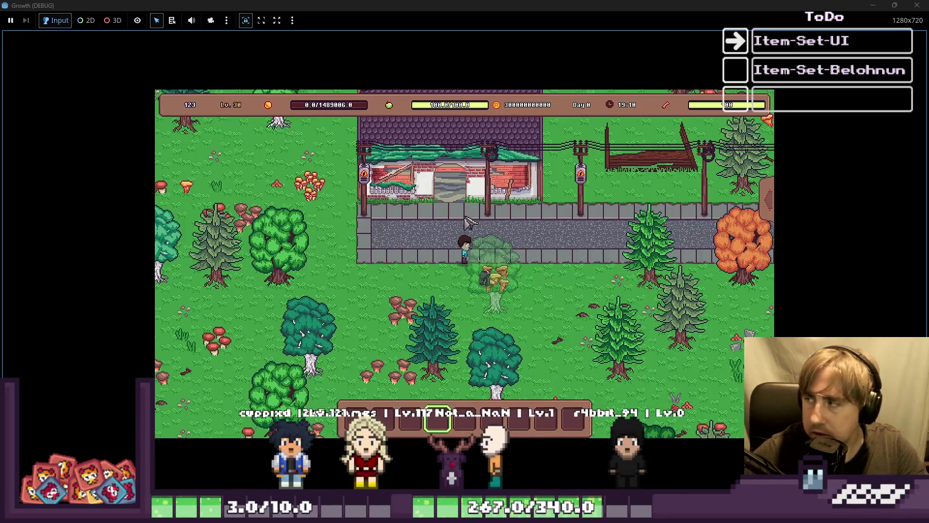
- Open the Collections panel and page through the sets, returning to the first page
key(c)
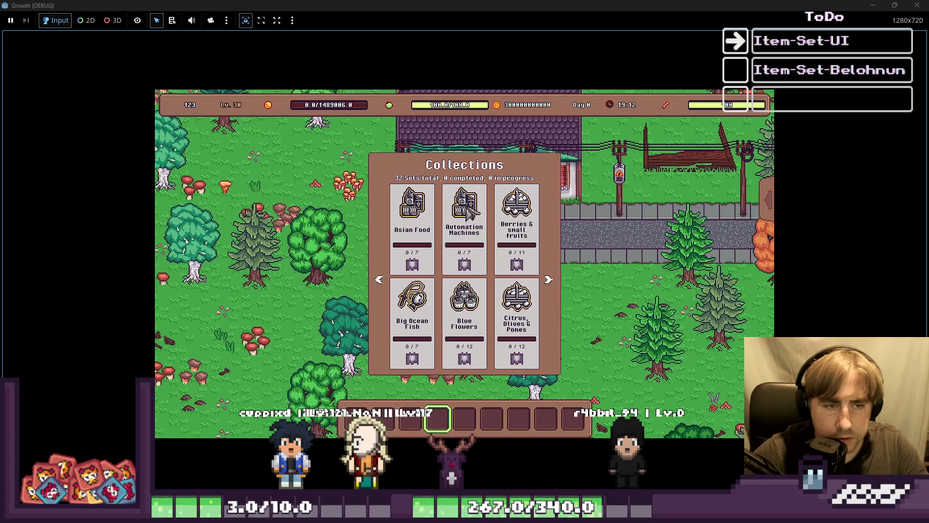
click(549, 279)
click(549, 280)
click(548, 279)
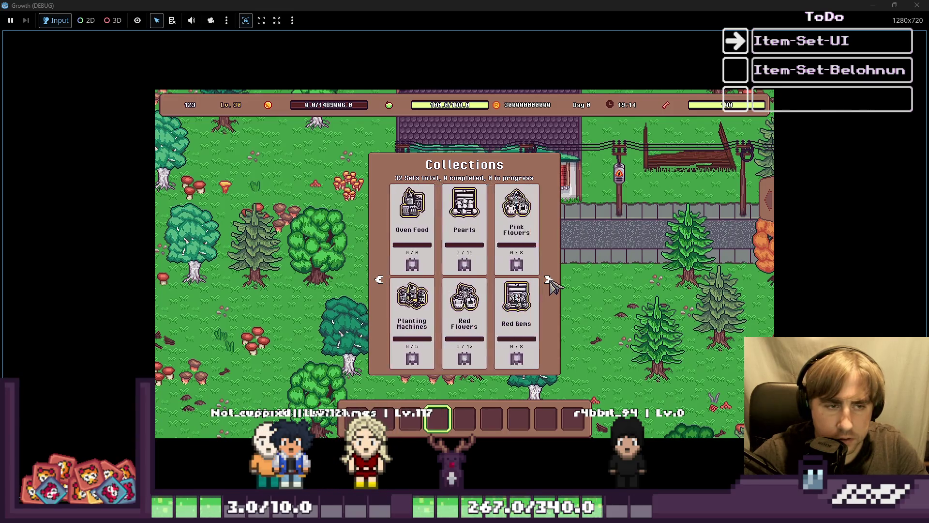
click(548, 280)
click(549, 280)
- View the Asian Food, Automation Machines, Blue Flowers and European Food set details, then close Collections
click(414, 213)
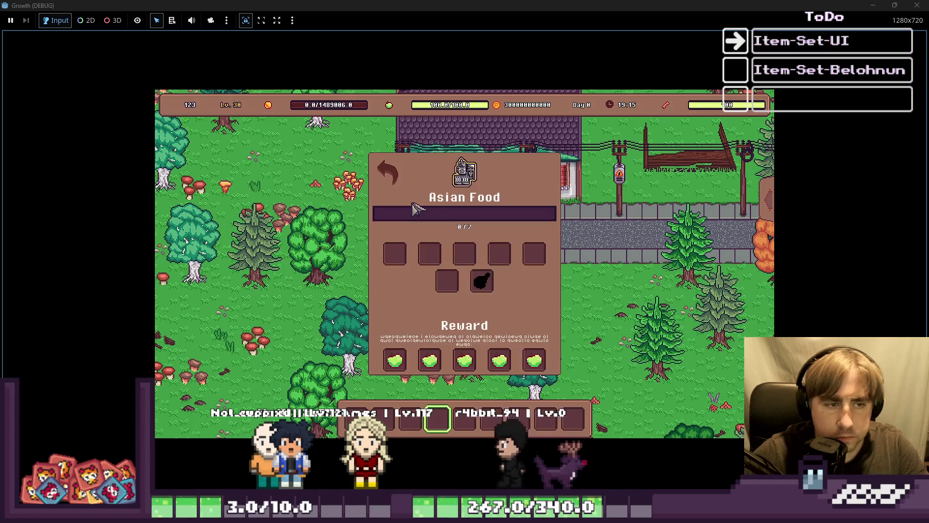
click(387, 172)
click(472, 217)
click(388, 172)
click(476, 310)
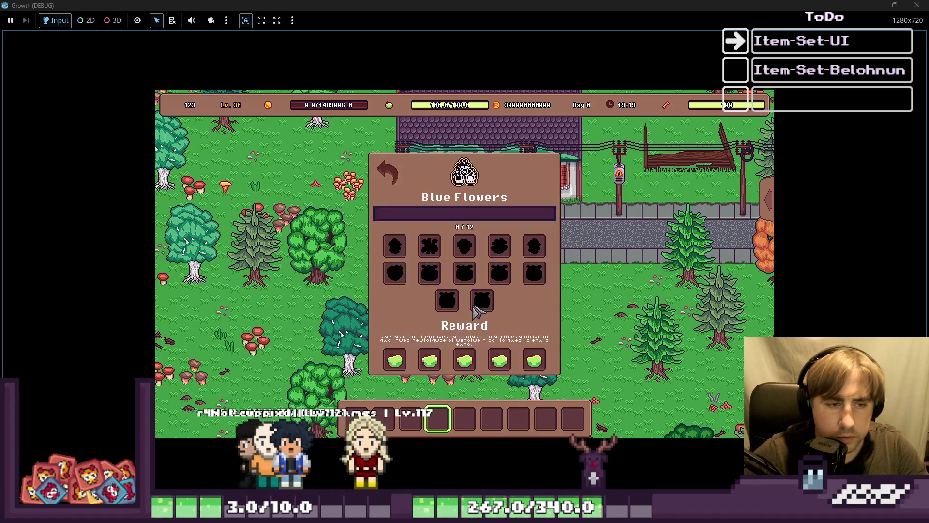
click(393, 183)
scroll(463, 204, down, 2)
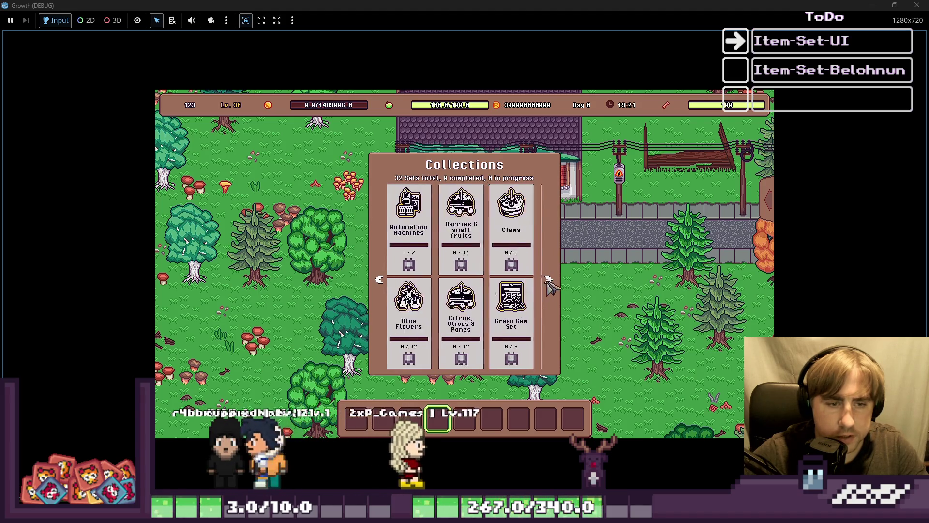
click(463, 204)
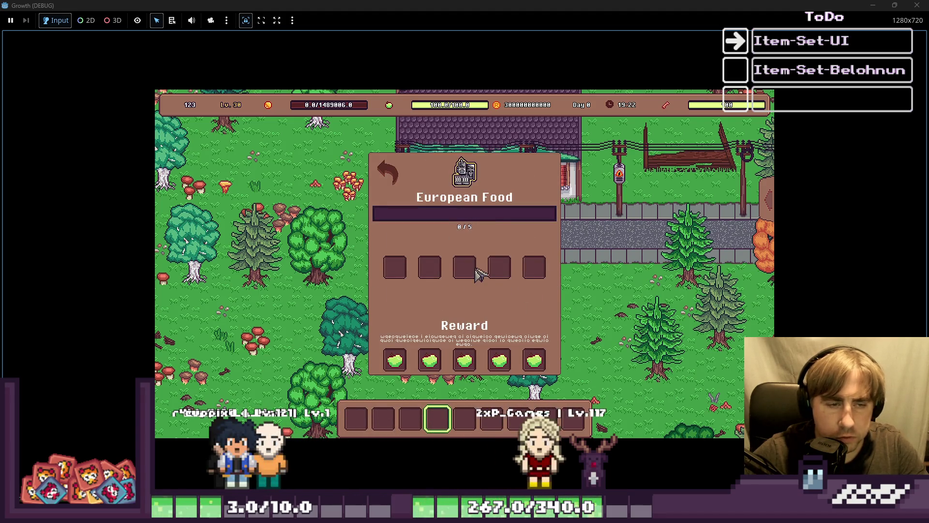
click(385, 172)
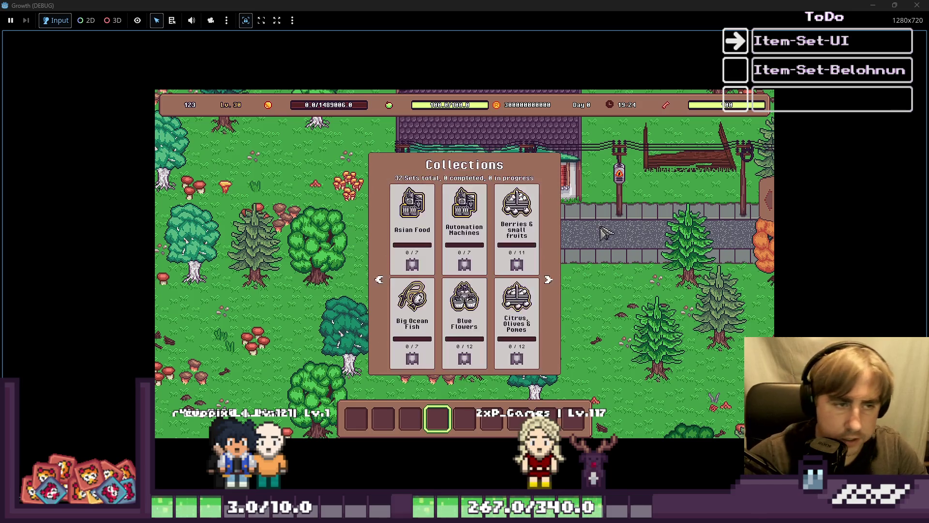
key(Escape)
click(773, 205)
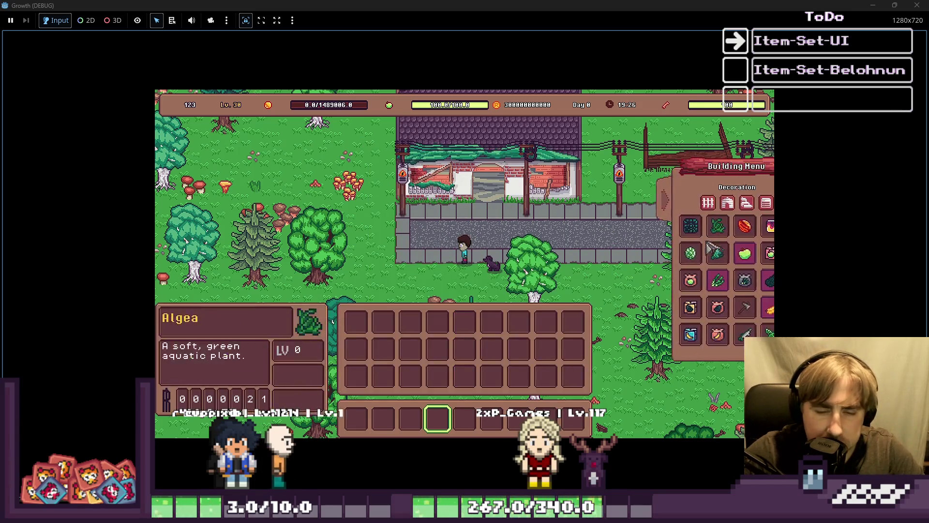
- Buy the Anglerfish, the small legendary Apple and Apple Juice from the Building Menu
click(680, 253)
click(595, 292)
click(679, 253)
click(598, 285)
click(707, 253)
click(598, 284)
click(733, 253)
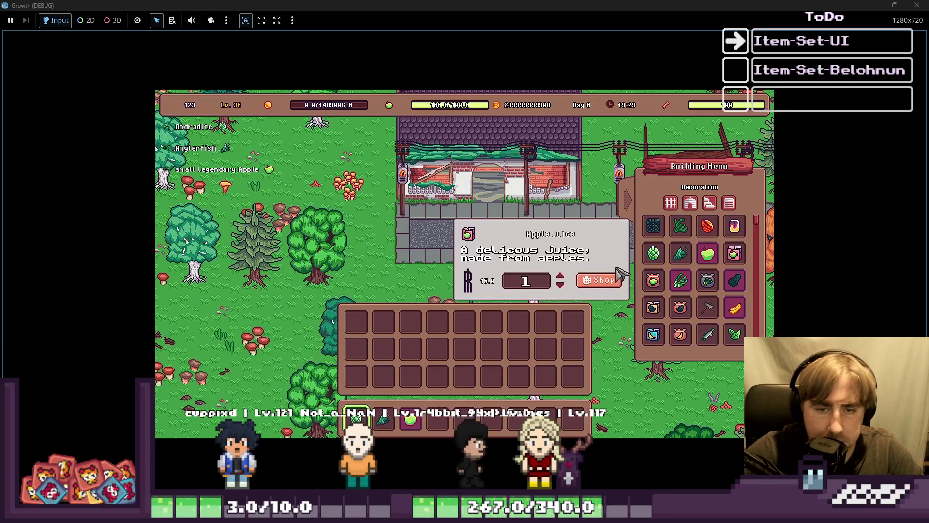
click(598, 285)
- Check that the Big Ocean Fish set shows 1/7 in Collections, then close it
key(c)
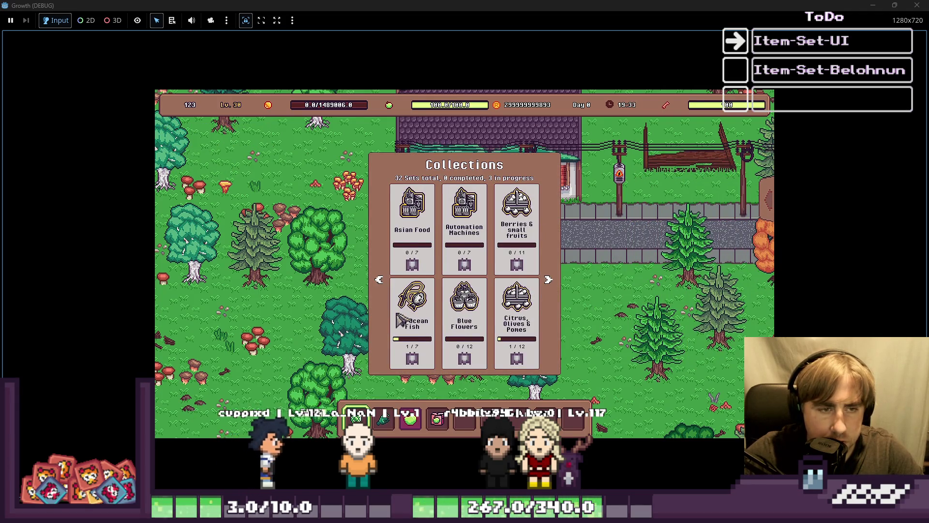
click(406, 300)
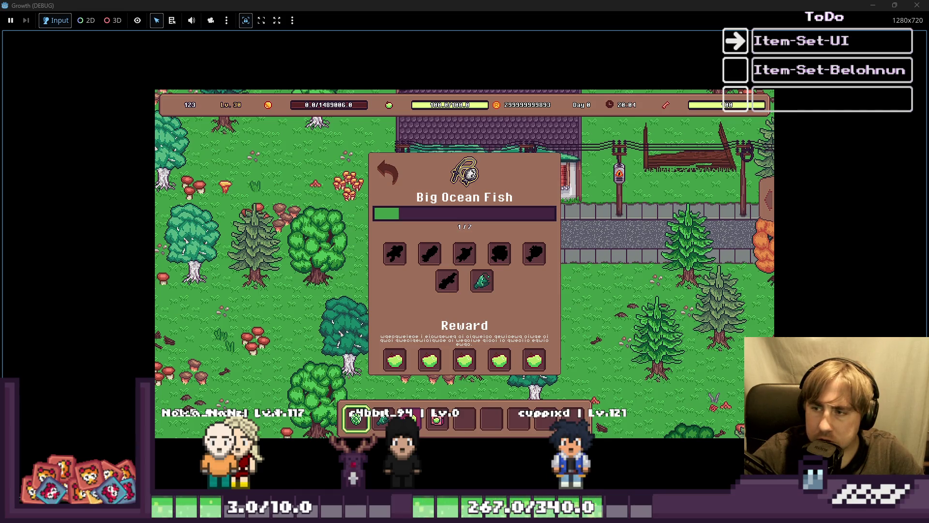
key(Escape)
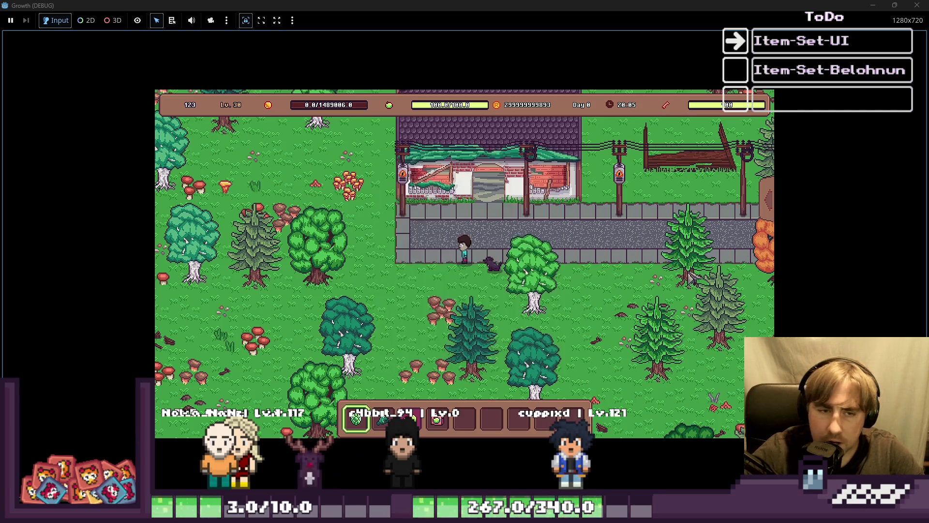